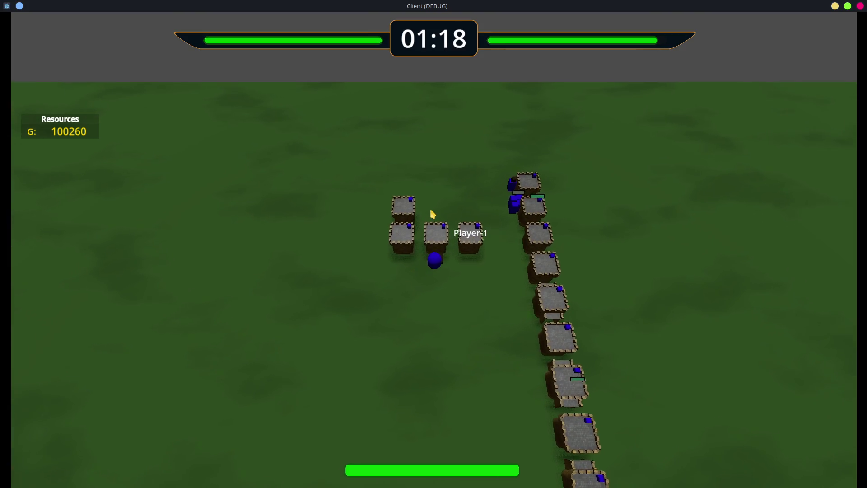
Place five towers beside the player to complete a 3x3 tower block
click(425, 216)
click(454, 216)
click(467, 285)
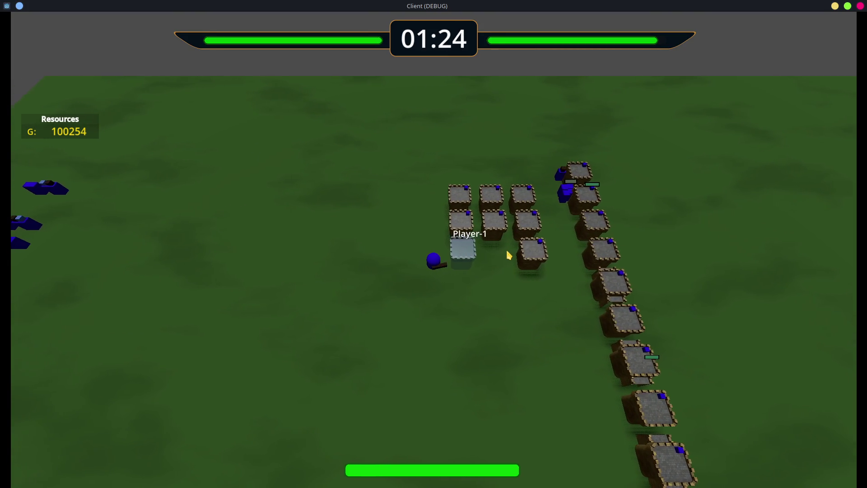
click(441, 249)
click(465, 228)
Walk the player toward the enemy base, then quit the game from the pause menu's EXIT
key(w)
key(a)
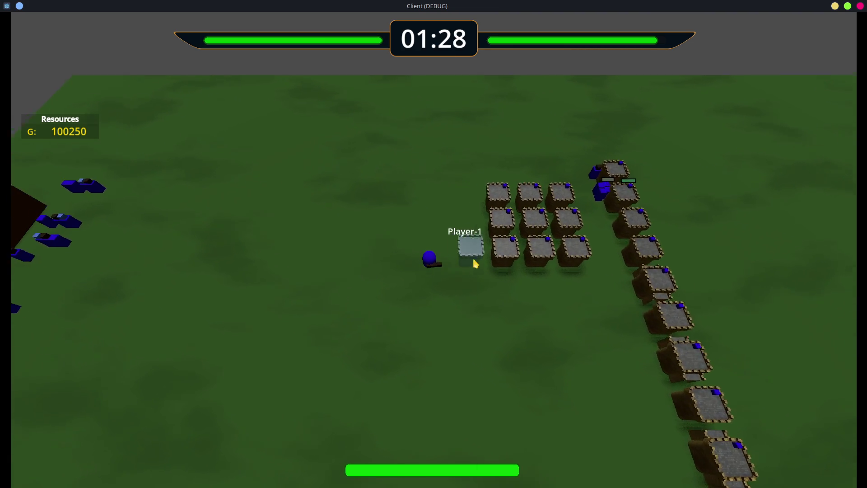
key(s)
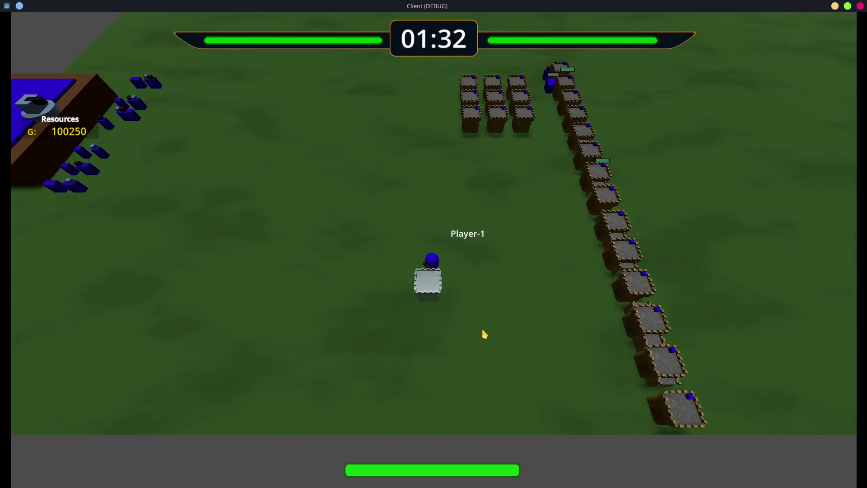
key(Escape)
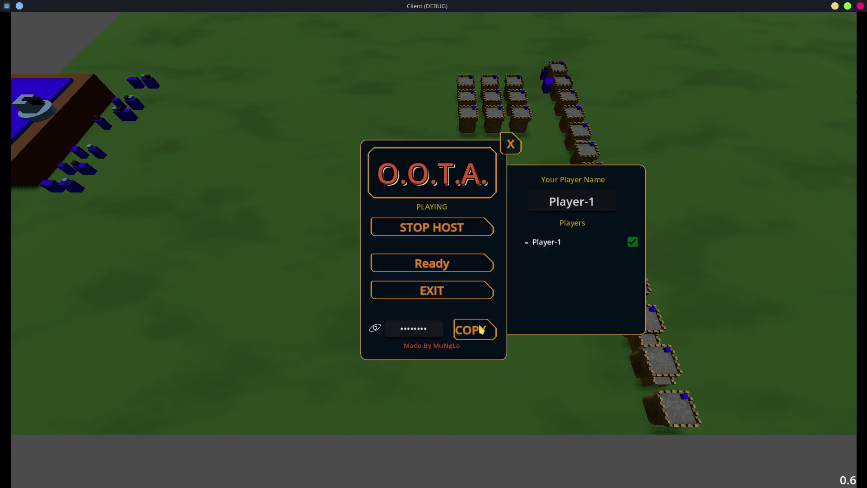
click(449, 291)
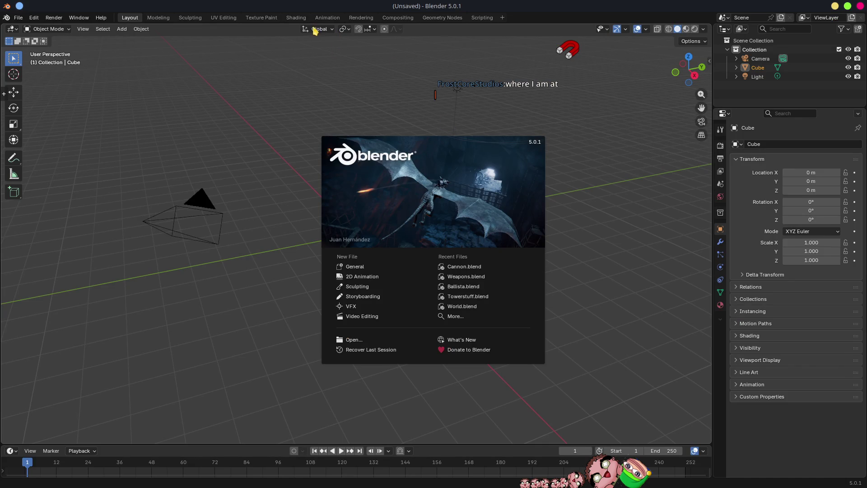
Dismiss the Blender splash screen to reveal the default cube, camera and light
click(316, 31)
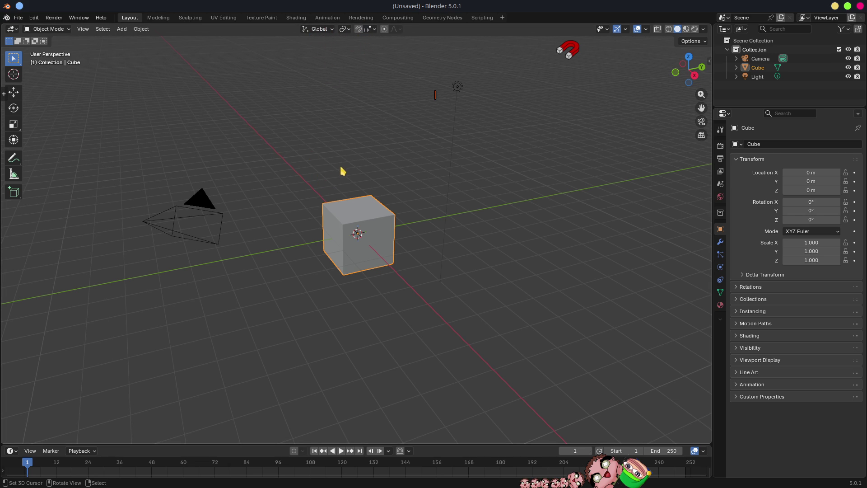
Enter Edit Mode, select two top corner vertices and try scaling them without committing
mouse_move(333, 166)
middle_down()
mouse_move(425, 158)
mouse_move(514, 179)
middle_up()
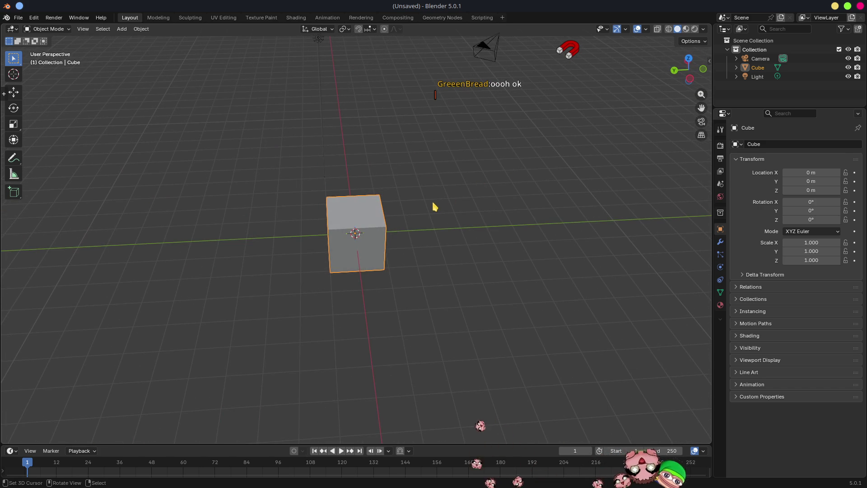
scroll(385, 193, up, 3)
mouse_move(381, 199)
middle_down()
mouse_move(366, 193)
mouse_move(409, 181)
middle_up()
key(Tab)
click(296, 183)
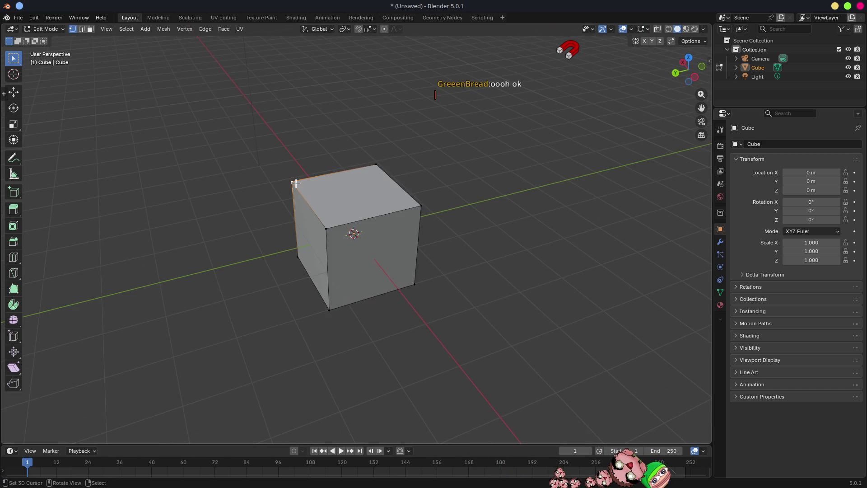
middle_drag(298, 183, 368, 165)
shift+click(368, 163)
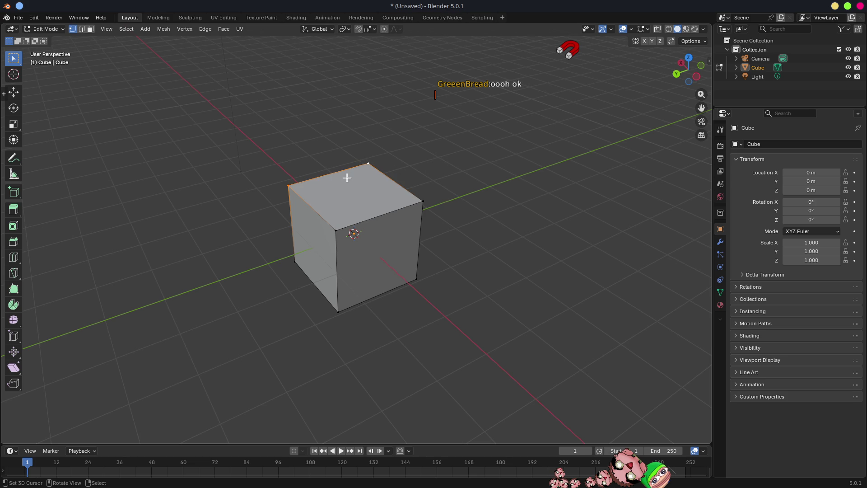
key(s)
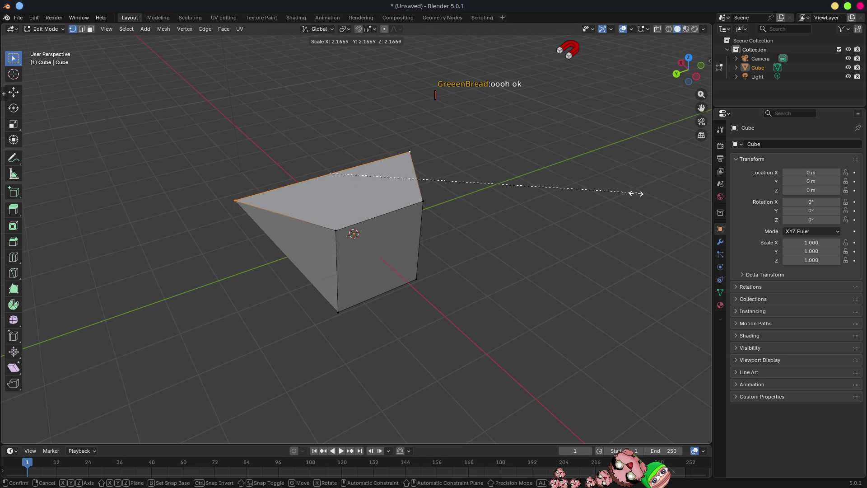
key(Escape)
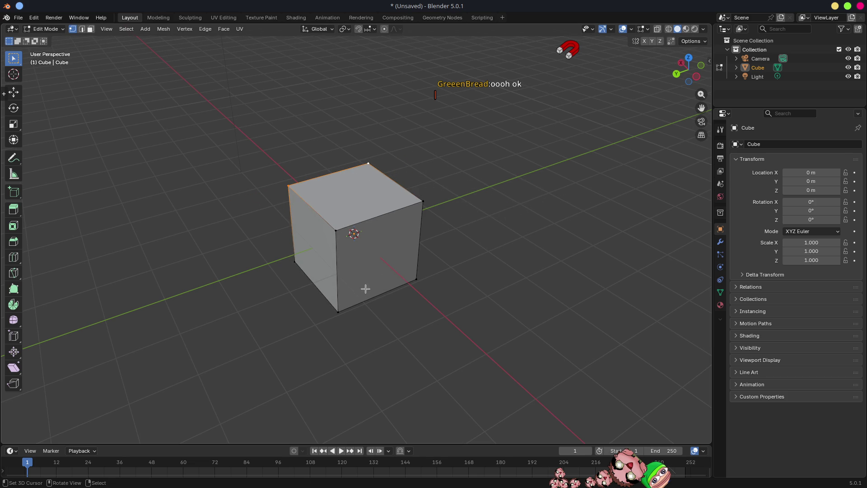
scroll(384, 253, down, 4)
key(s)
key(Escape)
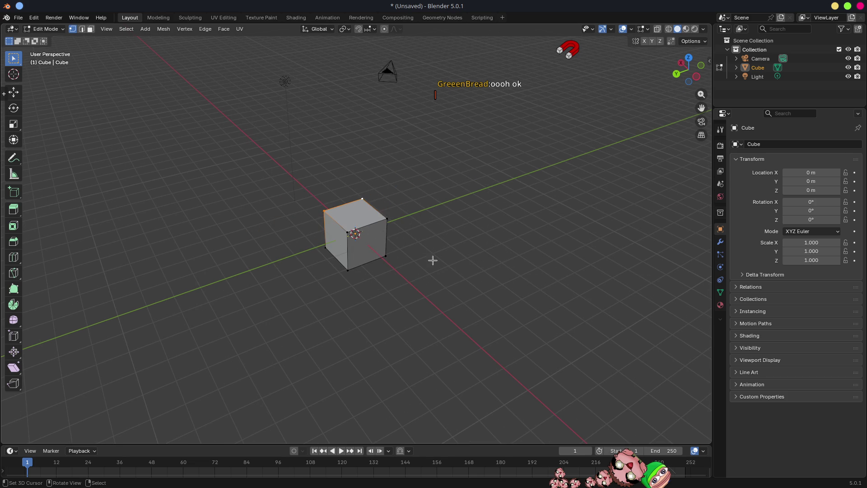
key(s)
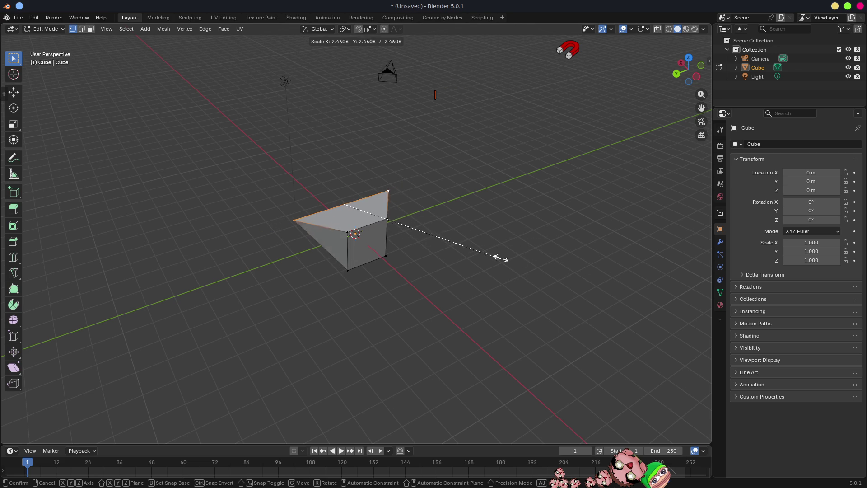
key(Escape)
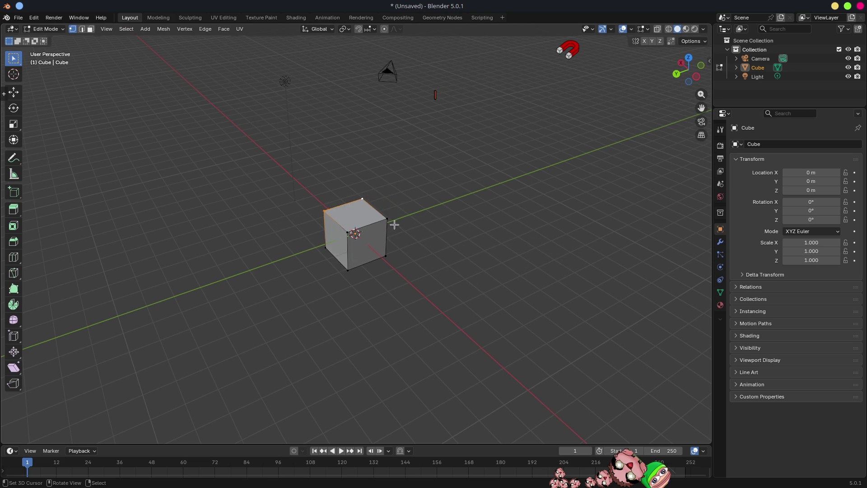
Switch to the Move tool and set the Pivot Point to Active Element
click(17, 95)
middle_drag(335, 218, 346, 166)
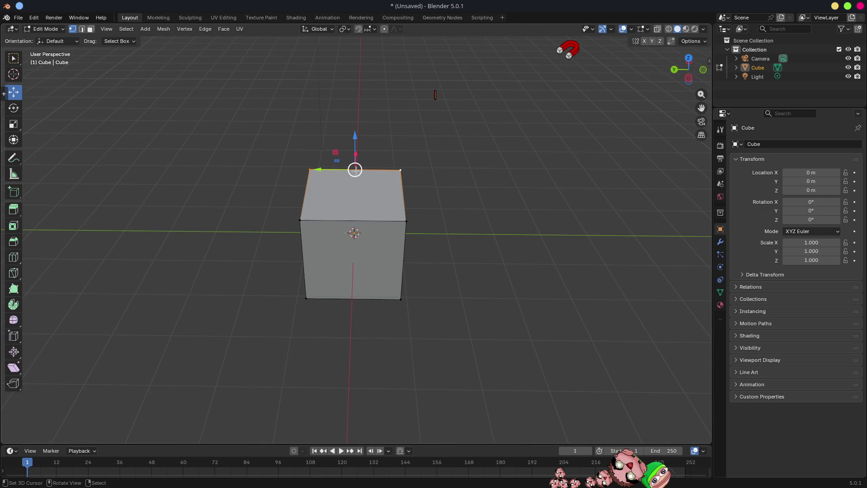
click(345, 31)
click(364, 92)
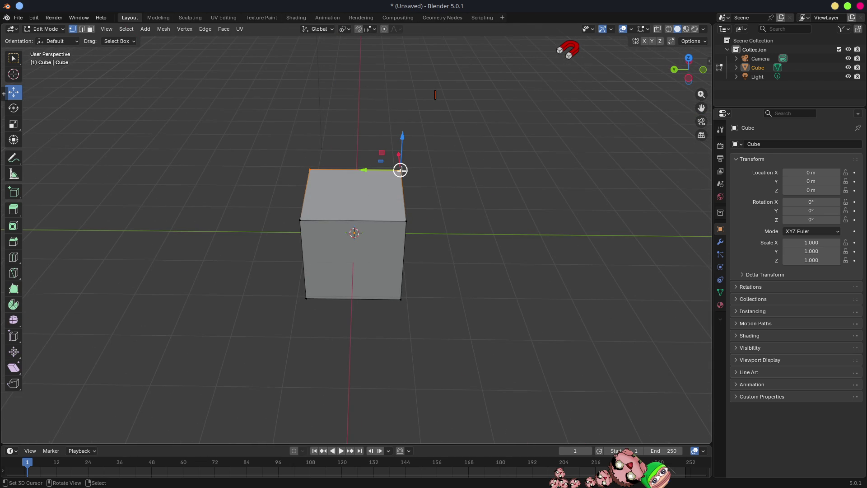
Make the top right vertex active and try several scalings, cancelling each one
shift+click(304, 217)
mouse_move(303, 218)
middle_down()
mouse_move(482, 311)
mouse_move(397, 306)
mouse_move(430, 308)
mouse_move(441, 257)
mouse_move(435, 277)
middle_up()
key(s)
key(Escape)
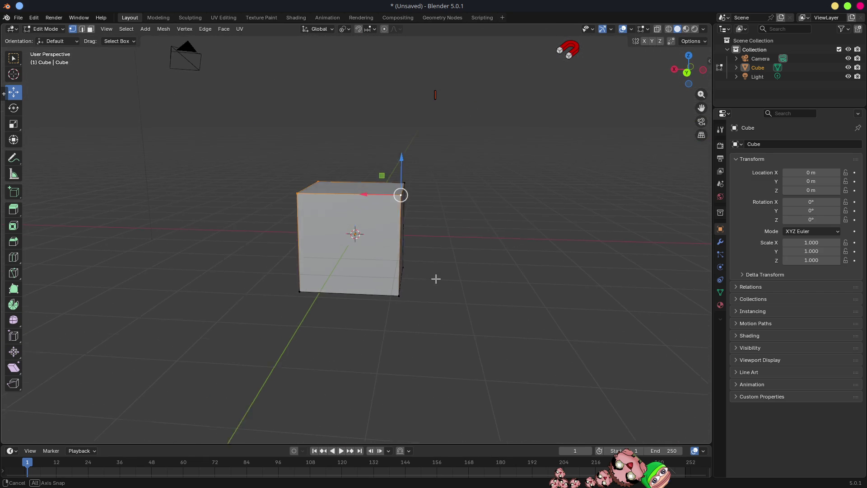
key(s)
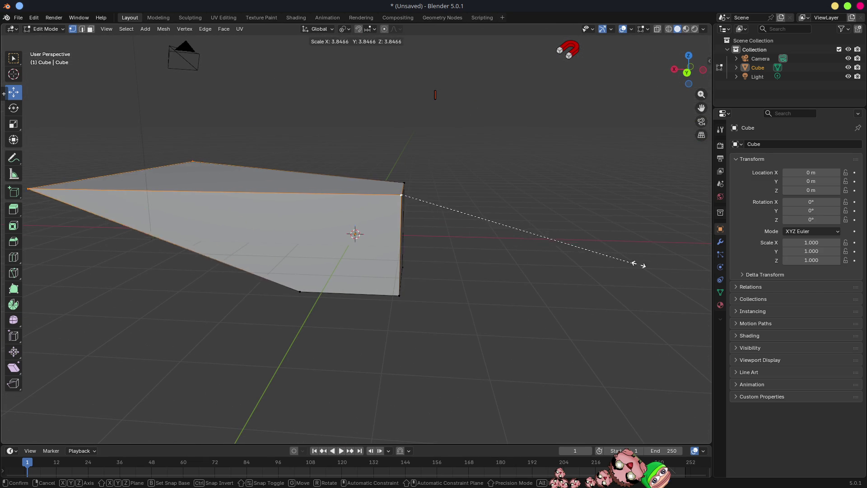
key(Escape)
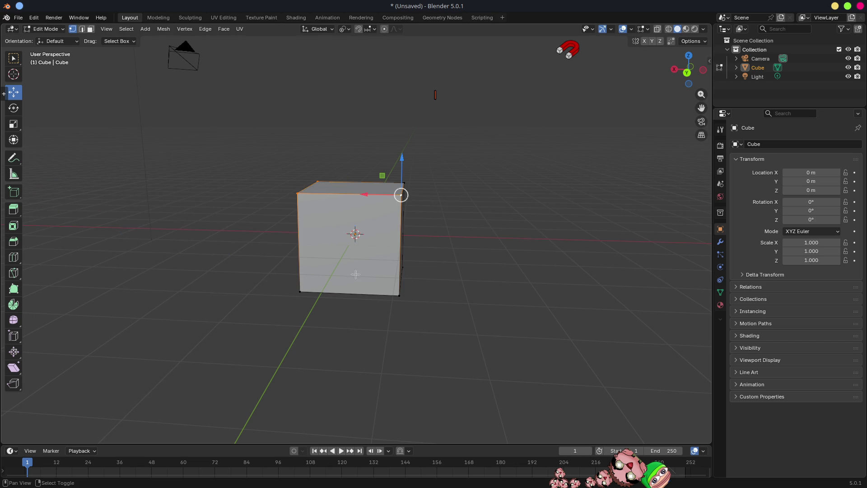
key(s)
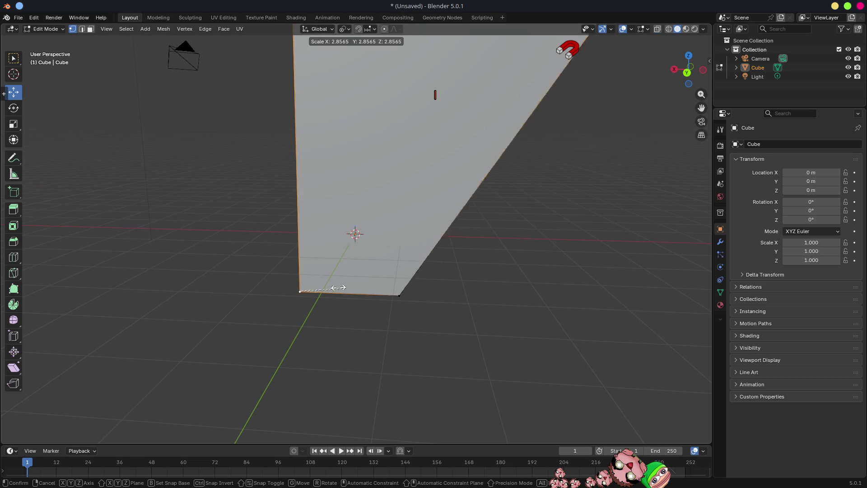
key(Escape)
Scale the top vertices into a wedge, then undo it to restore the plain cube
scroll(470, 248, down, 4)
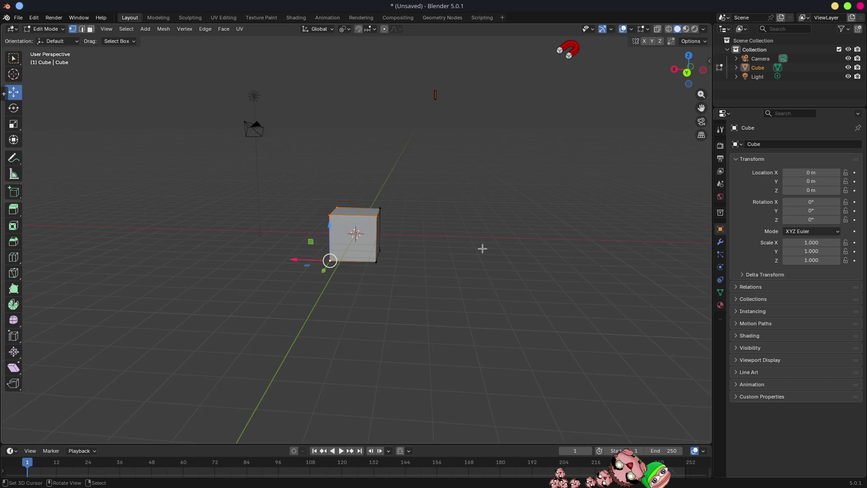
middle_drag(470, 248, 395, 268)
key(s)
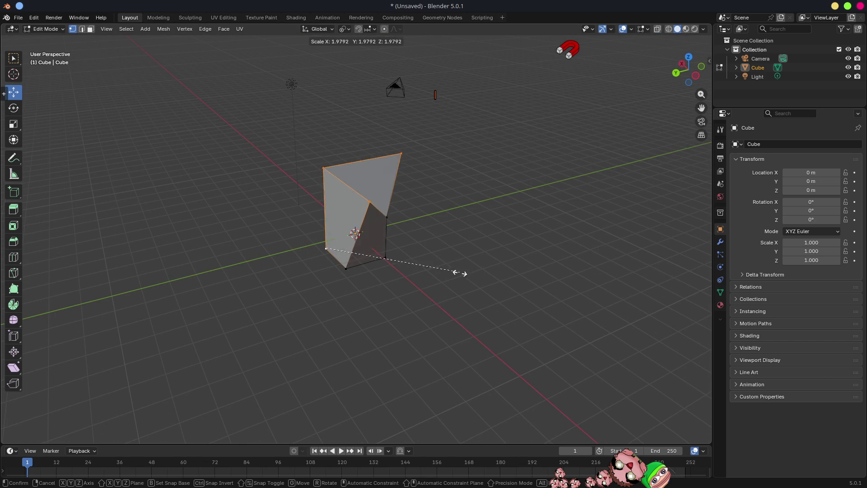
click(479, 274)
mouse_move(480, 274)
middle_down()
mouse_move(392, 261)
mouse_move(397, 248)
mouse_move(408, 264)
mouse_move(406, 348)
mouse_move(484, 316)
mouse_move(574, 259)
mouse_move(426, 261)
mouse_move(586, 265)
mouse_move(472, 262)
mouse_move(493, 259)
mouse_move(452, 243)
middle_up()
key(ctrl+z)
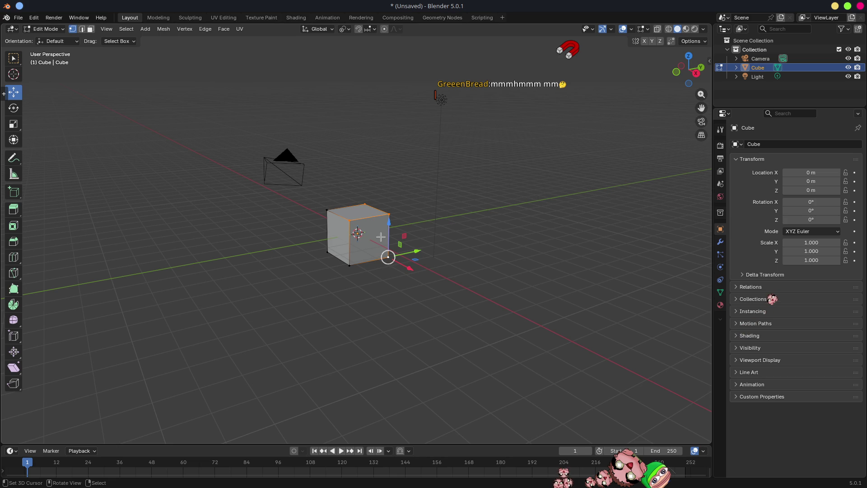
Select the cube's right vertical edge, making the bottom right vertex active
mouse_move(501, 203)
middle_down()
mouse_move(407, 209)
mouse_move(487, 219)
mouse_move(412, 209)
mouse_move(418, 222)
mouse_move(388, 282)
middle_up()
scroll(420, 213, up, 3)
key(2)
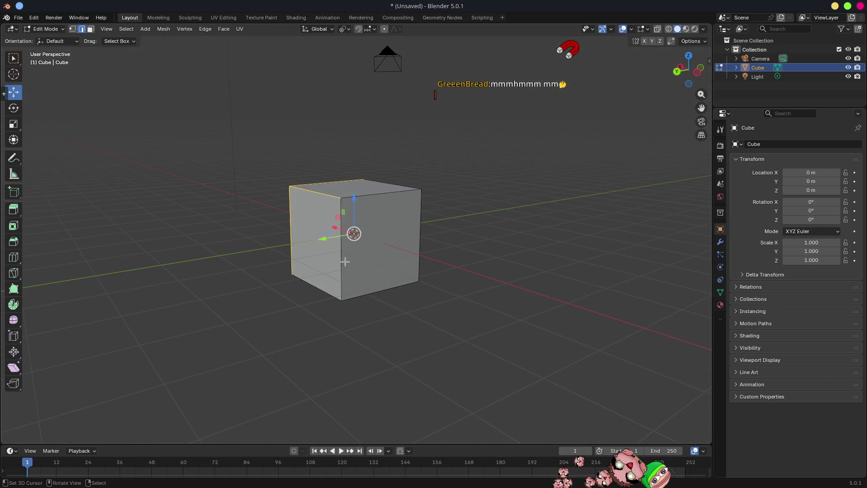
click(419, 236)
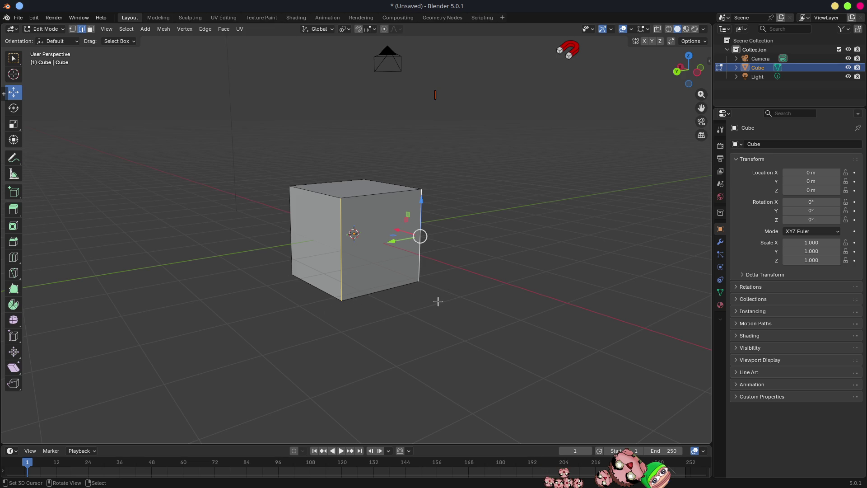
key(1)
shift+click(418, 284)
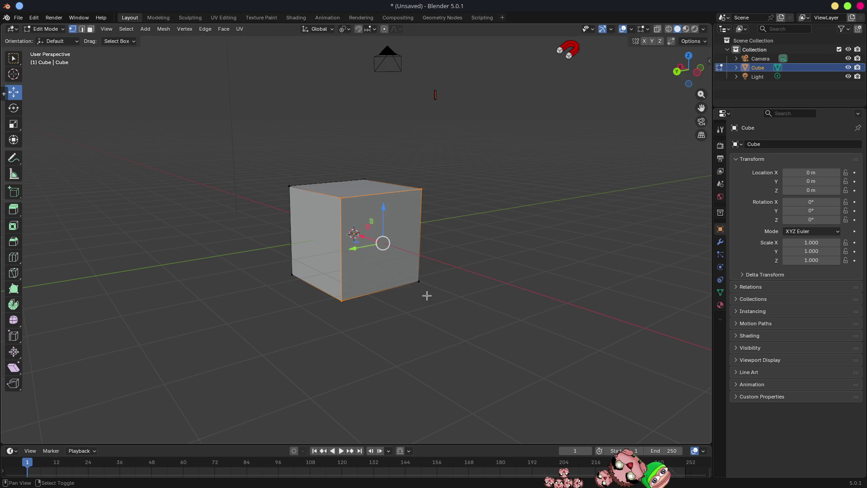
shift+click(422, 283)
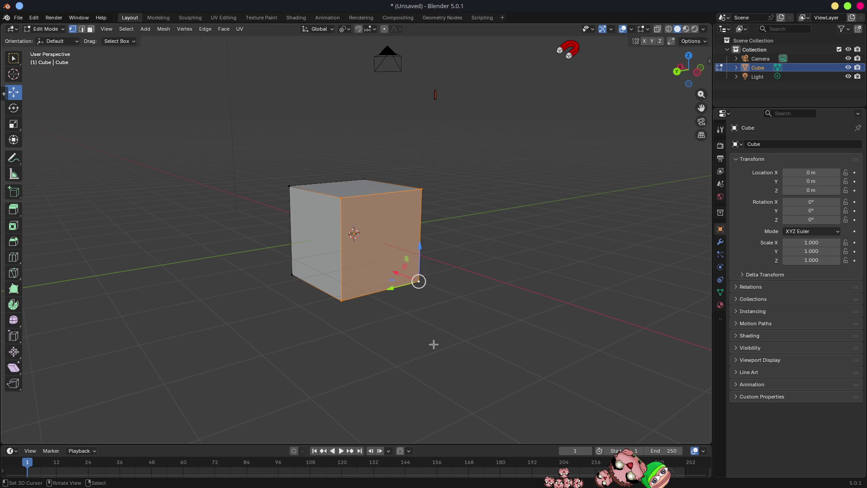
Scale the right side about 1.3 times along Z for a sloped top, then open snapping options
scroll(415, 351, down, 4)
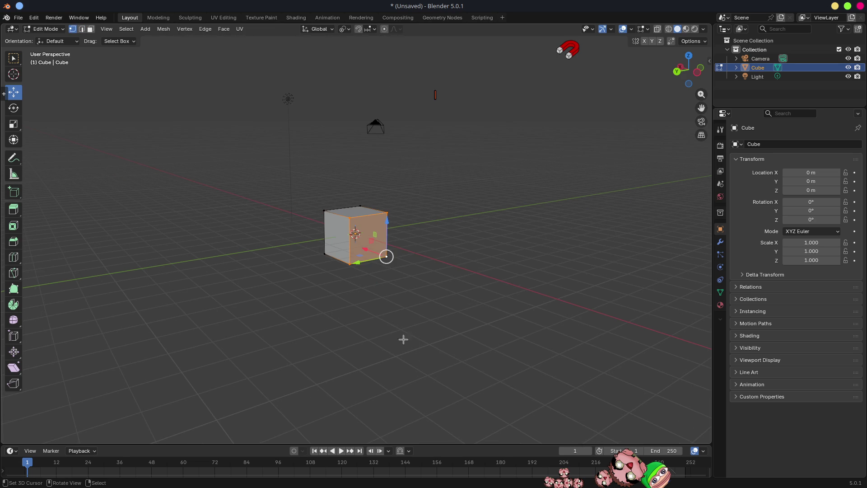
key(s)
key(z)
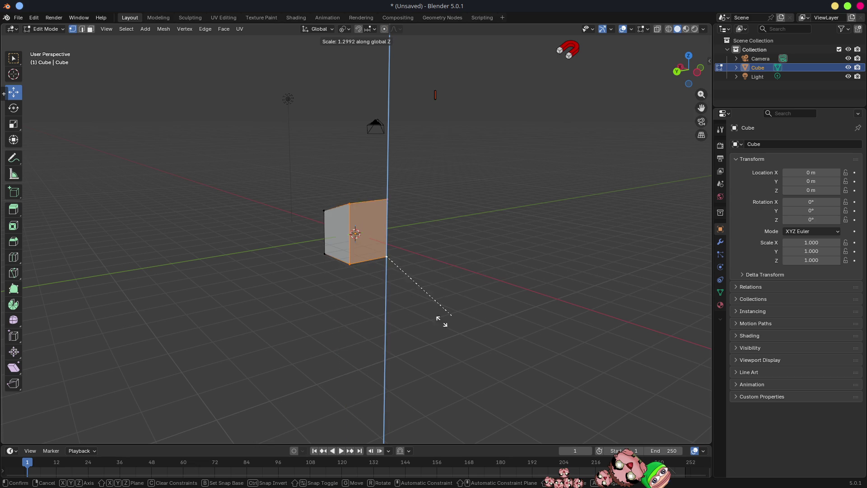
click(441, 401)
mouse_move(359, 340)
middle_down()
mouse_move(422, 341)
mouse_move(399, 345)
mouse_move(408, 352)
mouse_move(436, 273)
middle_up()
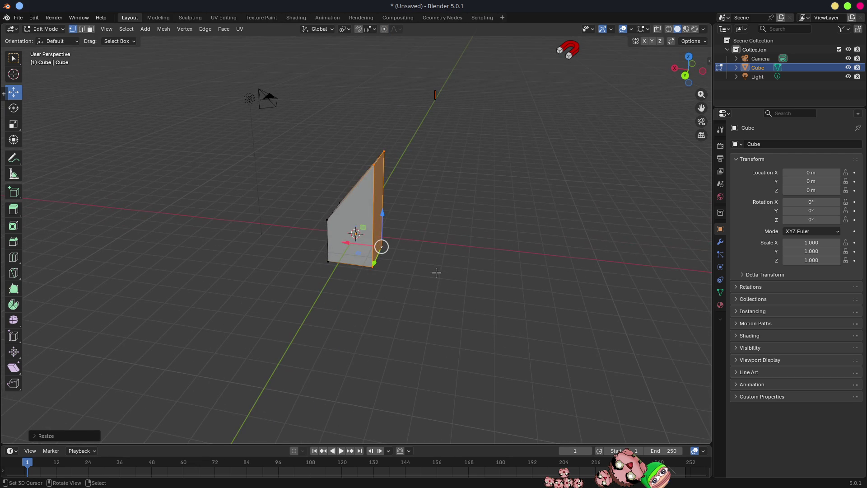
mouse_move(415, 221)
middle_down()
mouse_move(393, 200)
mouse_move(377, 217)
mouse_move(432, 238)
mouse_move(393, 113)
middle_up()
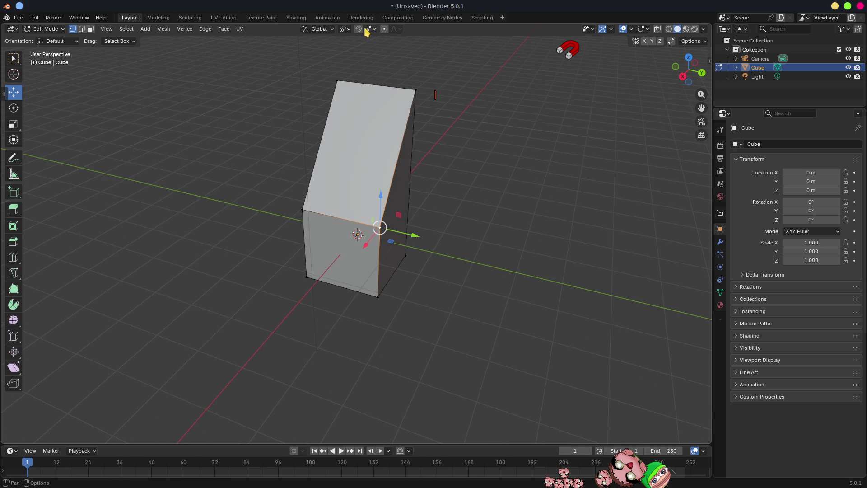
mouse_move(486, 216)
middle_down()
mouse_move(499, 205)
mouse_move(477, 205)
middle_up()
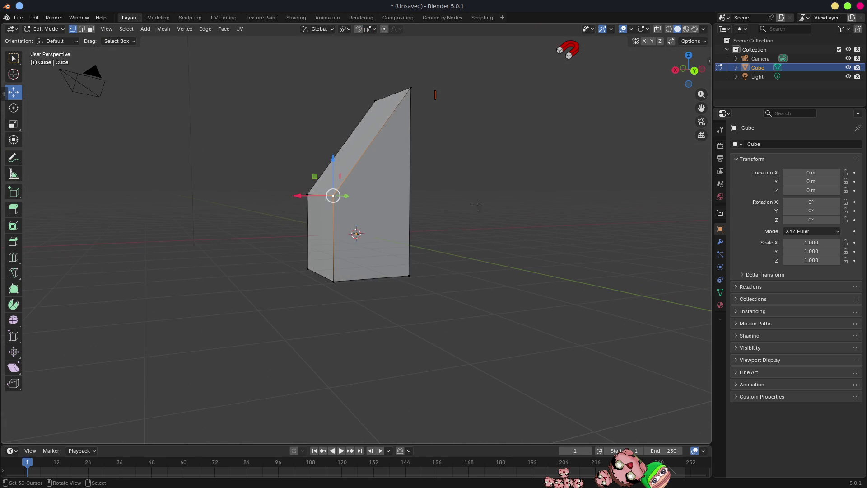
click(368, 29)
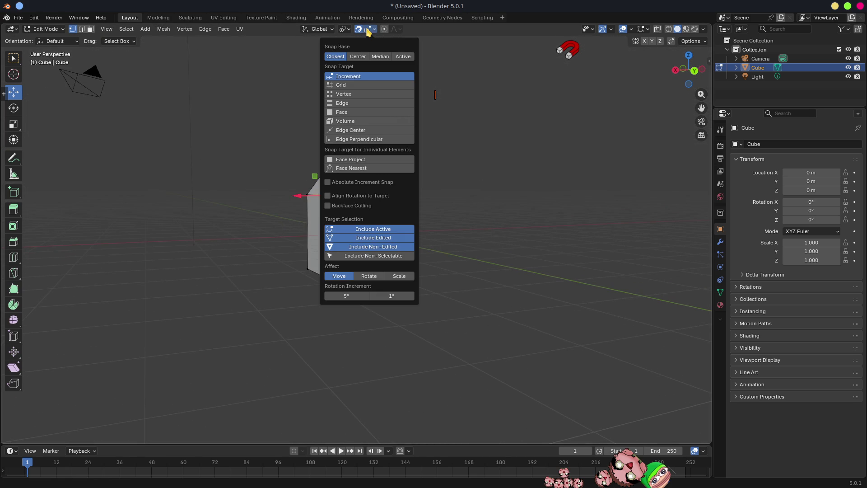
Set Snap Target to Vertex and snap the selected vertex to the cube's top
click(349, 95)
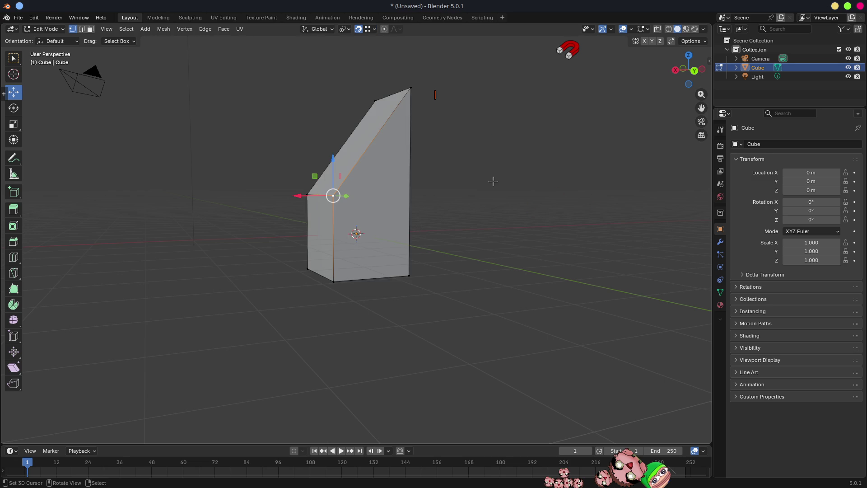
key(g)
click(412, 88)
Select the bottom, left and top vertices and lower the top vertex along Z
mouse_move(435, 116)
middle_down()
mouse_move(470, 141)
mouse_move(411, 142)
middle_up()
click(362, 281)
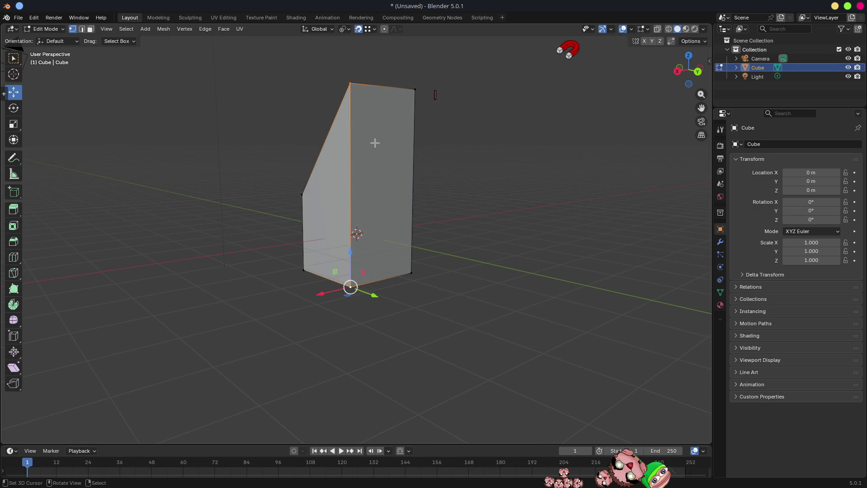
click(300, 193)
click(348, 85)
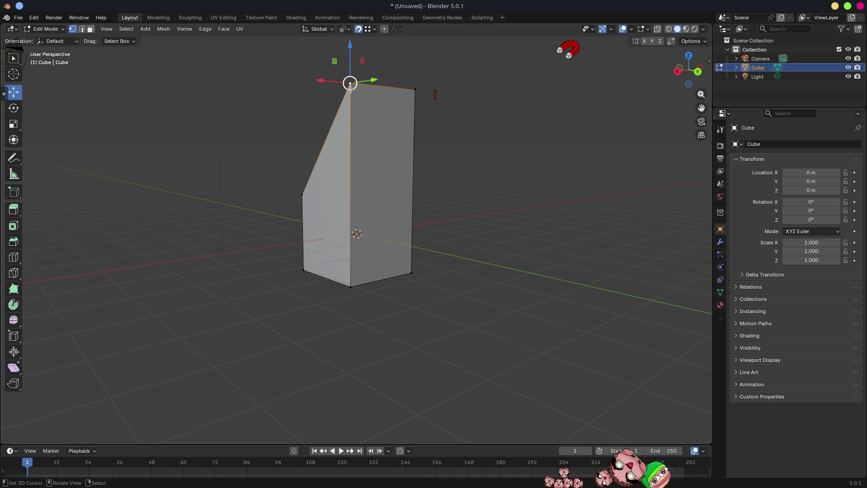
key(g)
key(z)
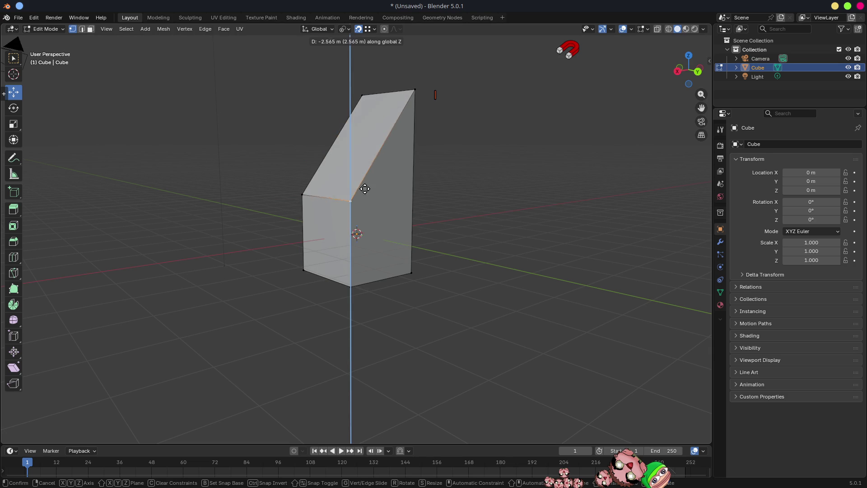
click(303, 195)
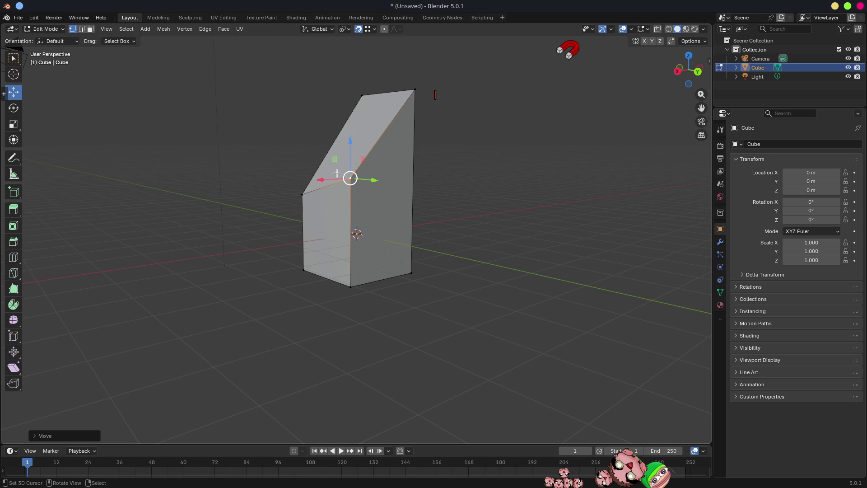
Snap the left and middle vertices up along Z to the top vertex height
click(303, 195)
shift+click(350, 176)
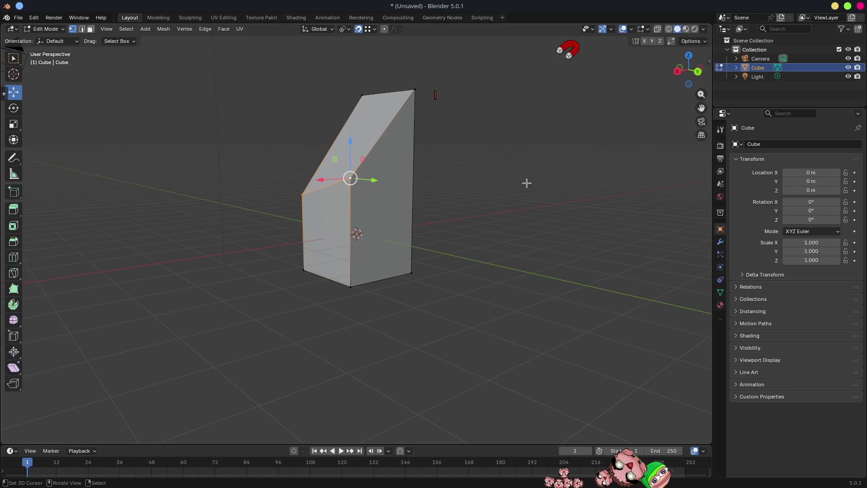
key(g)
key(z)
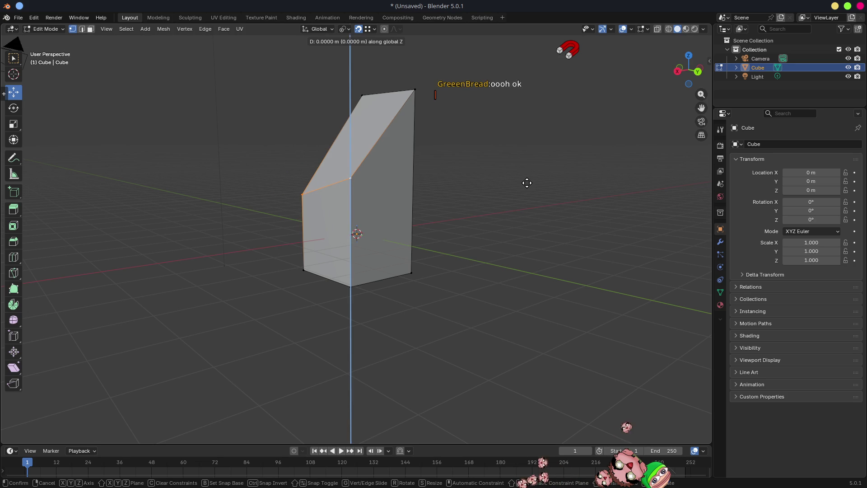
click(412, 91)
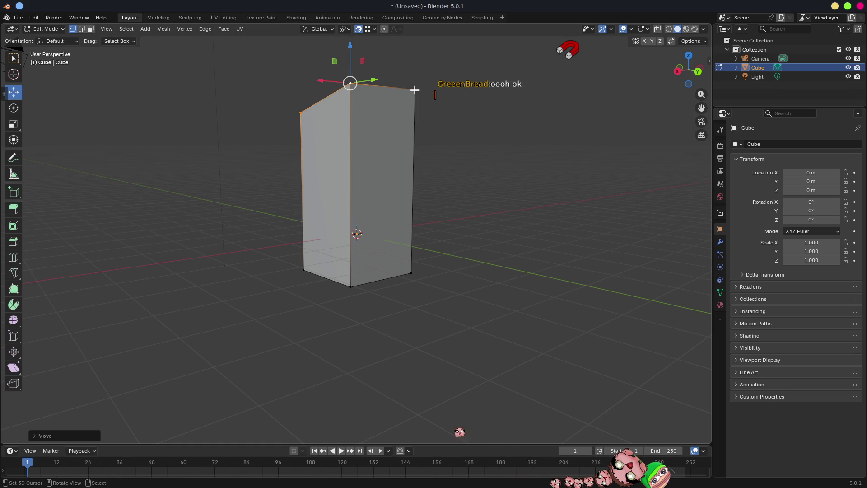
middle_drag(331, 137, 374, 139)
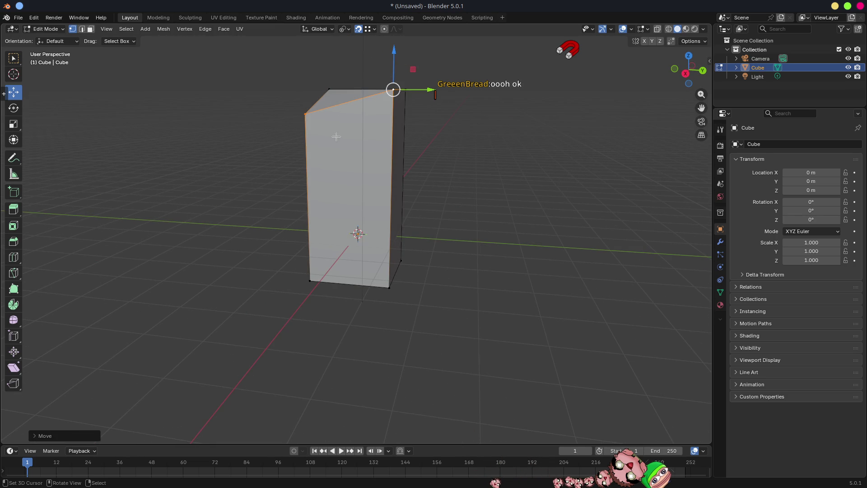
mouse_move(460, 169)
middle_down()
mouse_move(507, 222)
mouse_move(565, 163)
mouse_move(471, 175)
mouse_move(474, 166)
mouse_move(457, 224)
mouse_move(470, 217)
mouse_move(450, 226)
middle_up()
mouse_move(445, 218)
middle_down()
mouse_move(399, 213)
mouse_move(369, 251)
mouse_move(459, 251)
mouse_move(451, 243)
mouse_move(451, 264)
mouse_move(418, 251)
mouse_move(406, 265)
mouse_move(429, 258)
mouse_move(400, 238)
middle_up()
Select the cube's front-right face in Face select mode
key(3)
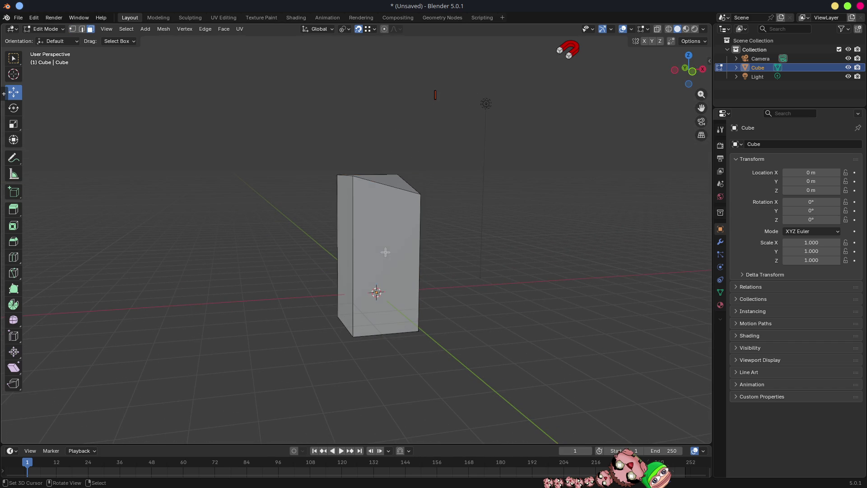
click(401, 238)
mouse_move(481, 260)
middle_down()
mouse_move(513, 256)
mouse_move(433, 257)
mouse_move(459, 255)
middle_up()
mouse_move(457, 212)
middle_down()
mouse_move(429, 217)
mouse_move(433, 228)
mouse_move(422, 202)
middle_up()
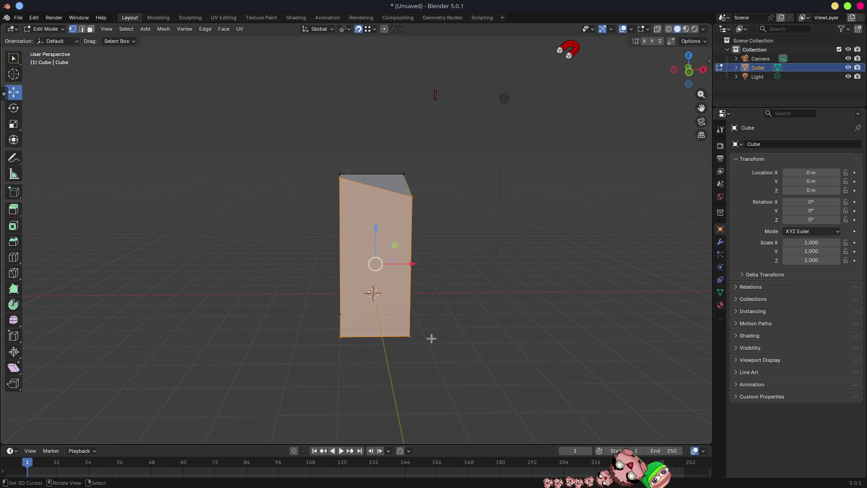
Duplicate the left vertical edge and slide the copy along X to the right side
key(2)
click(341, 260)
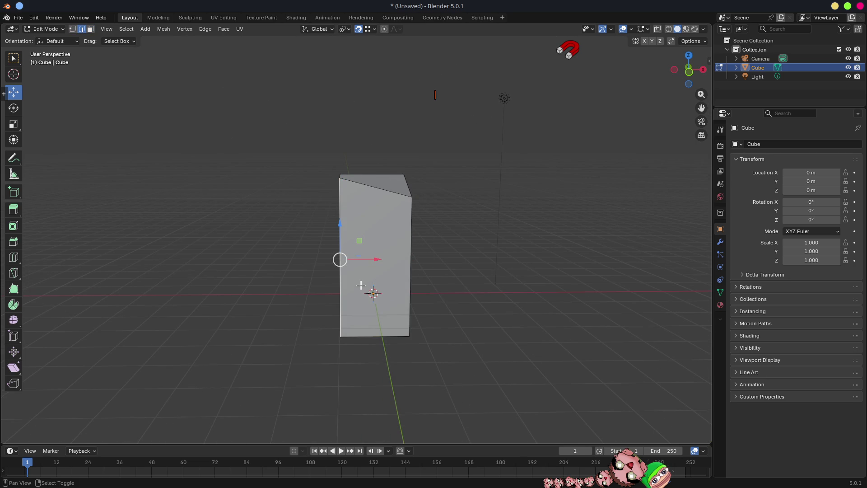
click(672, 42)
key(g)
key(x)
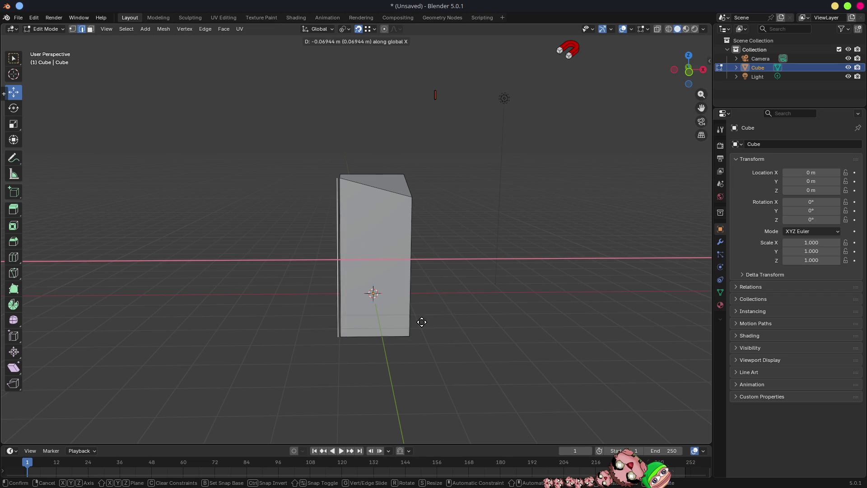
click(410, 336)
middle_drag(365, 239, 417, 238)
Select both vertical edges and Subdivide them via F3 search
click(422, 225)
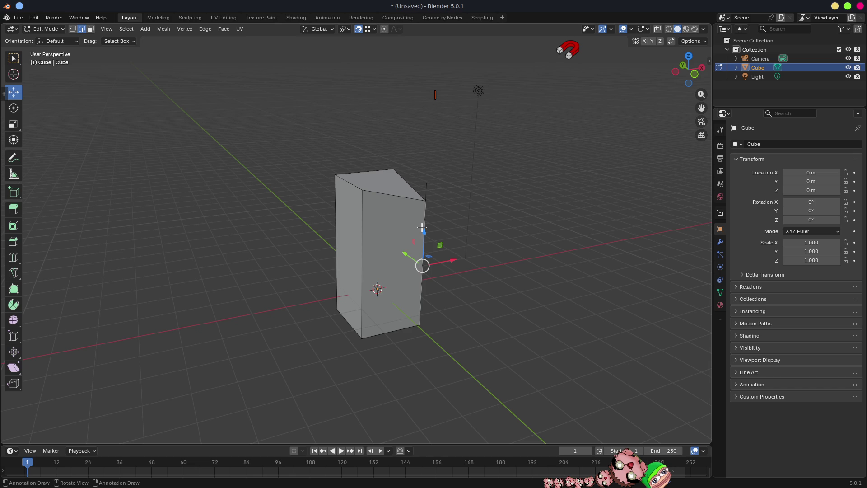
middle_drag(469, 250, 421, 236)
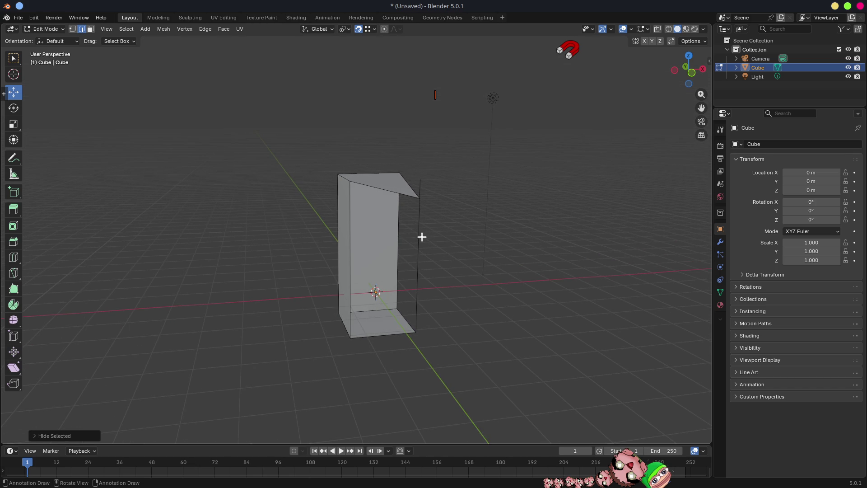
shift+click(376, 252)
key(F3)
text(subdivide)
click(380, 261)
Select the new middle edge and Subdivide it again from Quick Favorites
click(380, 261)
key(1)
click(351, 261)
shift+click(418, 259)
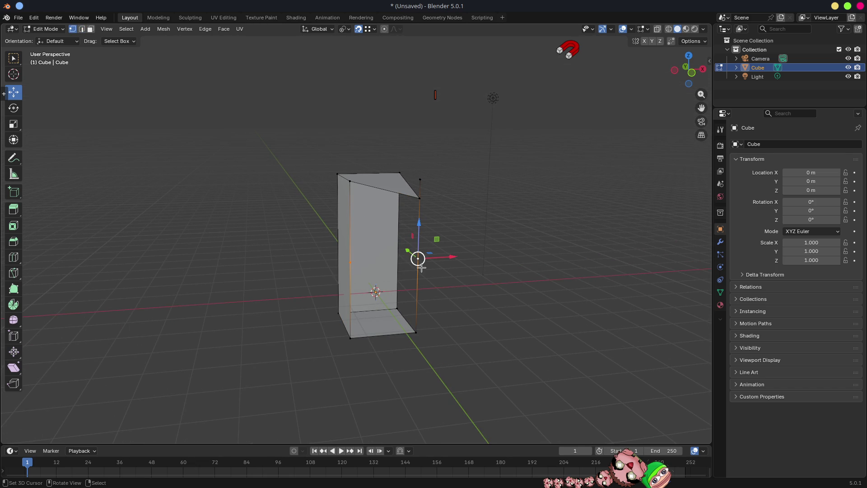
key(2)
click(385, 261)
key(q)
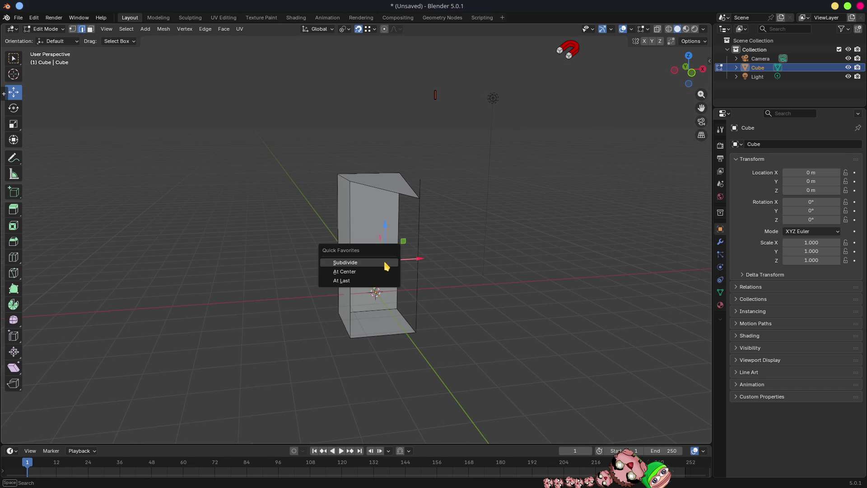
click(384, 263)
mouse_move(577, 283)
middle_down()
mouse_move(582, 256)
mouse_move(523, 253)
middle_up()
middle_drag(452, 257, 437, 235)
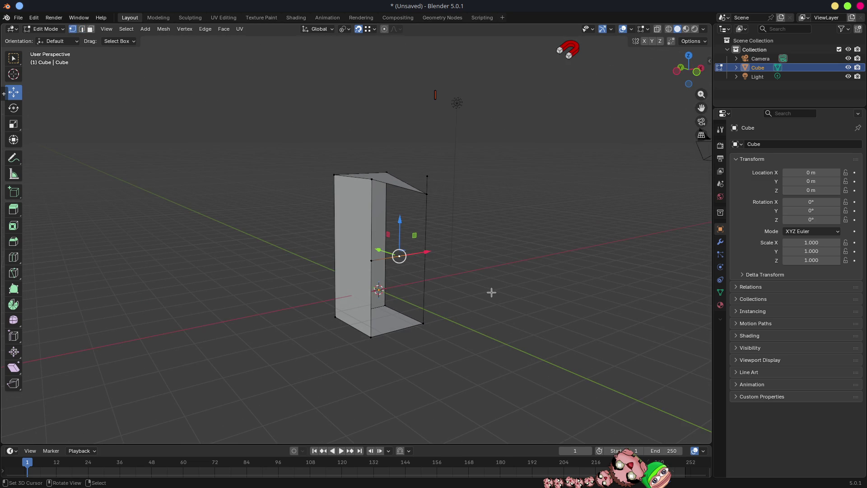
Snap the 3D cursor to the selected edge and set the cube's origin to it
key(shift+s)
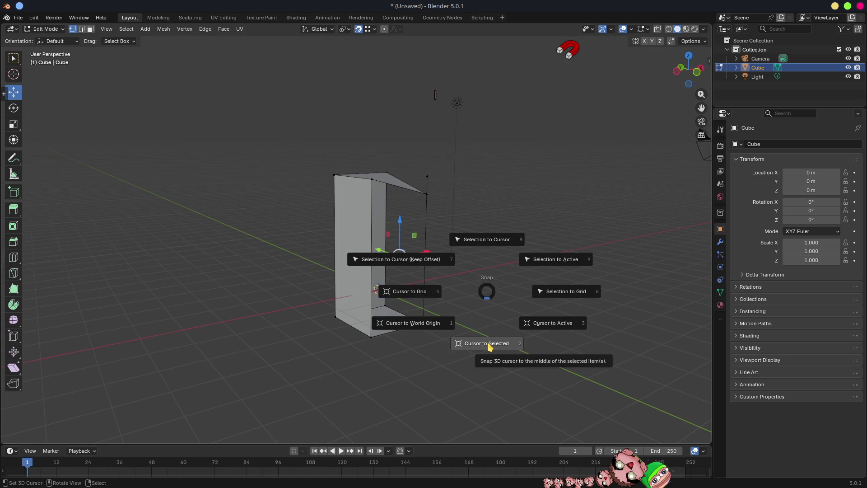
click(487, 347)
mouse_move(493, 300)
middle_down()
mouse_move(474, 300)
mouse_move(452, 264)
middle_up()
key(Tab)
key(q)
click(474, 301)
Back in Edit Mode, delete the two right vertical edges
key(Tab)
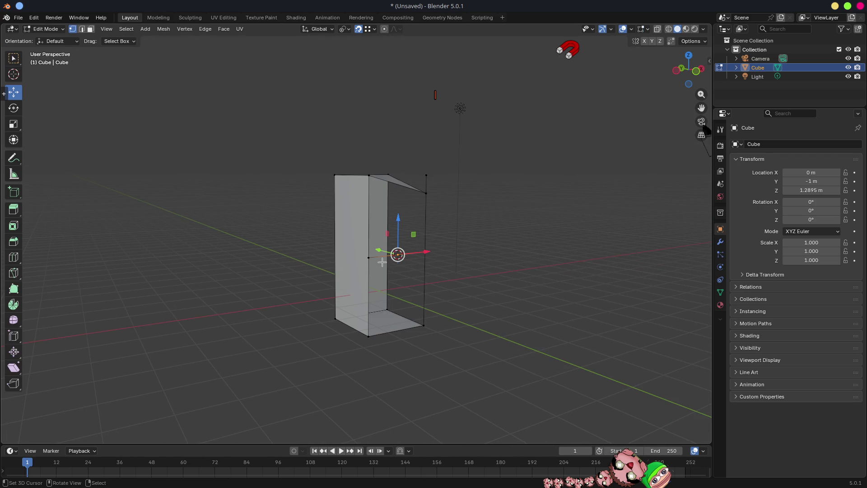
key(2)
click(426, 221)
shift+click(424, 294)
key(x)
click(473, 276)
Delete the stray geometry, dissolve the leftover middle vertex, reveal hidden faces and exit to Object Mode
click(401, 253)
key(x)
click(379, 258)
click(369, 258)
key(ctrl+x)
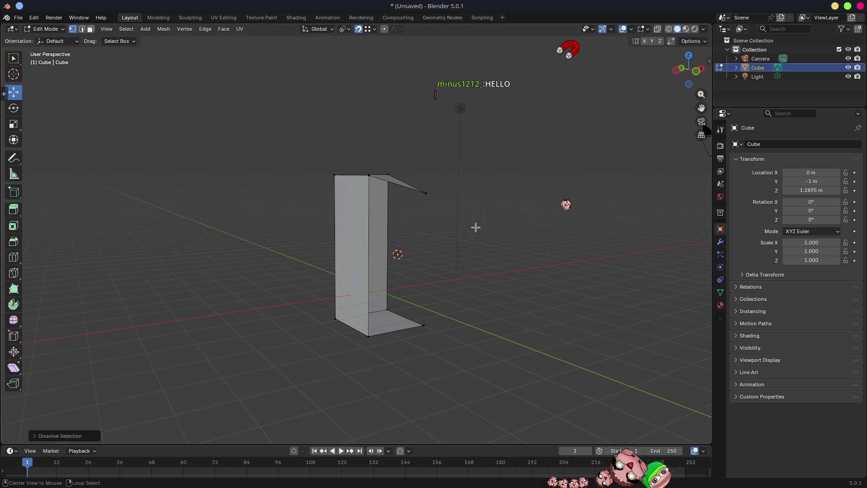
key(alt+h)
mouse_move(478, 224)
middle_down()
mouse_move(387, 222)
mouse_move(482, 203)
mouse_move(442, 218)
mouse_move(456, 224)
mouse_move(408, 220)
middle_up()
key(Tab)
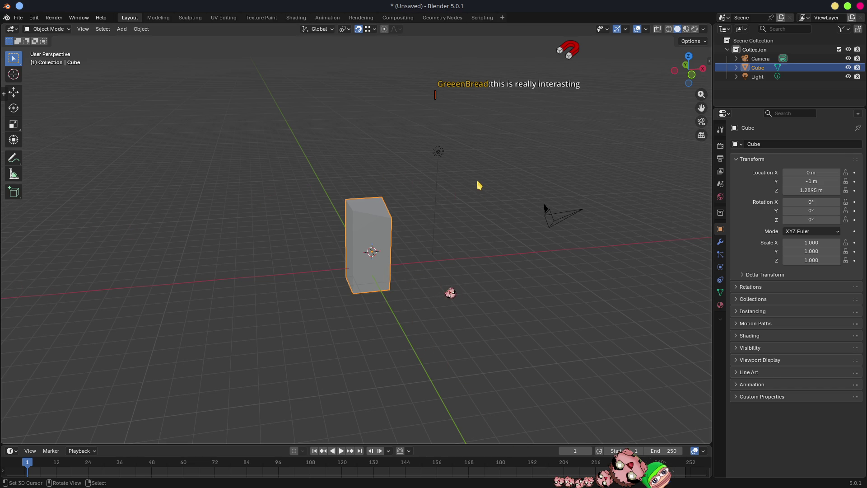
Orbit around the finished tall block and re-enter Edit Mode on its mesh
mouse_move(540, 230)
middle_down()
mouse_move(478, 226)
mouse_move(566, 230)
mouse_move(455, 250)
mouse_move(465, 264)
mouse_move(482, 250)
mouse_move(474, 240)
mouse_move(517, 236)
mouse_move(465, 244)
mouse_move(394, 213)
mouse_move(380, 223)
mouse_move(378, 241)
middle_up()
key(Tab)
Spin the top edge around the X axis with the Spin tool, then undo the spin
key(2)
click(365, 208)
middle_drag(451, 256, 452, 242)
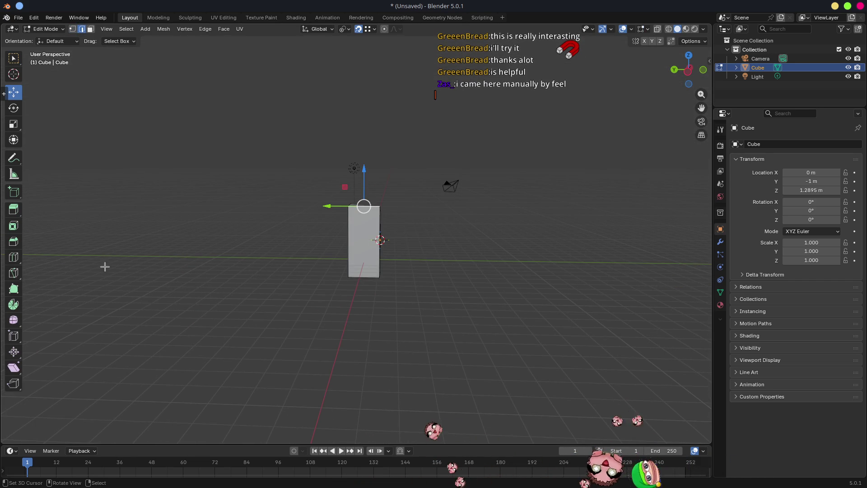
click(14, 304)
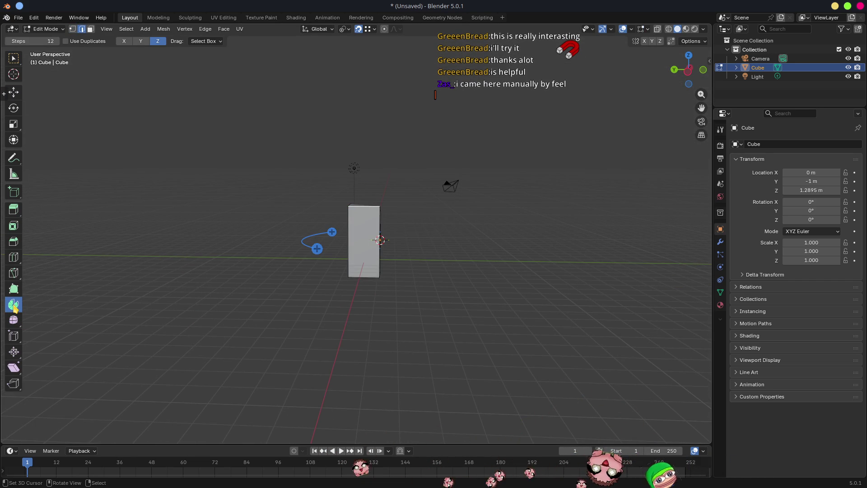
click(126, 42)
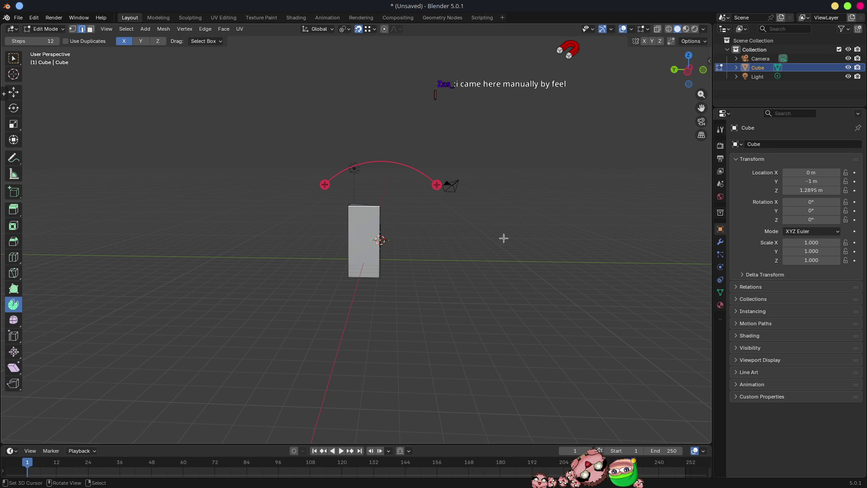
click(462, 208)
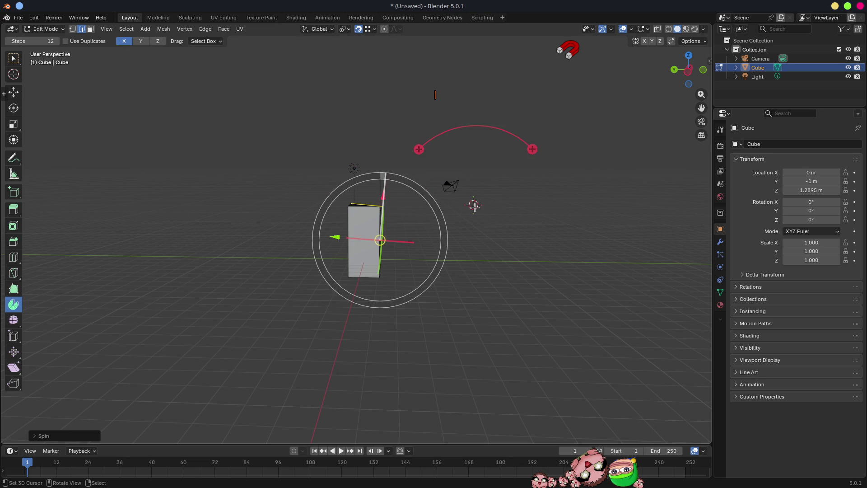
key(ctrl+z)
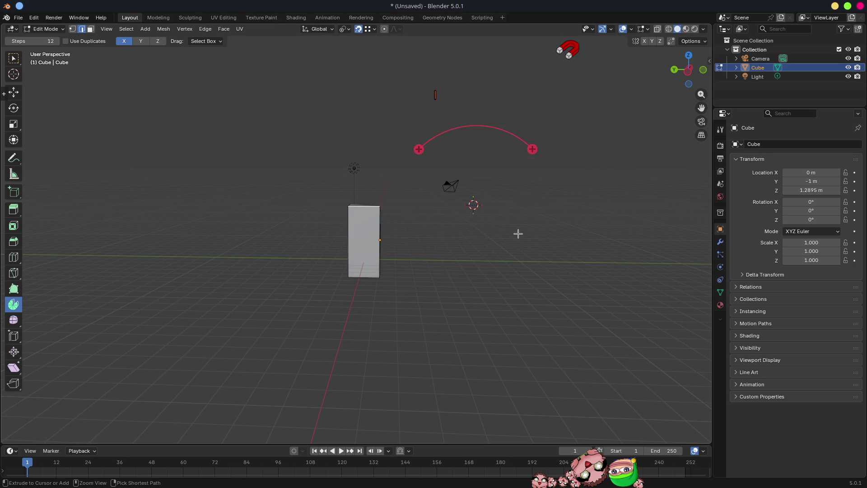
View the block from above and toggle out of and back into Edit Mode
middle_drag(517, 234, 469, 209)
scroll(468, 210, up, 2)
mouse_move(529, 198)
middle_down()
mouse_move(541, 232)
mouse_move(489, 219)
middle_up()
key(Tab)
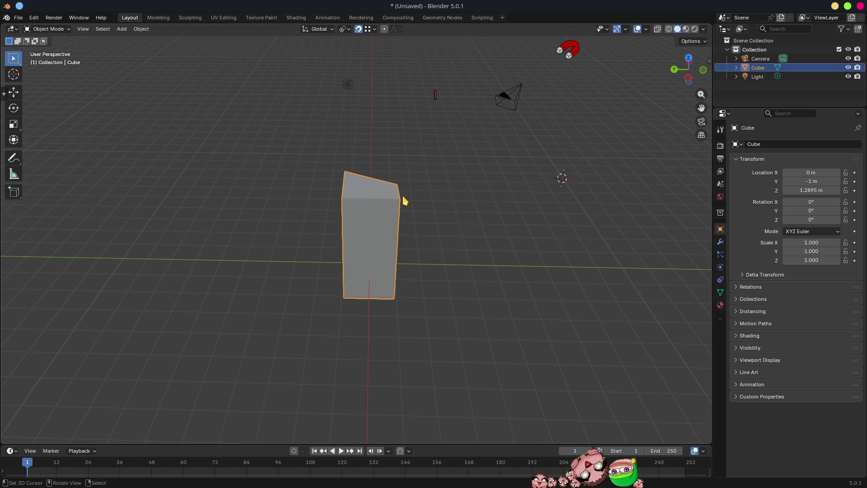
key(Tab)
scroll(481, 246, down, 2)
scroll(481, 247, down, 3)
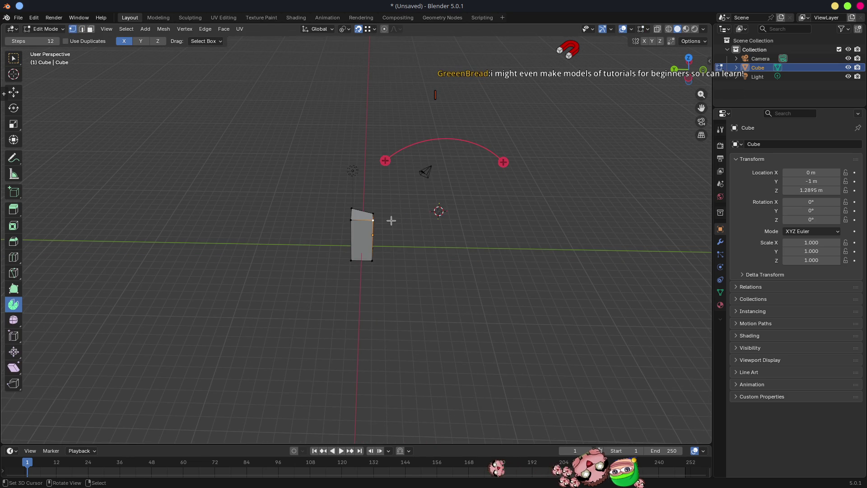
Place the 3D cursor at the end of a temporary Y-extruded edge, then delete that edge
key(g)
key(y)
click(483, 231)
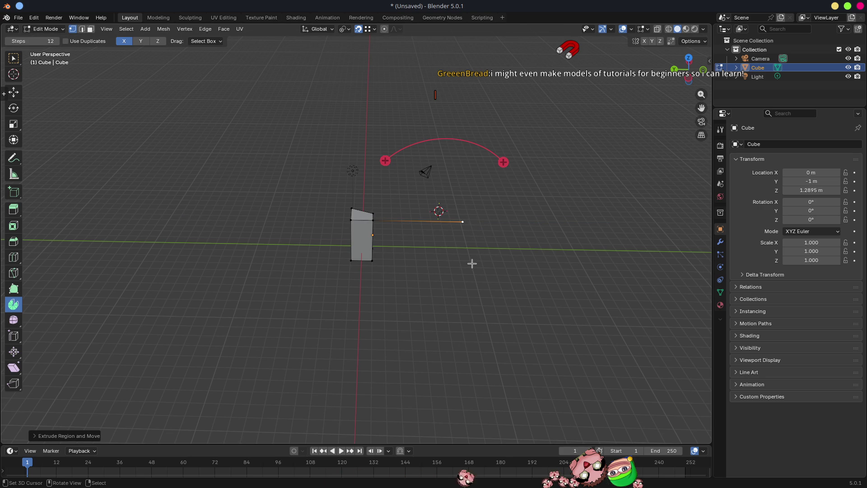
key(shift+s)
click(472, 313)
key(x)
click(461, 261)
Spin the column's top edge 12 steps around the cursor into a half-circle arch
middle_drag(459, 266, 459, 236)
key(2)
mouse_move(372, 214)
middle_down()
mouse_move(494, 232)
mouse_move(463, 210)
middle_up()
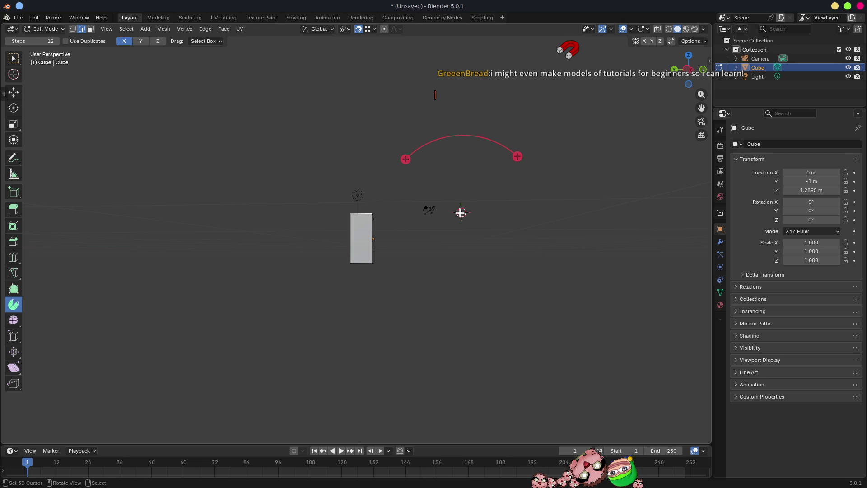
mouse_move(518, 158)
mouse_down()
mouse_move(522, 183)
mouse_move(449, 277)
mouse_move(408, 260)
mouse_up()
mouse_move(439, 312)
middle_down()
mouse_move(534, 324)
mouse_move(437, 294)
mouse_move(456, 329)
mouse_move(445, 392)
mouse_move(343, 351)
mouse_move(484, 336)
middle_up()
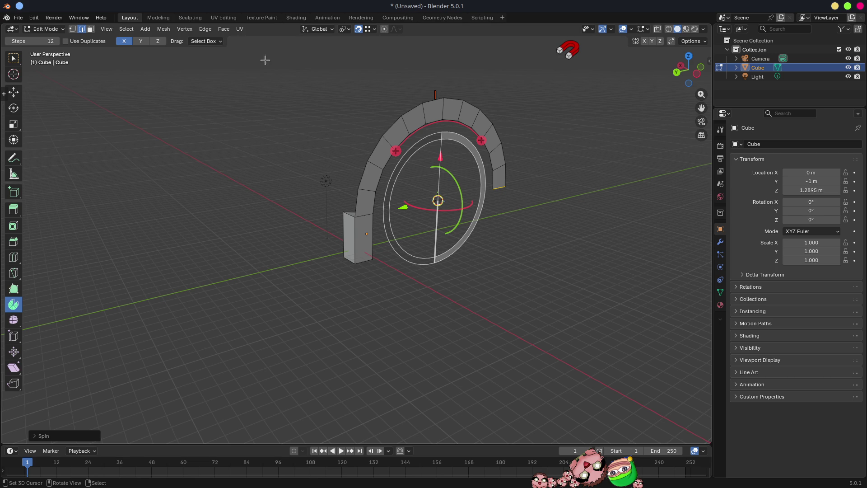
Select the arch's outer edge loop by shortest path, from the end edge through the bottom edge
mouse_move(473, 340)
middle_down()
mouse_move(549, 234)
mouse_move(515, 226)
mouse_move(347, 134)
mouse_move(371, 129)
middle_up()
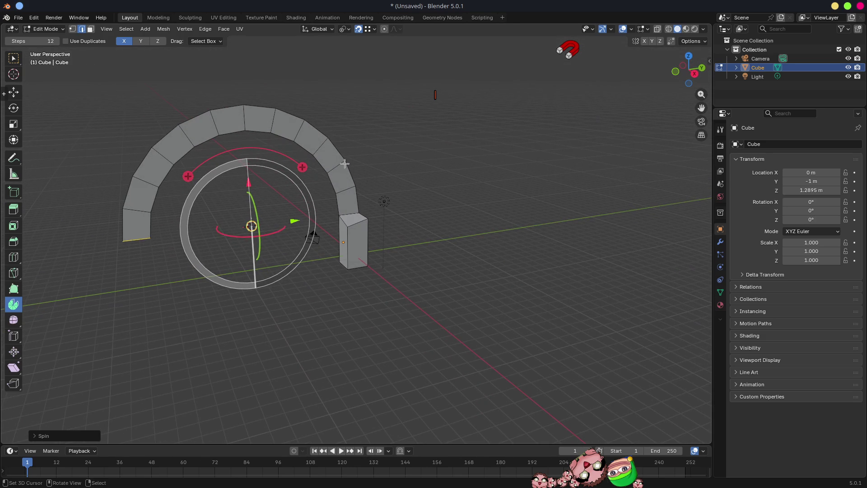
click(150, 229)
ctrl+click(350, 200)
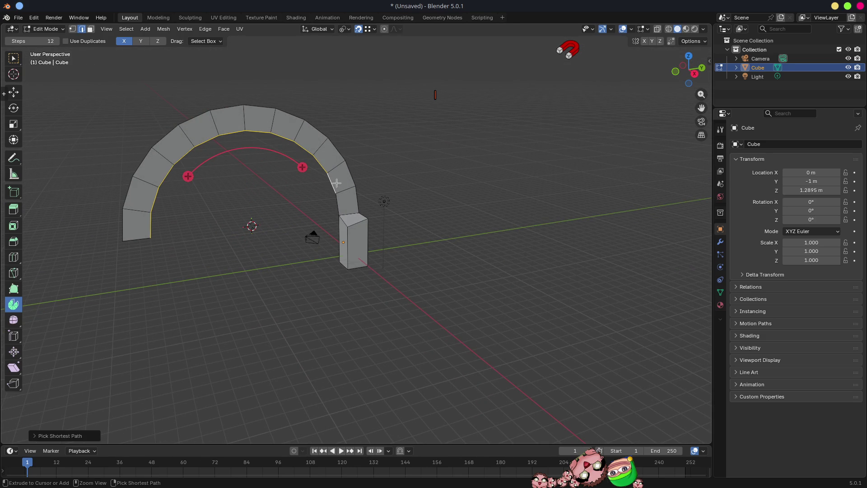
ctrl+click(234, 111)
ctrl+click(118, 232)
mouse_move(224, 260)
middle_down()
mouse_move(263, 262)
mouse_move(246, 277)
mouse_move(149, 221)
middle_up()
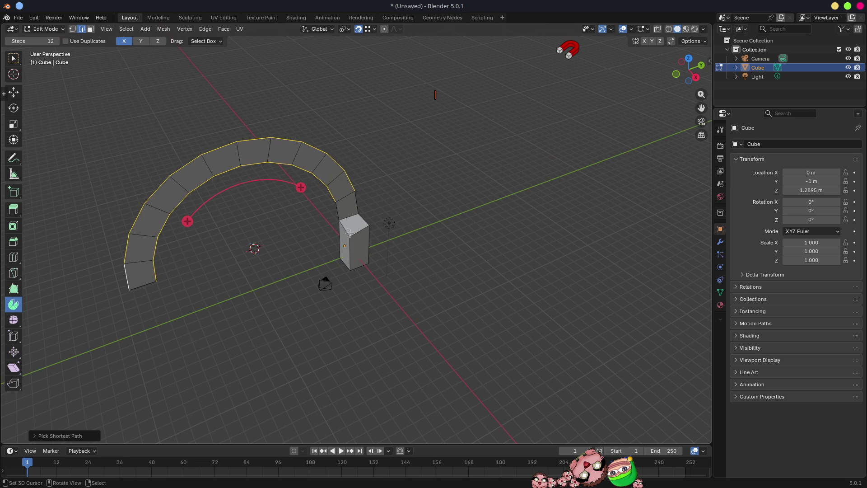
shift+click(145, 284)
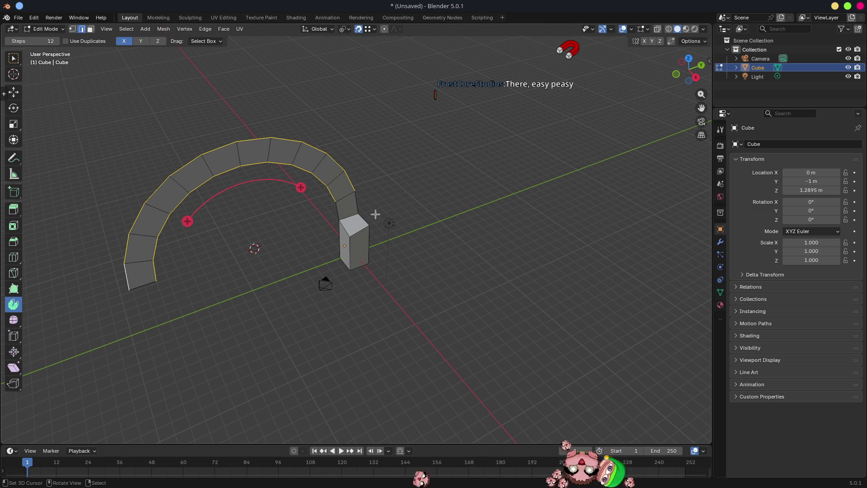
Extrude the selected arch edges 2 m along the X axis
key(e)
key(x)
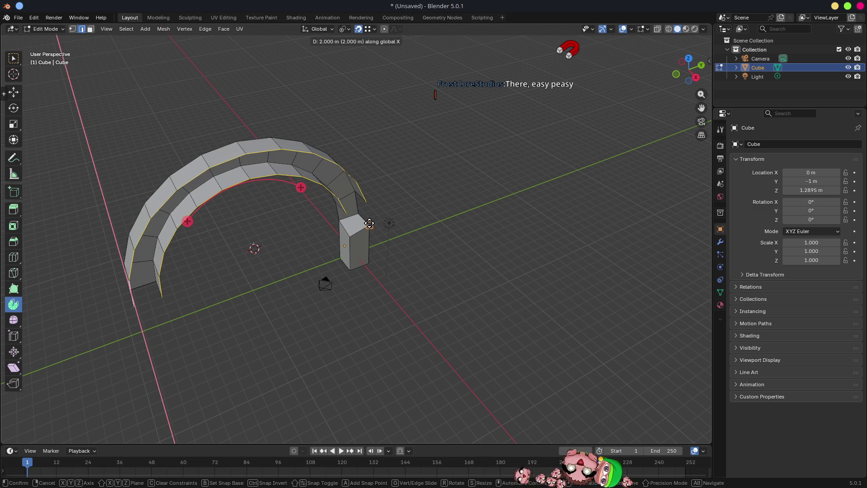
click(369, 223)
middle_drag(369, 223, 398, 204)
middle_drag(441, 202, 257, 187)
mouse_move(295, 208)
middle_down()
mouse_move(284, 205)
mouse_move(311, 225)
mouse_move(289, 219)
middle_up()
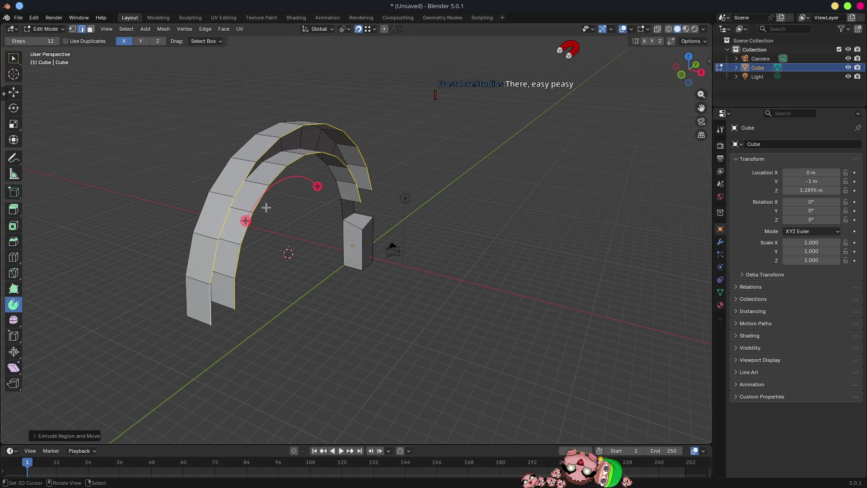
Fill the gap between the two arch edge rows with Bridge Edge Loops ('brid')
key(F3)
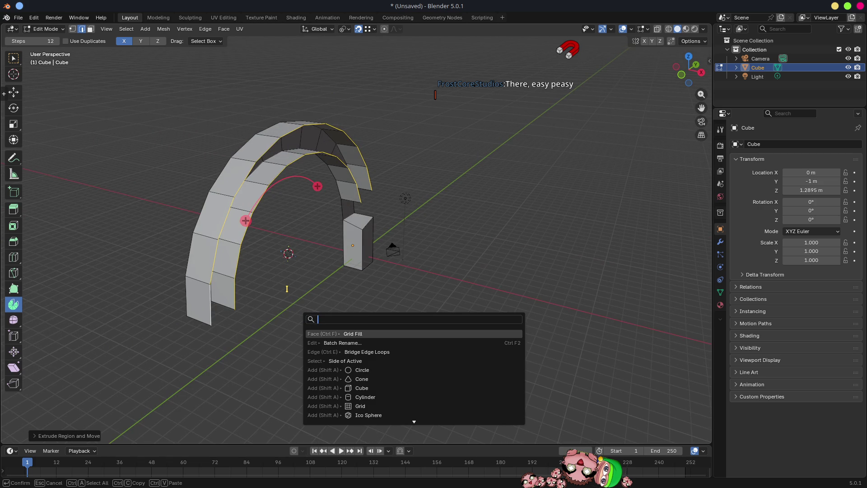
text(brid)
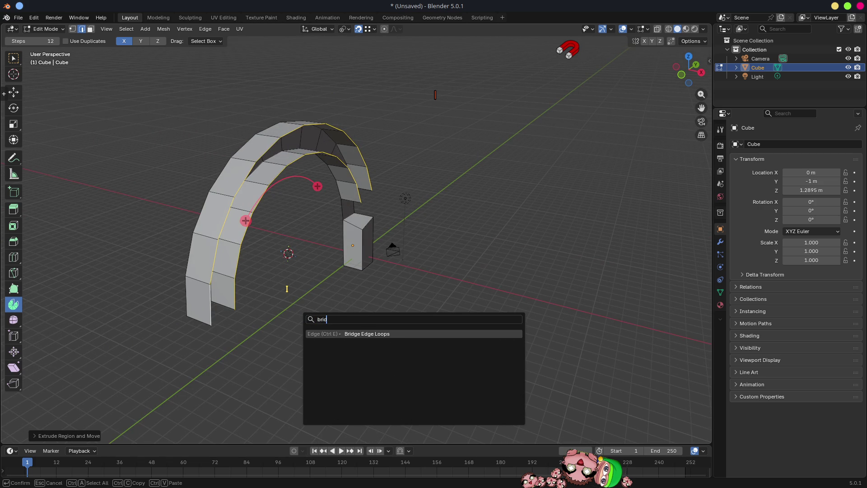
key(Return)
mouse_move(404, 280)
middle_down()
mouse_move(379, 247)
mouse_move(388, 271)
mouse_move(379, 289)
mouse_move(362, 239)
middle_up()
click(361, 238)
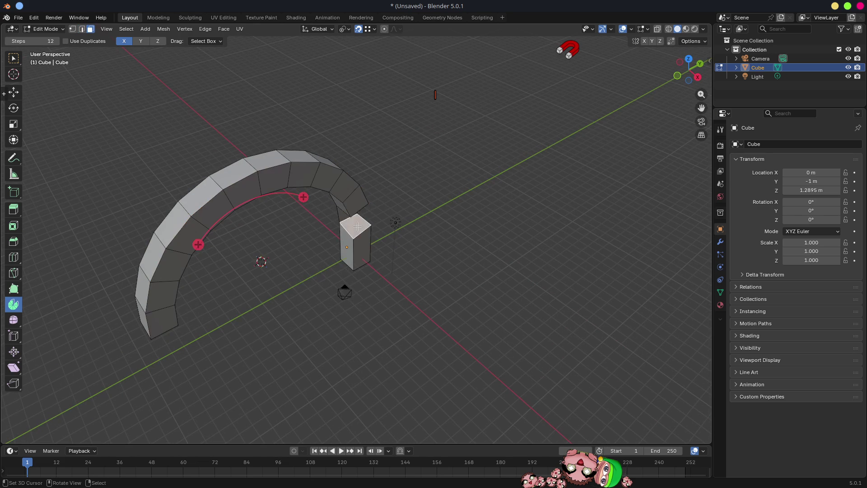
Delete the extra bridged faces from the arch
key(x)
click(336, 251)
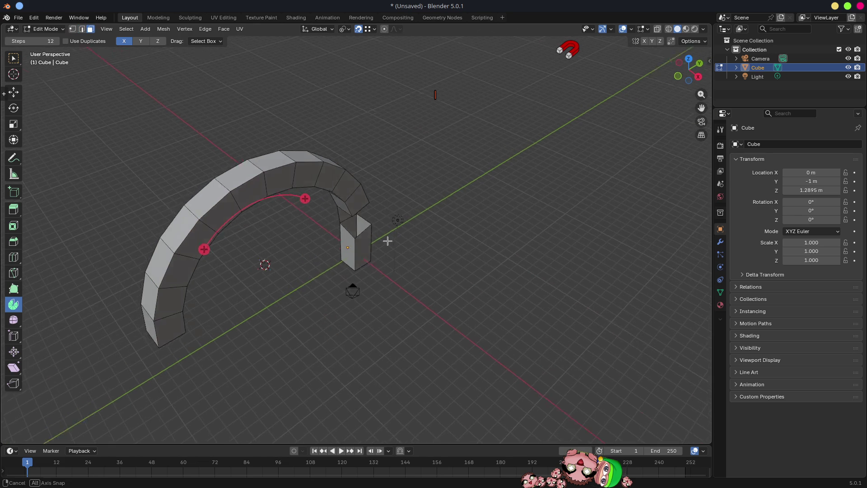
key(2)
middle_drag(387, 242, 342, 223)
mouse_move(420, 242)
middle_down()
mouse_move(316, 221)
mouse_move(340, 106)
mouse_move(458, 185)
mouse_move(493, 157)
mouse_move(410, 163)
mouse_move(424, 170)
mouse_move(415, 211)
mouse_move(353, 228)
mouse_move(343, 206)
mouse_move(364, 207)
mouse_move(350, 205)
mouse_move(363, 195)
middle_up()
Raise the vertex where the column joins the arch so the two line up
click(325, 207)
scroll(347, 204, up, 2)
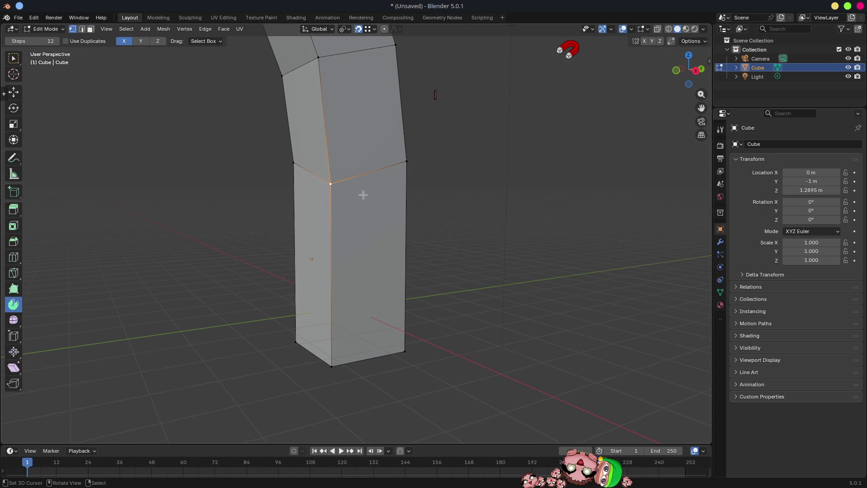
key(g)
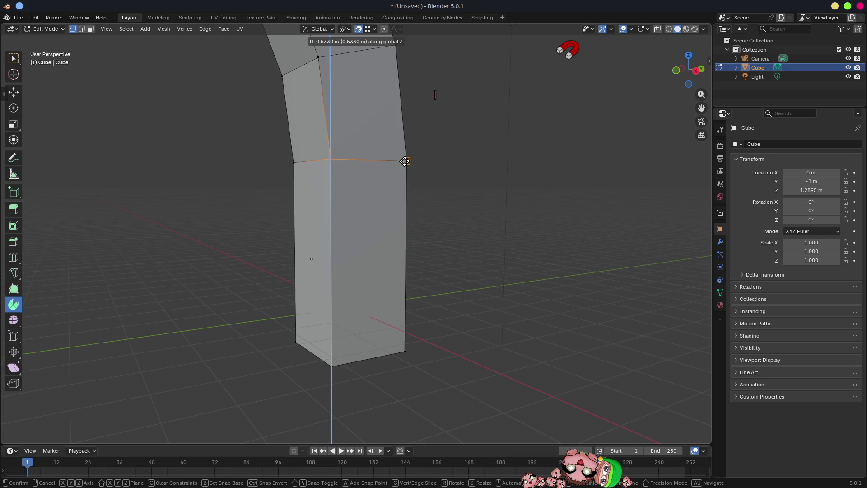
click(404, 161)
mouse_move(370, 172)
middle_down()
mouse_move(369, 196)
mouse_move(361, 194)
mouse_move(362, 185)
mouse_move(408, 189)
middle_up()
key(g)
key(y)
key(Escape)
key(g)
key(x)
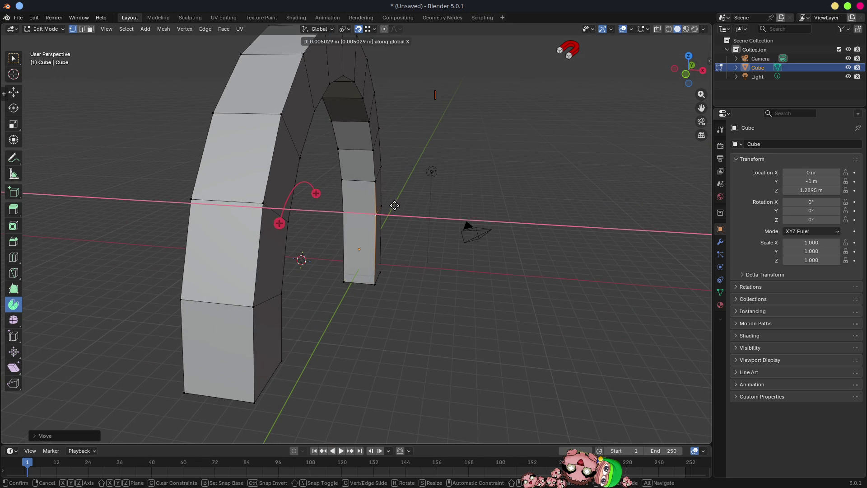
key(Escape)
scroll(404, 248, down, 4)
Select the column's end face in face select mode
mouse_move(404, 248)
middle_down()
mouse_move(441, 246)
mouse_move(410, 201)
mouse_move(314, 194)
mouse_move(272, 231)
mouse_move(265, 257)
middle_up()
mouse_move(368, 232)
middle_down()
mouse_move(462, 273)
mouse_move(435, 276)
mouse_move(435, 318)
mouse_move(435, 286)
mouse_move(484, 246)
mouse_move(502, 242)
middle_up()
key(3)
click(361, 243)
Duplicate the column and rotate the copy 180° around Z about the 3D cursor
key(r)
key(z)
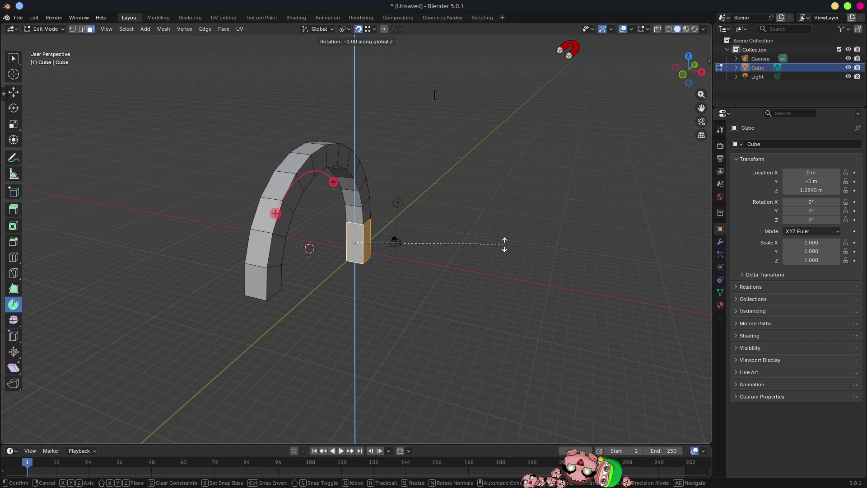
key(z)
key(z)
key(z)
key(Escape)
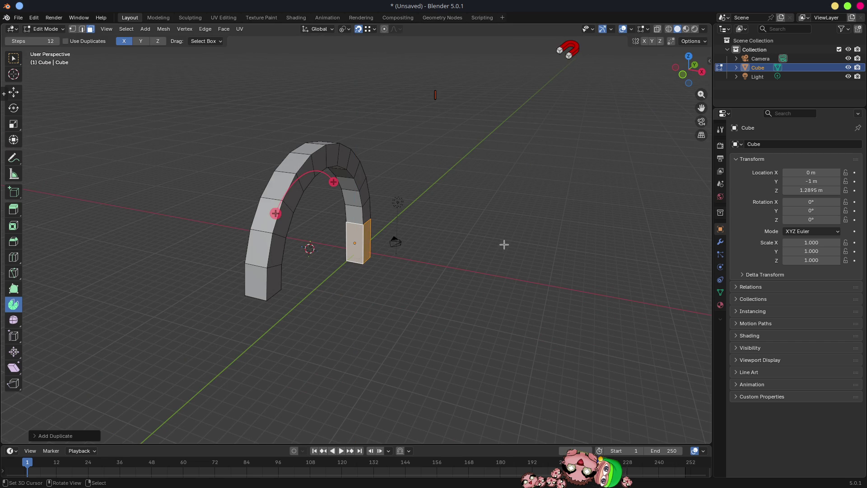
click(343, 30)
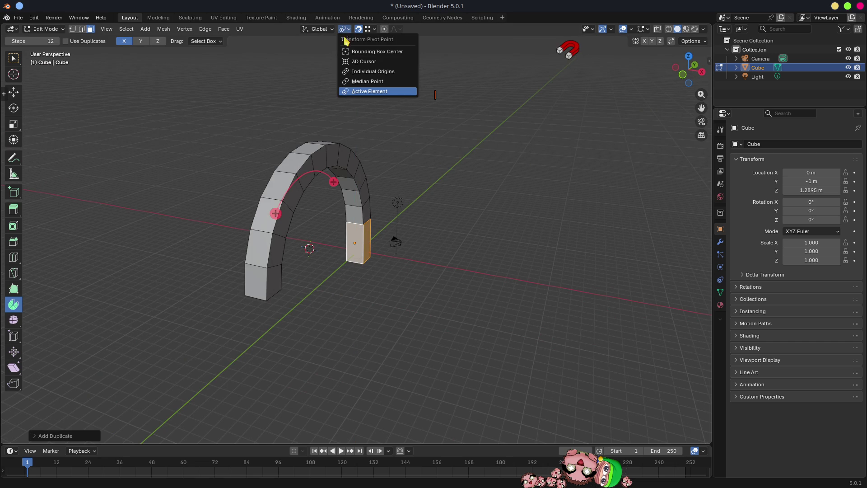
click(367, 74)
text(rz)
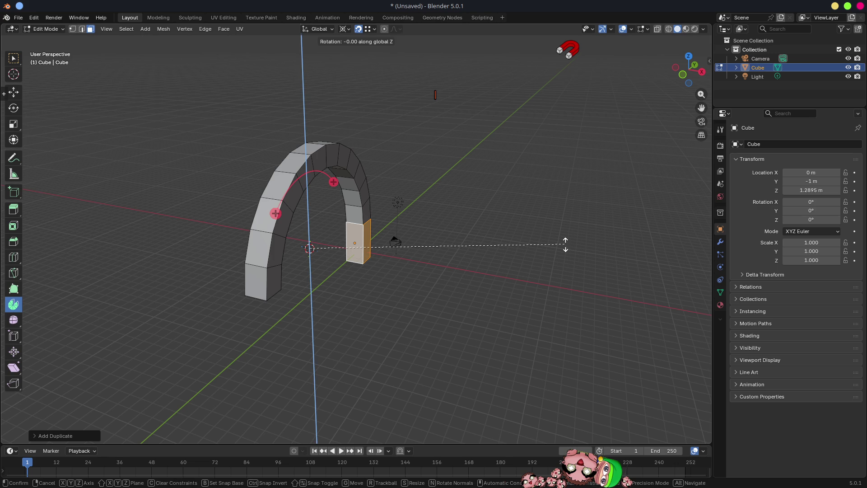
text(180)
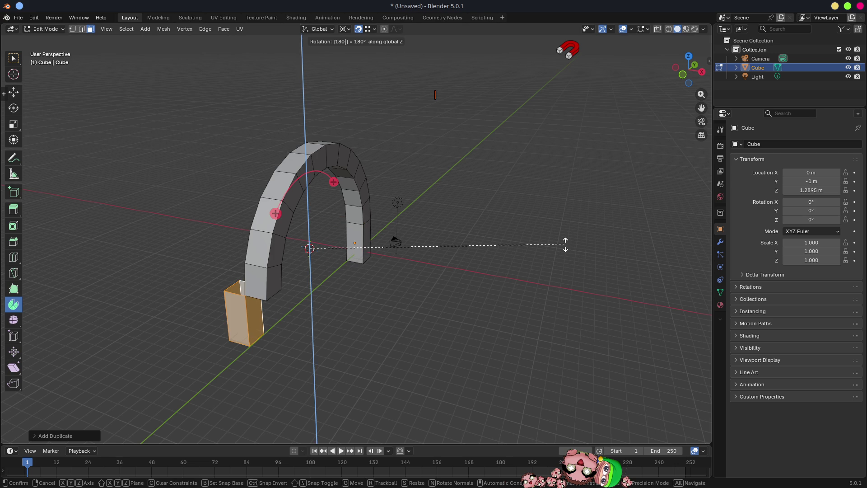
key(Return)
Inspect the rotated copy, reselect it, and turn on automatic vertex merging
mouse_move(391, 257)
middle_down()
mouse_move(339, 286)
mouse_move(351, 278)
middle_up()
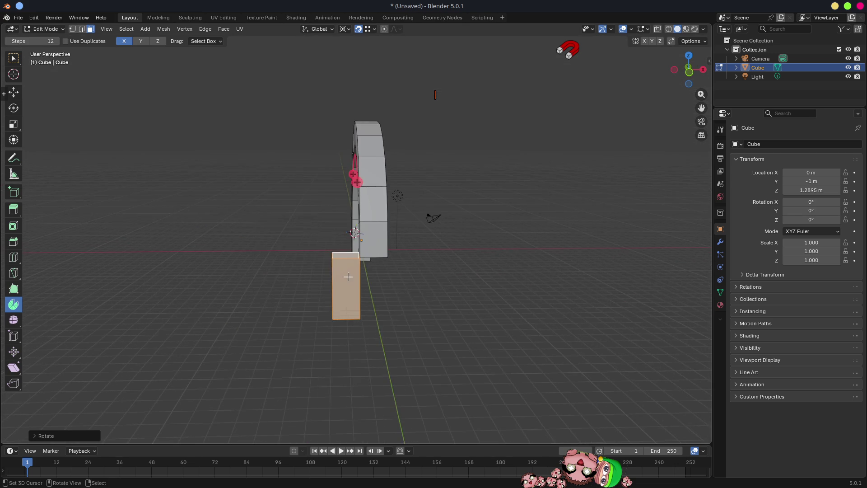
scroll(351, 278, up, 5)
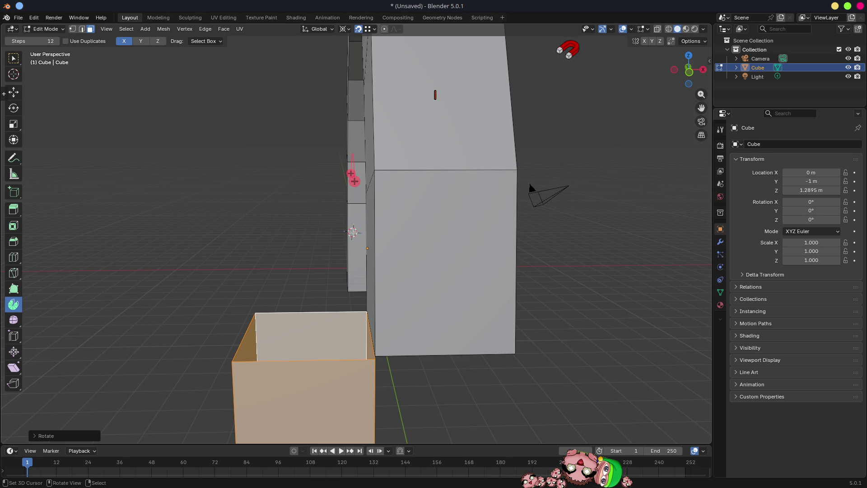
scroll(365, 223, down, 5)
mouse_move(364, 223)
middle_down()
mouse_move(443, 201)
mouse_move(484, 273)
mouse_move(480, 259)
middle_up()
scroll(443, 202, down, 5)
mouse_move(498, 209)
middle_down()
mouse_move(387, 228)
mouse_move(434, 218)
mouse_move(350, 197)
mouse_move(345, 174)
middle_up()
scroll(349, 197, up, 6)
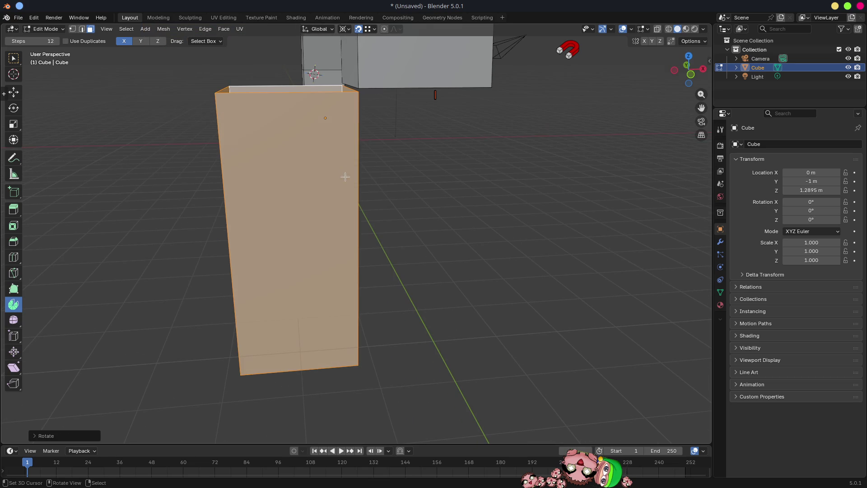
scroll(282, 149, down, 3)
shift+click(283, 156)
shift+click(283, 157)
mouse_move(283, 157)
middle_down()
mouse_move(429, 223)
mouse_move(347, 200)
middle_up()
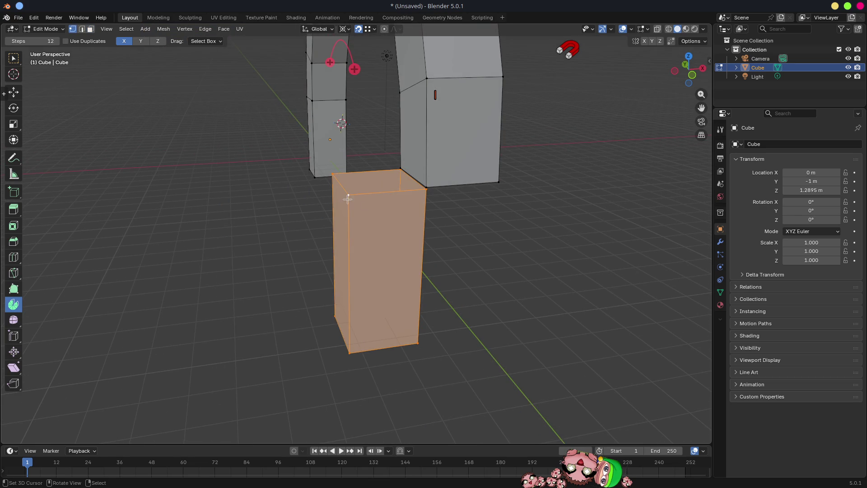
click(368, 30)
click(672, 44)
Move the copied block so its corner snaps onto the arch's end
key(g)
click(427, 185)
middle_drag(508, 270, 406, 270)
alt+middle_click(79, 95)
middle_drag(80, 95, 311, 242)
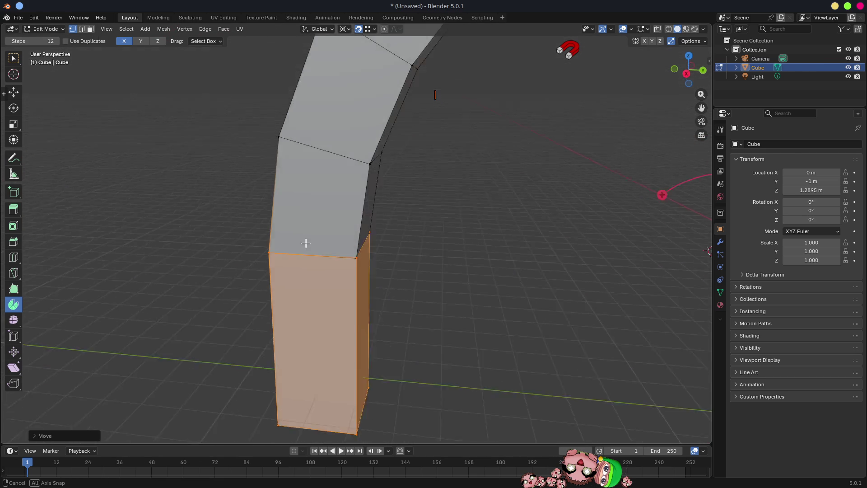
scroll(380, 321, up, 6)
mouse_move(374, 315)
middle_down()
mouse_move(393, 294)
mouse_move(365, 321)
middle_up()
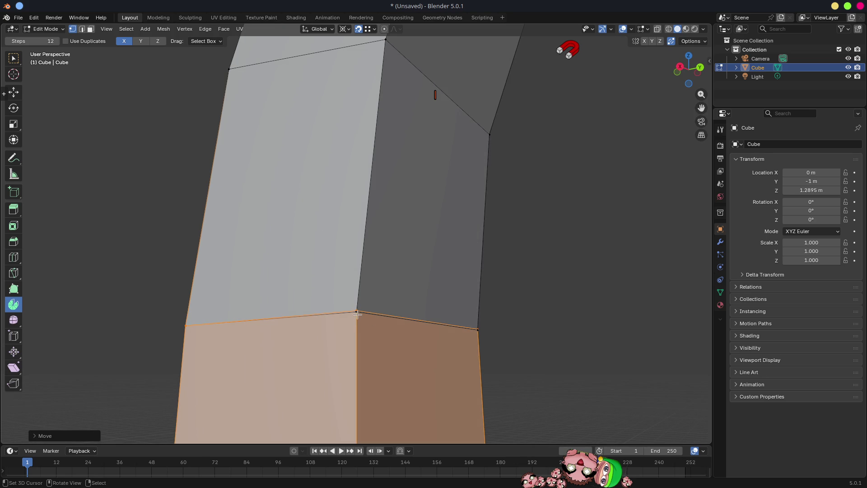
Select the block's top corner vertices and test-move them without changes
click(357, 313)
key(g)
key(Escape)
click(482, 335)
key(g)
key(Escape)
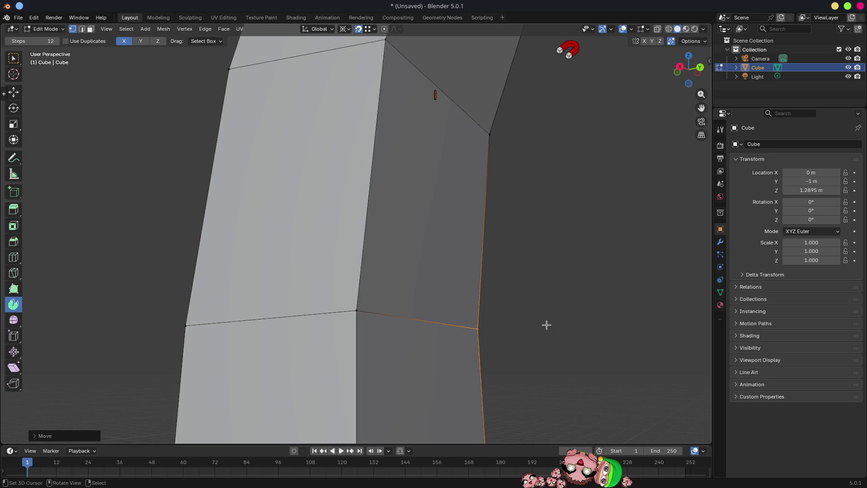
scroll(449, 271, down, 3)
middle_drag(449, 271, 507, 286)
Select the edge loop where column meets arch and flatten it along Z
alt+click(346, 261)
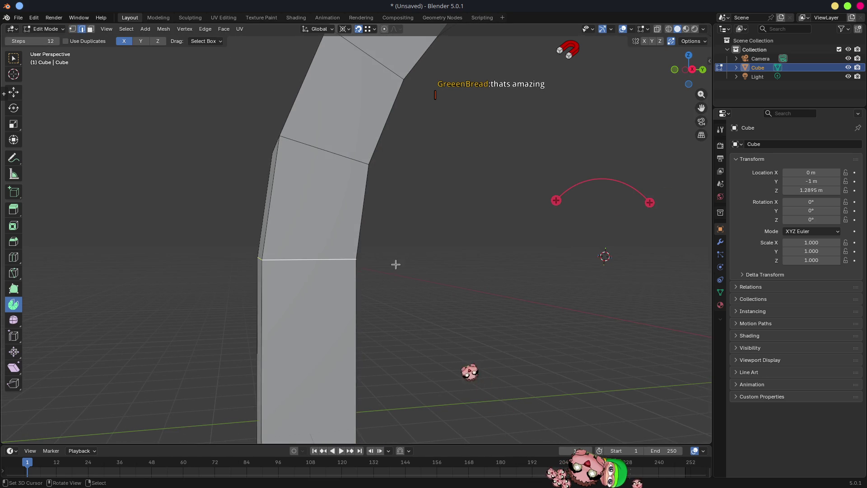
middle_drag(368, 263, 507, 254)
key(s)
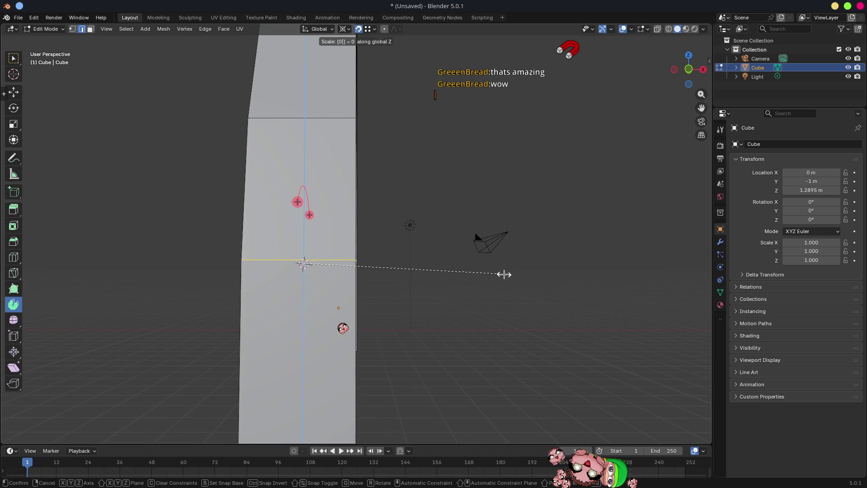
click(504, 274)
scroll(559, 267, down, 2)
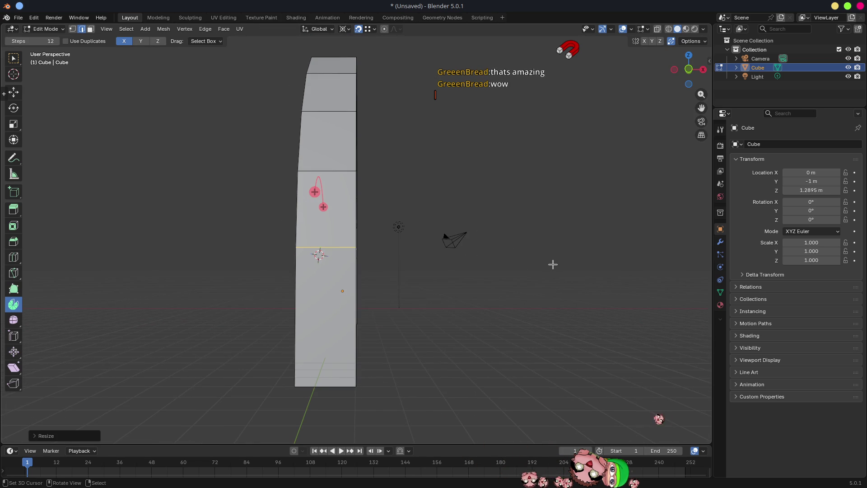
middle_drag(551, 263, 429, 271)
key(s)
key(z)
click(430, 271)
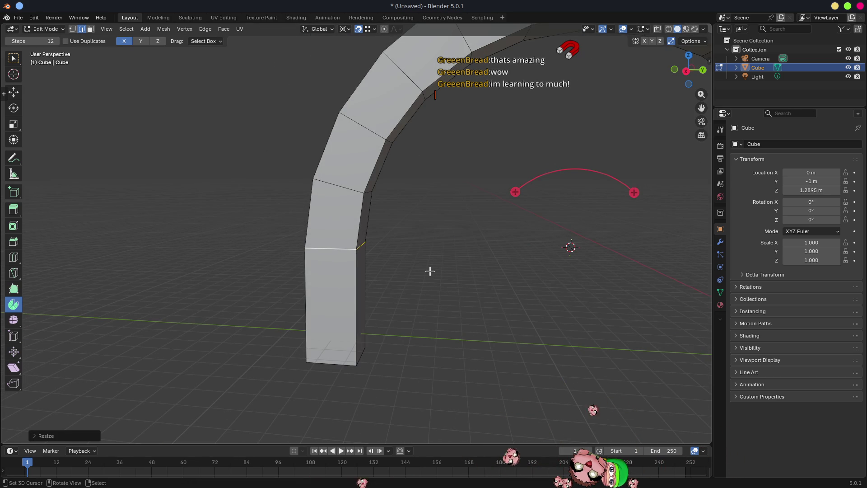
Raise the flattened arch section upward along the Z axis
mouse_move(490, 229)
middle_down()
mouse_move(486, 263)
mouse_move(520, 260)
mouse_move(519, 251)
middle_up()
key(g)
key(z)
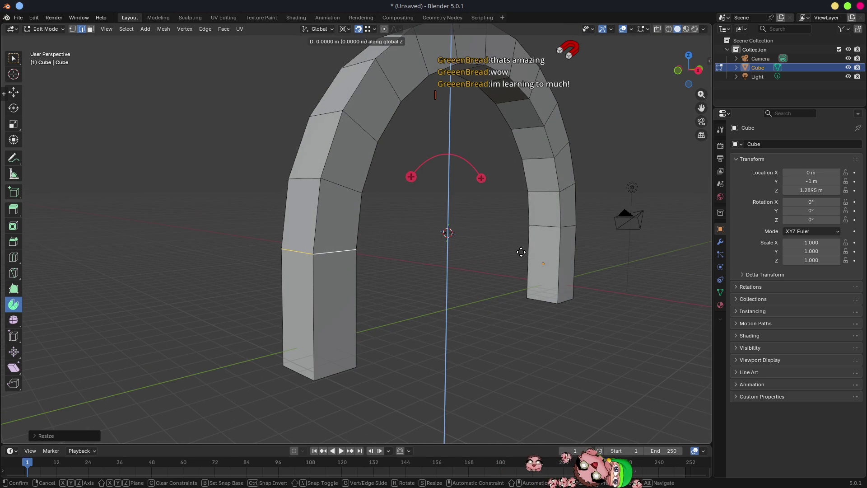
click(567, 229)
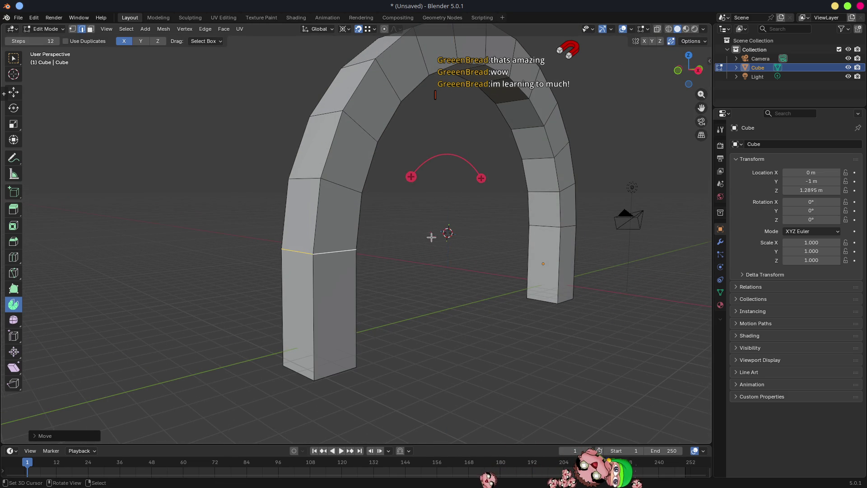
scroll(449, 243, down, 4)
Return to Object Mode and view the finished U-shaped arch
key(Tab)
mouse_move(443, 239)
middle_down()
mouse_move(401, 237)
mouse_move(474, 269)
mouse_move(535, 261)
mouse_move(371, 228)
mouse_move(494, 232)
mouse_move(402, 209)
mouse_move(366, 193)
mouse_move(366, 183)
middle_up()
scroll(401, 238, down, 2)
scroll(371, 228, up, 5)
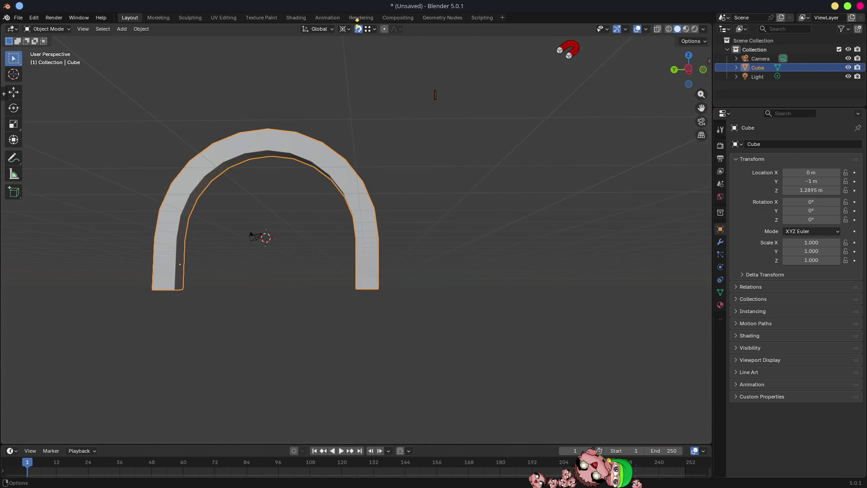
Set the snapping Snap Base to Closest
click(346, 29)
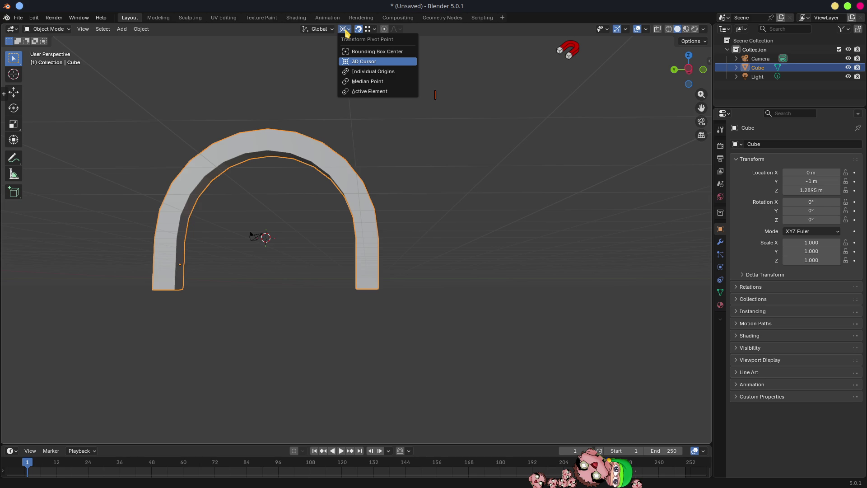
click(370, 30)
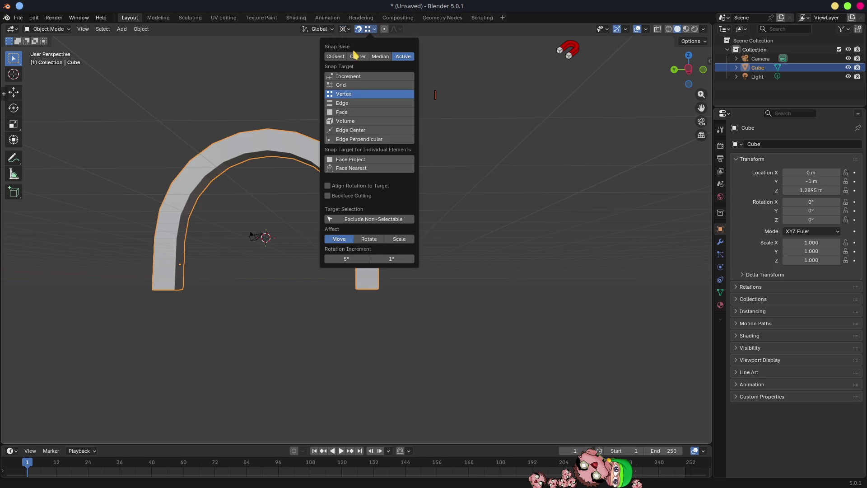
click(336, 56)
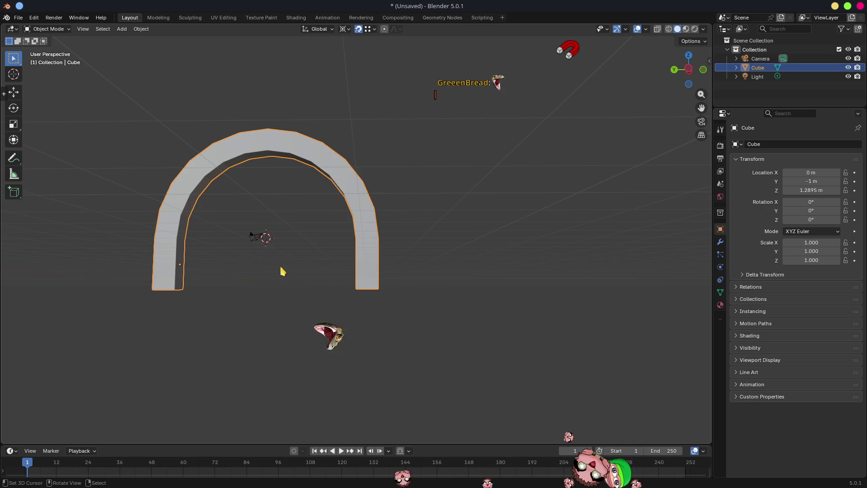
Toggle the arch into Edit Mode and back, then bring up the Add menu
key(Tab)
middle_drag(269, 211, 280, 267)
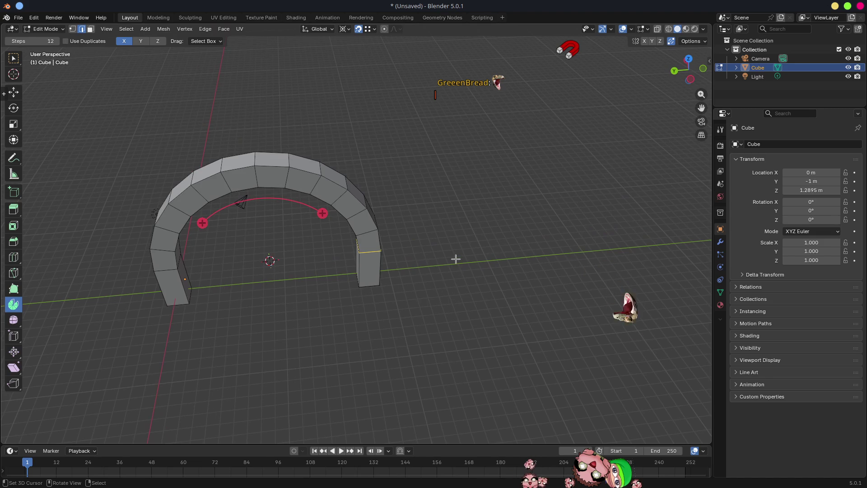
key(Tab)
key(shift+a)
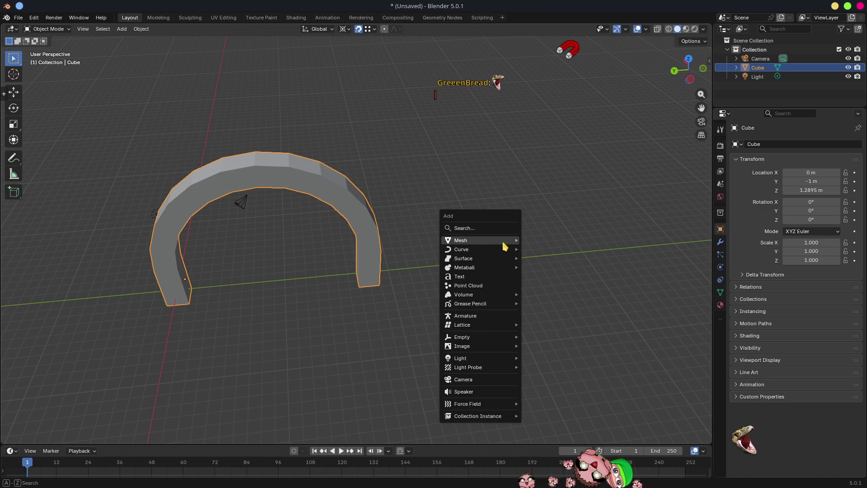
Add a small cube and move it beside the arch
mouse_move(507, 240)
click(544, 249)
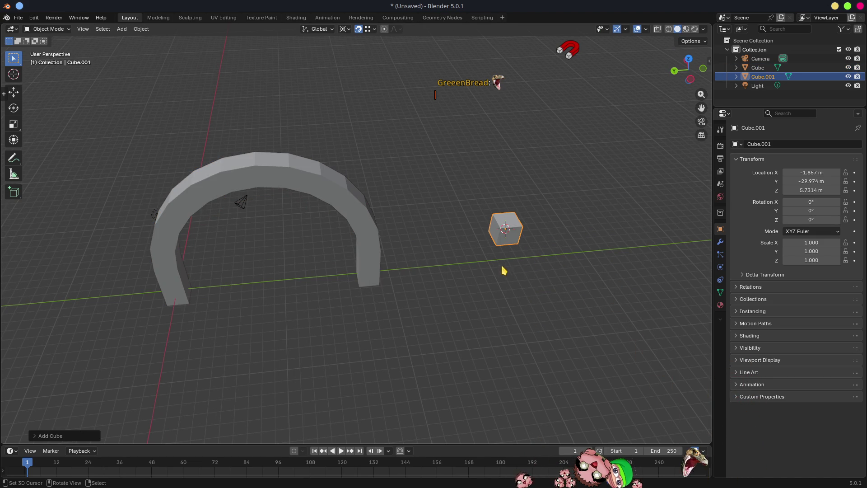
middle_drag(478, 265, 408, 109)
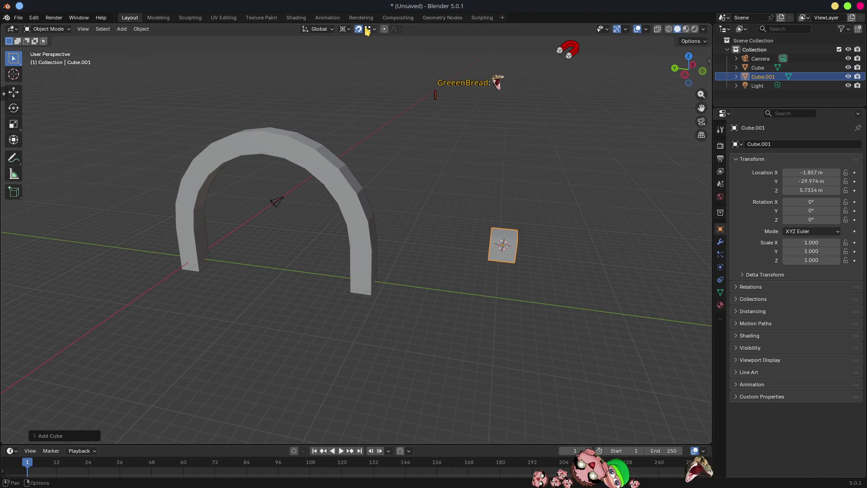
mouse_move(445, 216)
middle_down()
mouse_move(449, 231)
mouse_move(423, 252)
middle_up()
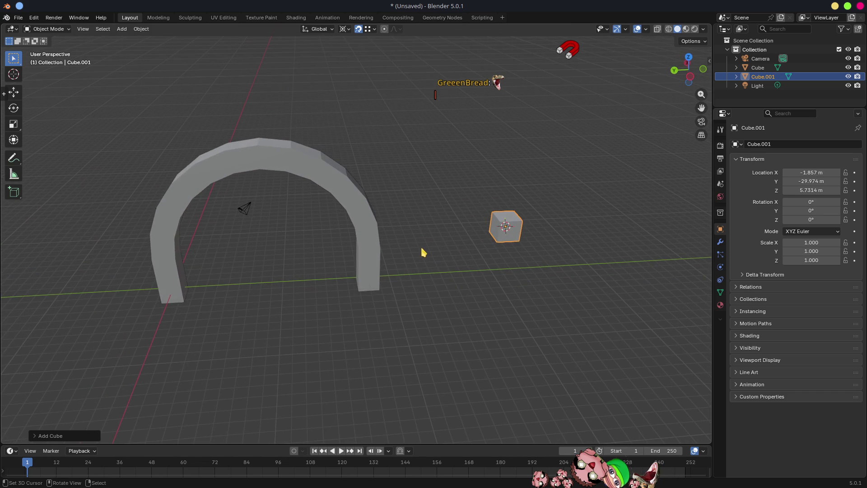
key(g)
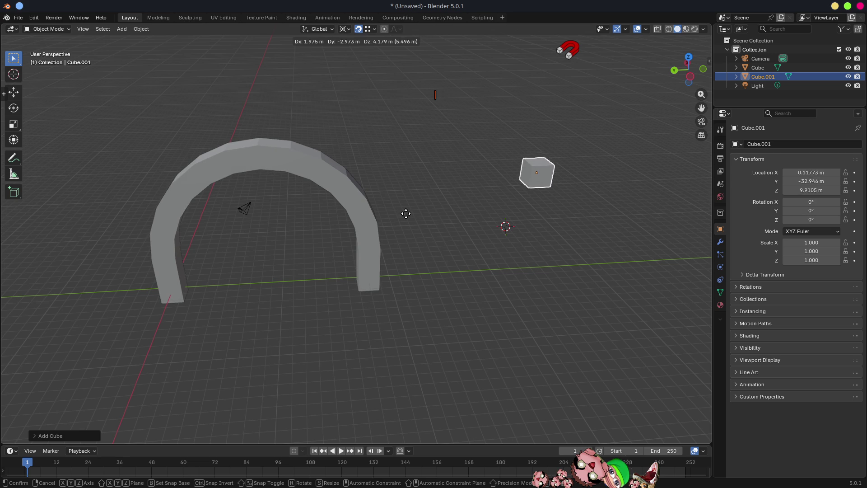
click(509, 203)
mouse_move(518, 240)
middle_down()
mouse_move(549, 267)
mouse_move(573, 244)
mouse_move(475, 228)
middle_up()
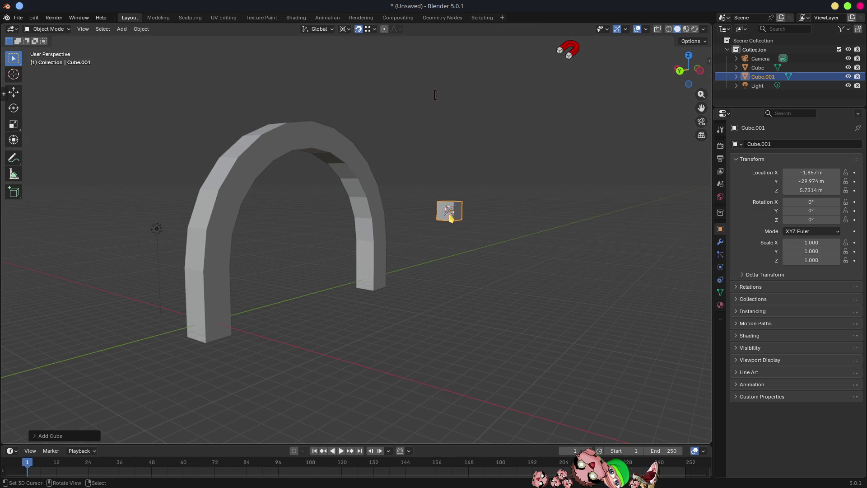
mouse_move(451, 216)
middle_down()
mouse_move(453, 251)
mouse_move(431, 245)
middle_up()
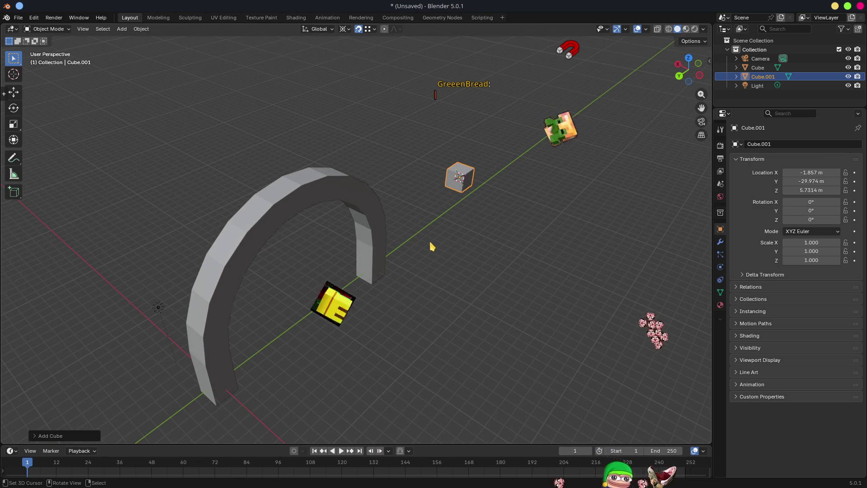
mouse_move(432, 239)
middle_down()
mouse_move(424, 240)
mouse_move(441, 236)
mouse_move(435, 250)
middle_up()
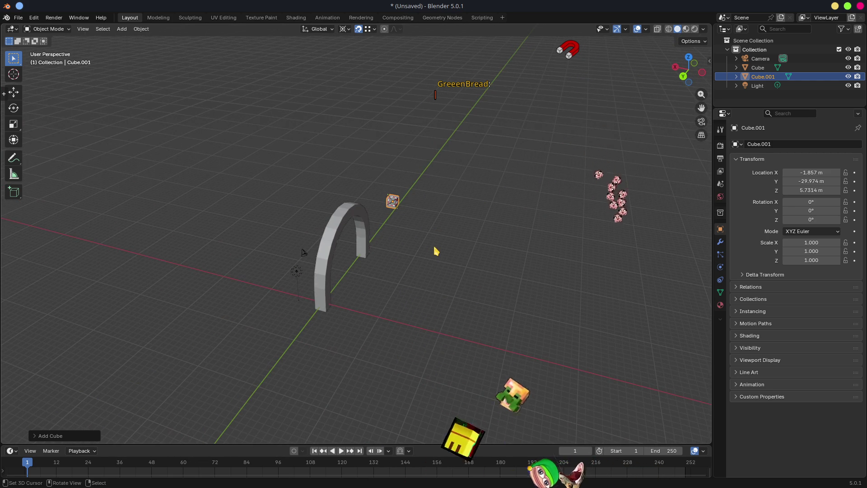
Reset the 3D cursor to the world origin and add a plane there
key(shift+s)
click(371, 288)
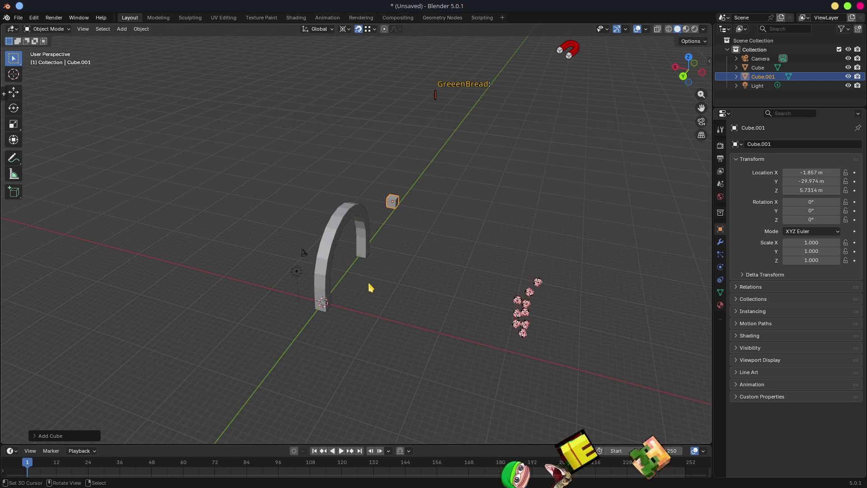
key(shift+a)
click(440, 287)
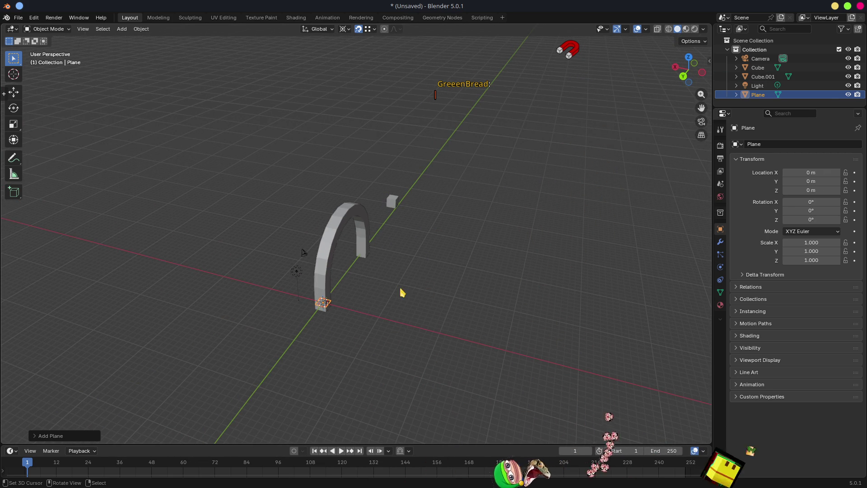
Scale the plane up about 11.784 times so it serves as a floor
key(s)
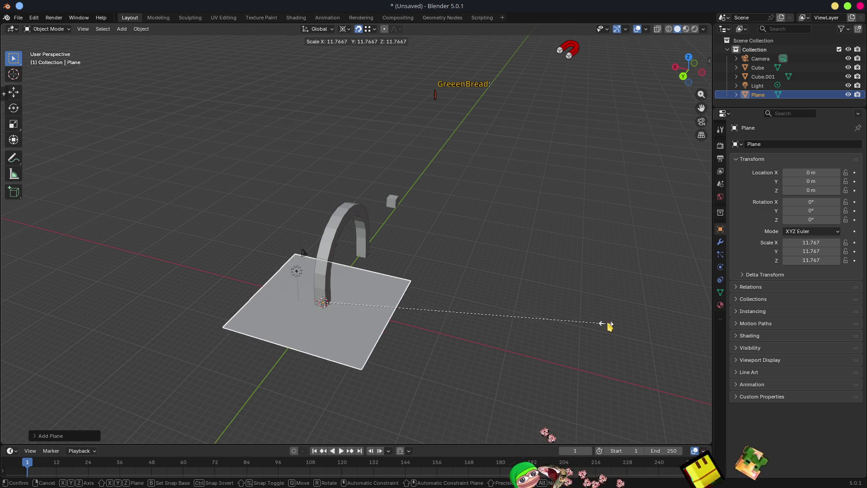
click(611, 325)
middle_drag(412, 258, 304, 296)
Extrude the plane's left edge straight up along Z into a tall backdrop wall
key(Tab)
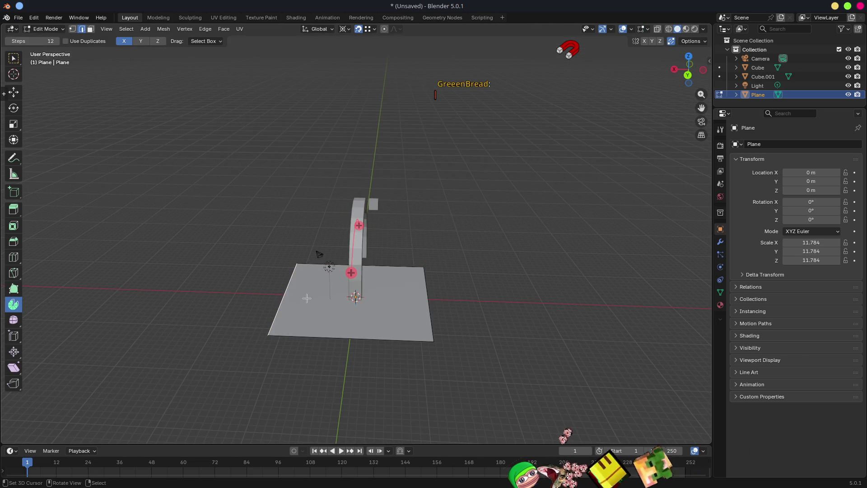
key(e)
key(z)
key(Escape)
key(e)
key(z)
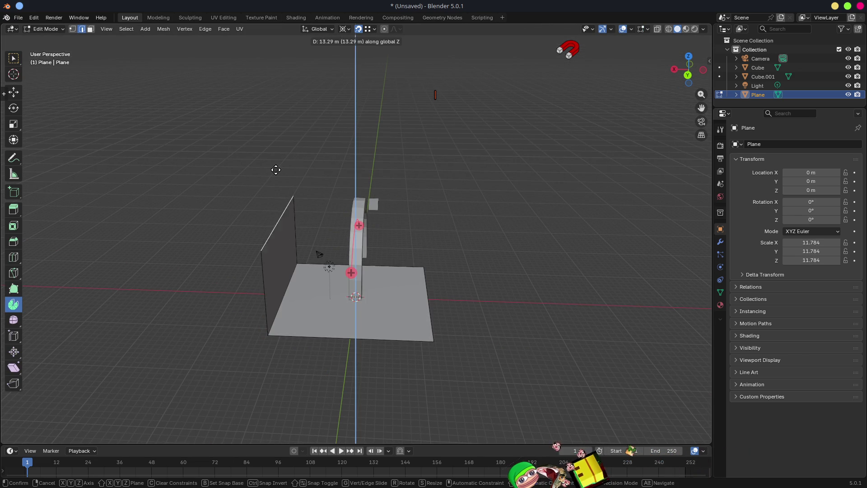
click(275, 189)
middle_drag(275, 188, 435, 242)
scroll(441, 231, up, 3)
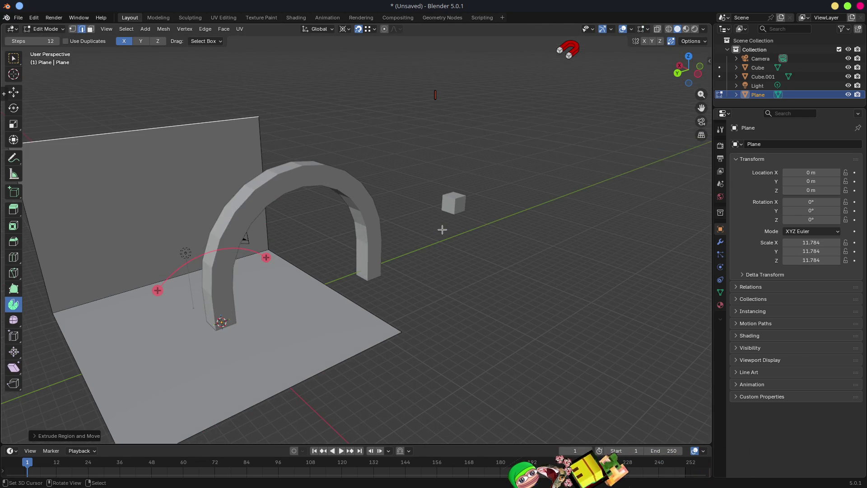
key(Tab)
Select the small cube Cube.001 and begin repositioning it
click(469, 201)
shift+middle_drag(447, 239, 526, 223)
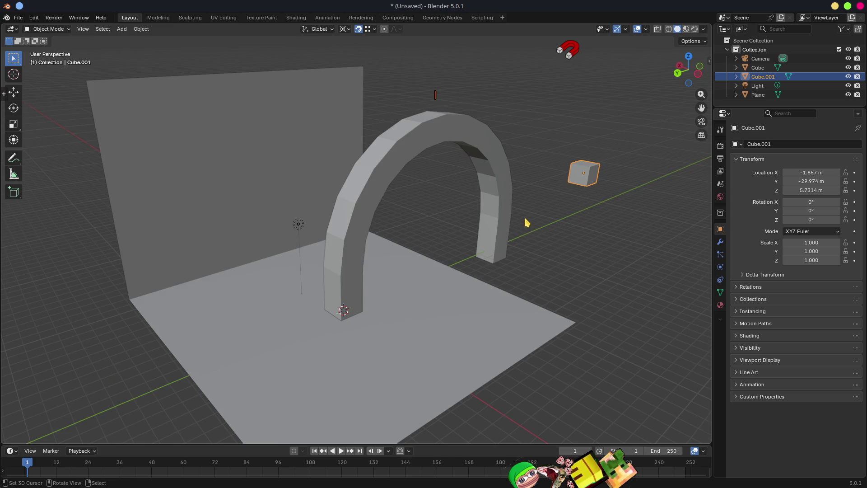
scroll(464, 232, down, 4)
scroll(464, 232, up, 4)
middle_drag(252, 271, 286, 255)
key(g)
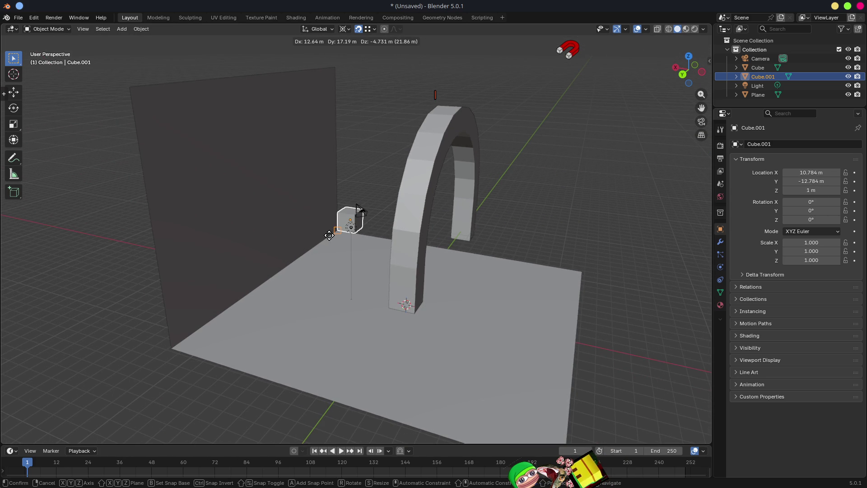
Drop the cube and set the snapping target to Edge
click(269, 286)
click(370, 30)
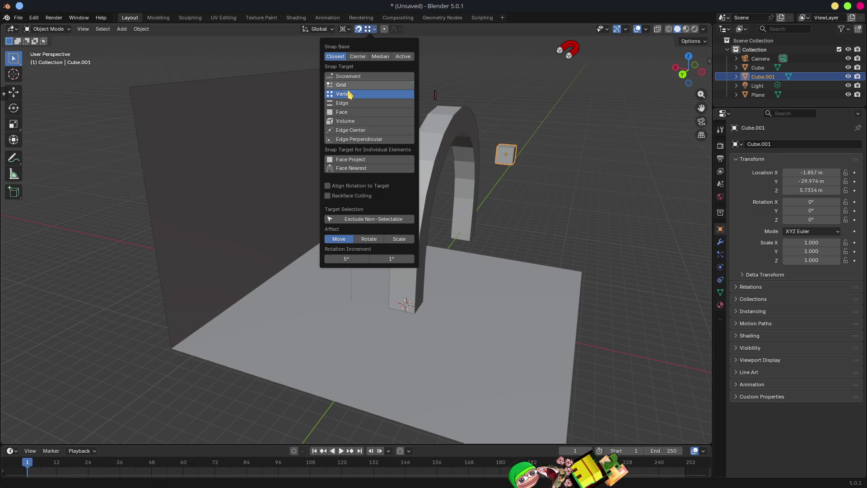
click(342, 103)
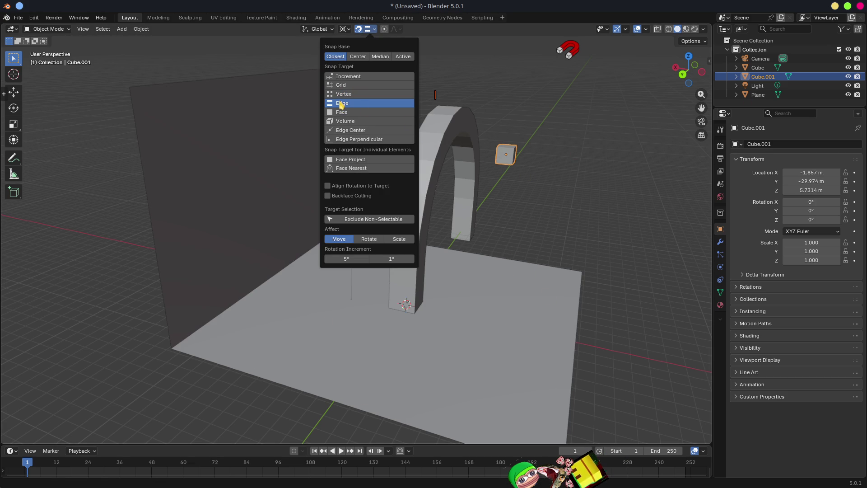
Set Cube.001 down on the floor beside the wall, then pick the floor plane for editing
key(g)
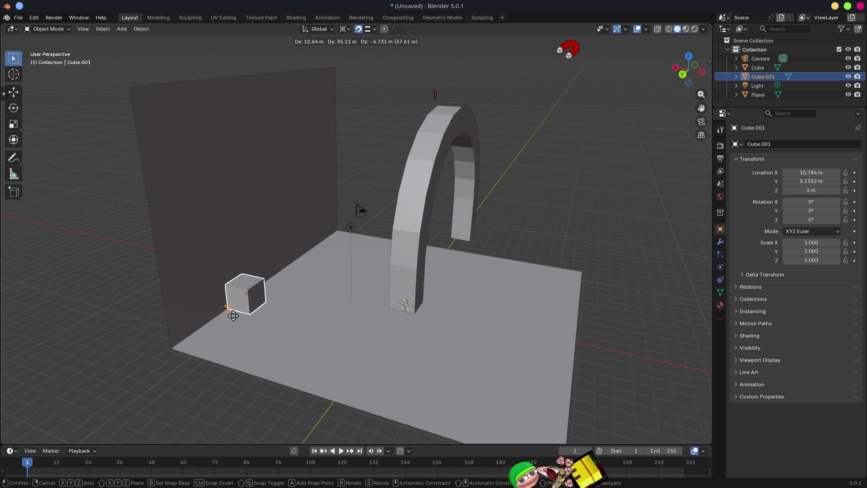
click(214, 334)
mouse_move(381, 269)
middle_down()
mouse_move(356, 280)
mouse_move(225, 285)
mouse_move(286, 269)
mouse_move(329, 273)
middle_up()
click(145, 288)
key(Tab)
Extrude the floor's left edge straight up along Z into a second wall
click(328, 270)
key(e)
key(z)
click(357, 89)
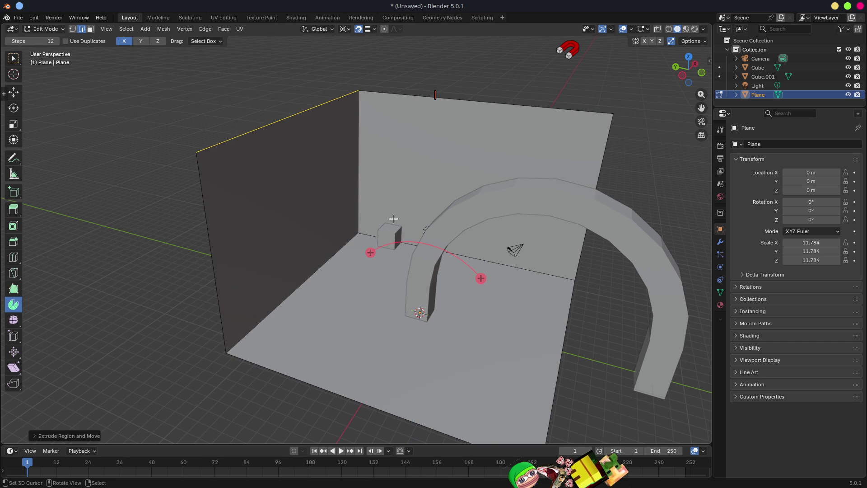
middle_drag(392, 227, 361, 228)
key(Tab)
Try moving Cube.001, cancel, and return to Edit Mode on the floor-and-walls plane
click(361, 228)
key(g)
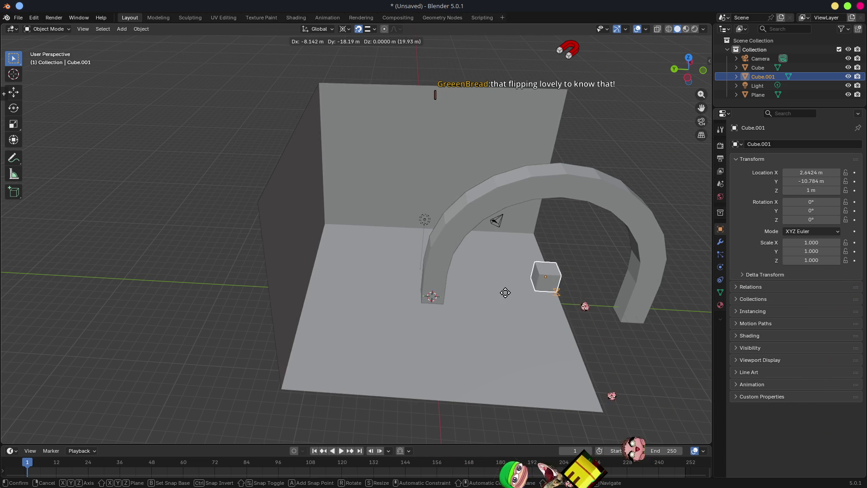
key(Escape)
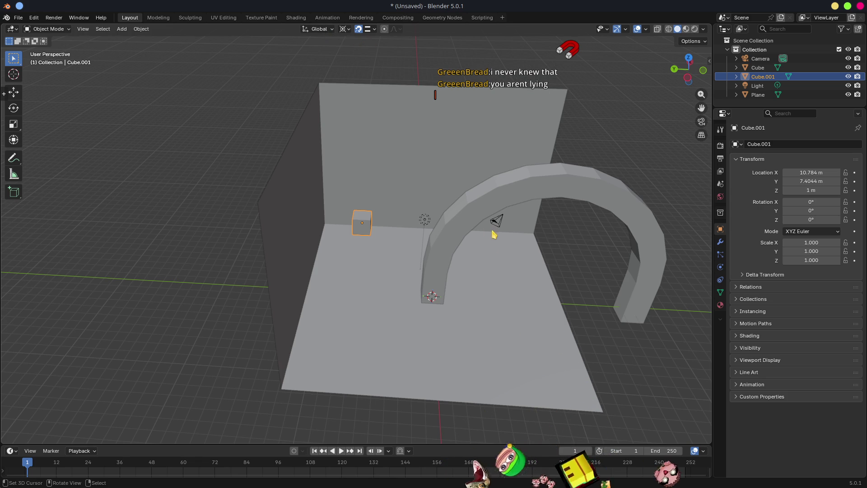
scroll(493, 239, down, 5)
middle_drag(456, 240, 509, 205)
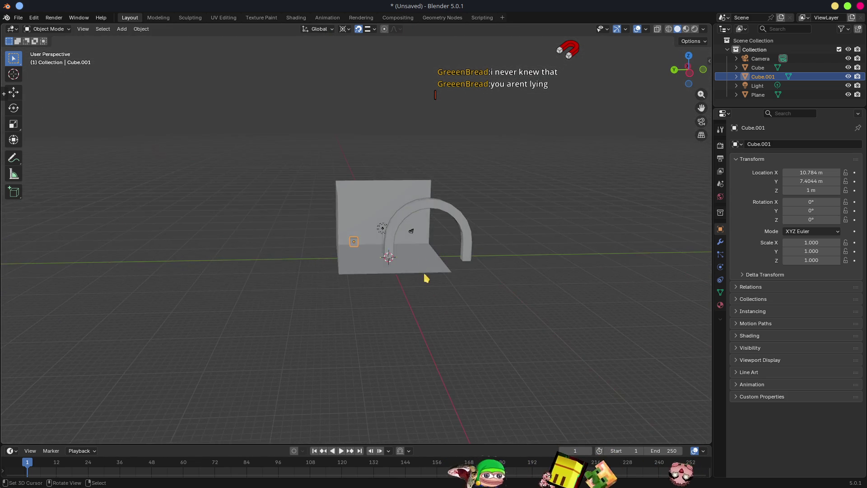
click(446, 281)
scroll(441, 271, up, 3)
mouse_move(441, 276)
middle_down()
mouse_move(444, 287)
mouse_move(497, 254)
middle_up()
key(Tab)
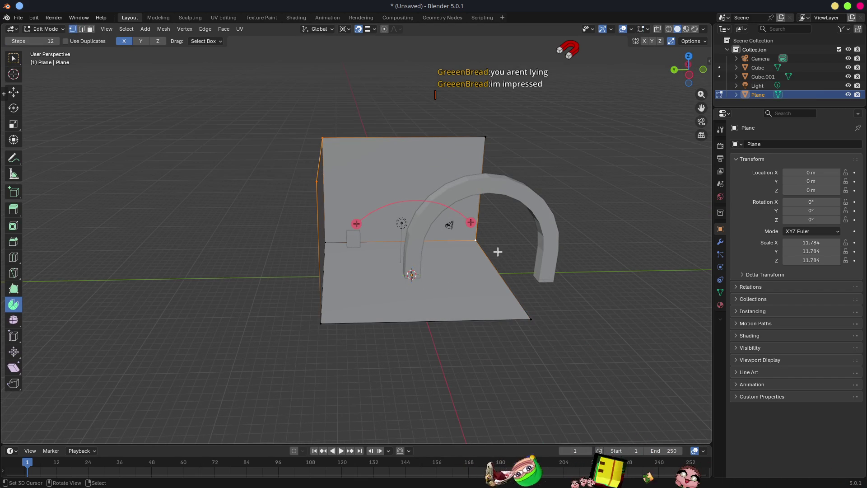
click(497, 250)
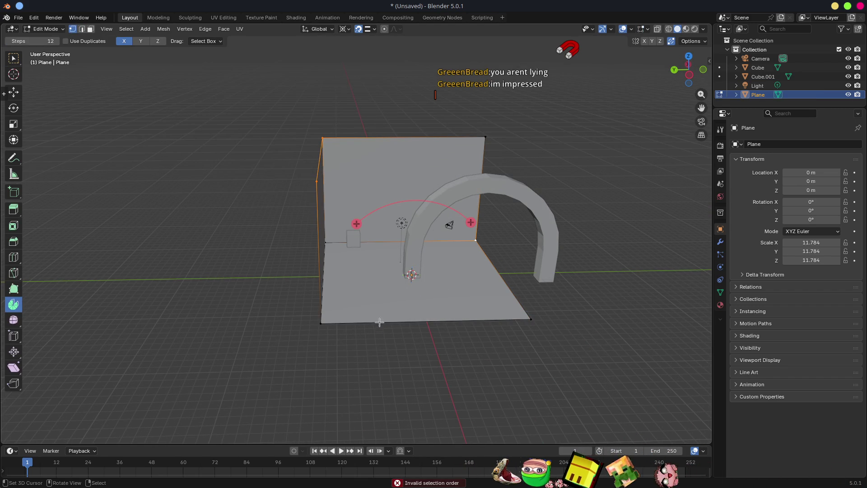
middle_drag(460, 264, 334, 291)
click(281, 305)
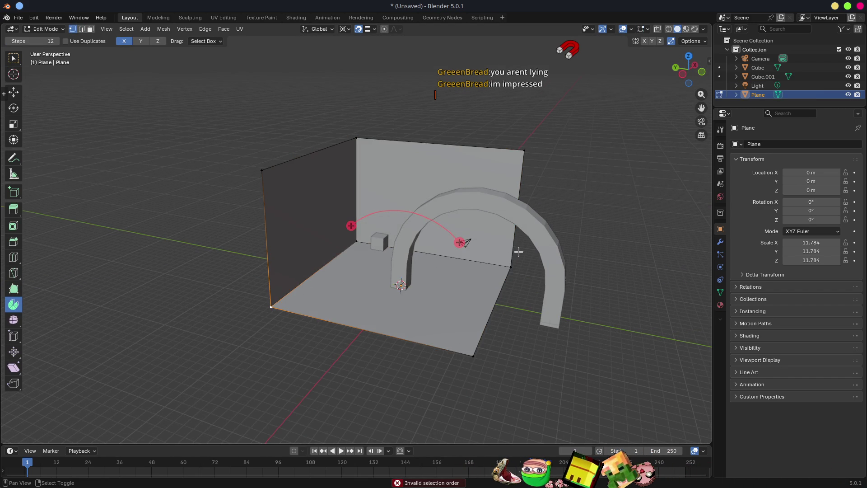
shift+click(509, 263)
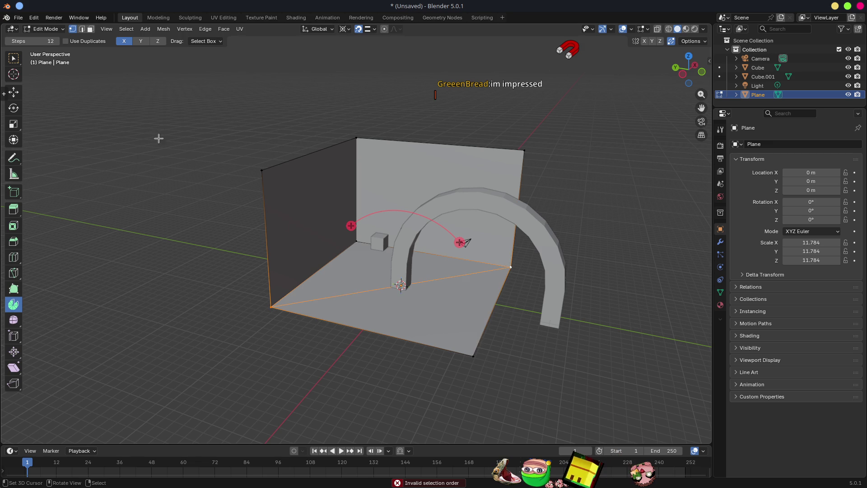
key(ctrl+z)
mouse_move(459, 242)
middle_down()
mouse_move(497, 238)
mouse_move(487, 277)
middle_up()
key(ctrl+shift+z)
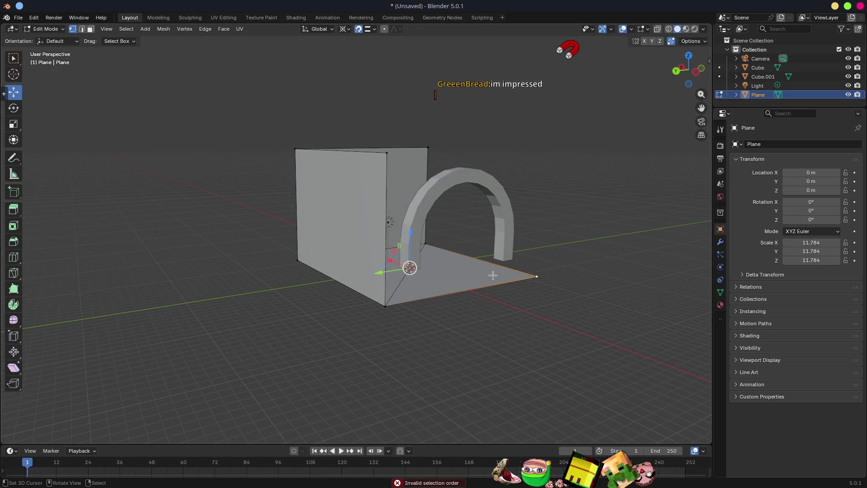
middle_drag(559, 278, 541, 296)
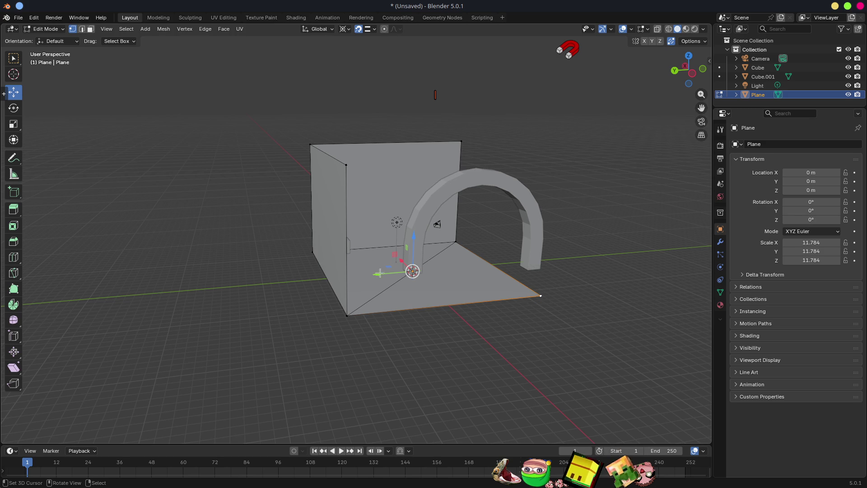
middle_drag(544, 309, 540, 298)
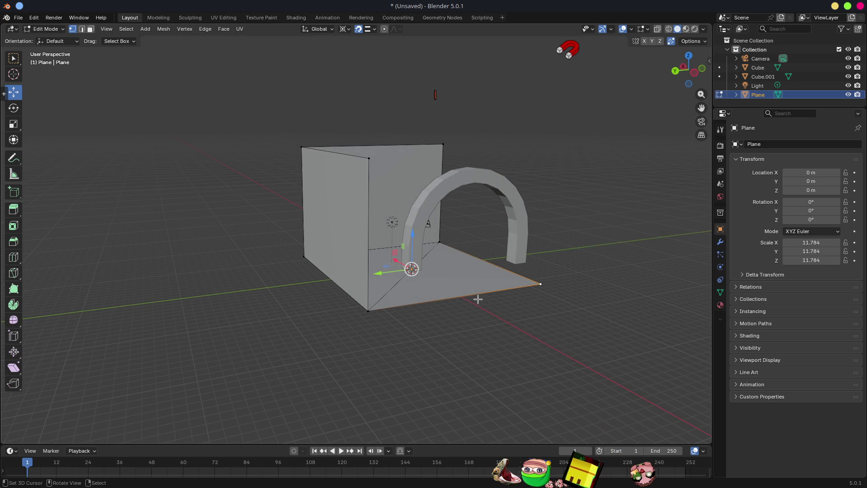
middle_drag(504, 286, 474, 292)
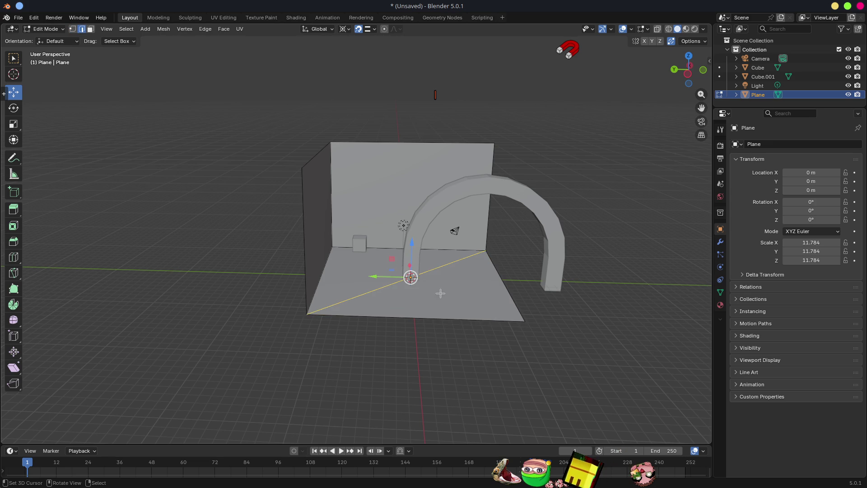
middle_drag(439, 293, 456, 271)
Set the Transform Orientation to Normal
click(318, 30)
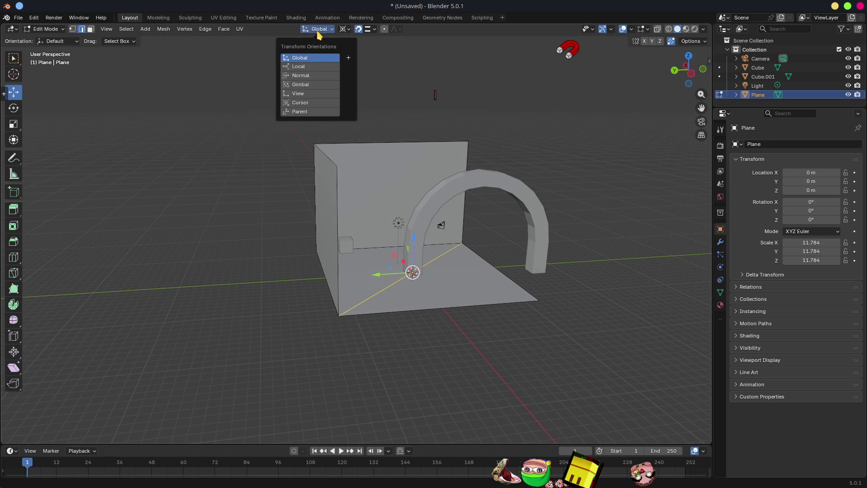
click(306, 76)
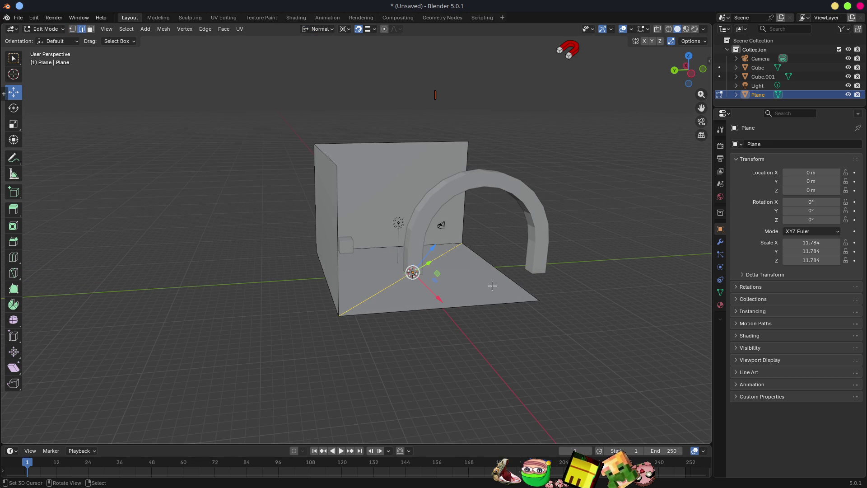
mouse_move(500, 281)
middle_down()
mouse_move(573, 275)
mouse_move(443, 327)
mouse_move(362, 329)
middle_up()
scroll(454, 323, up, 3)
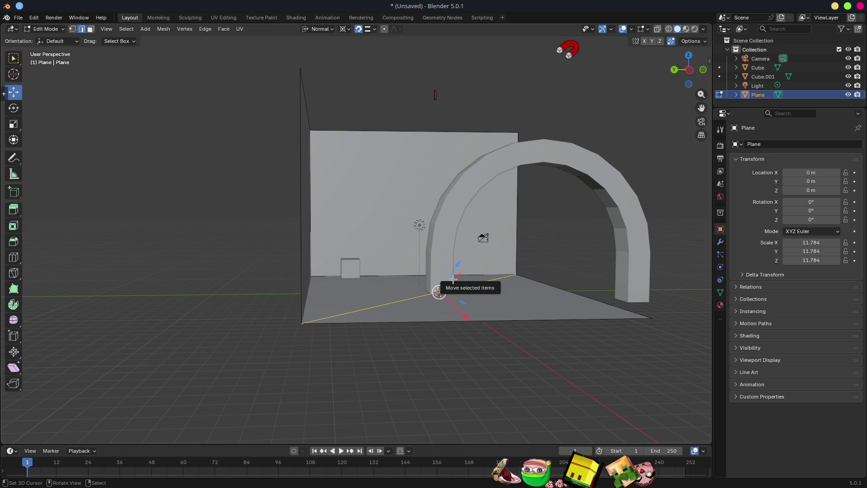
Create a custom transform orientation named Edge
click(332, 30)
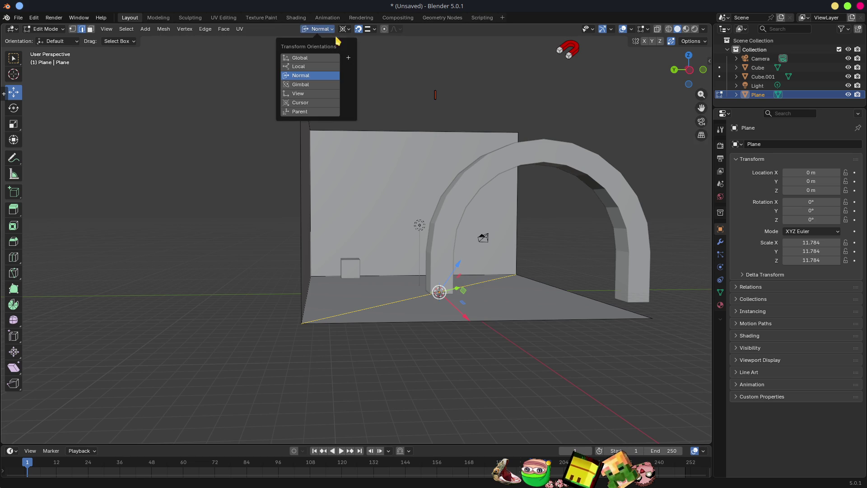
click(348, 59)
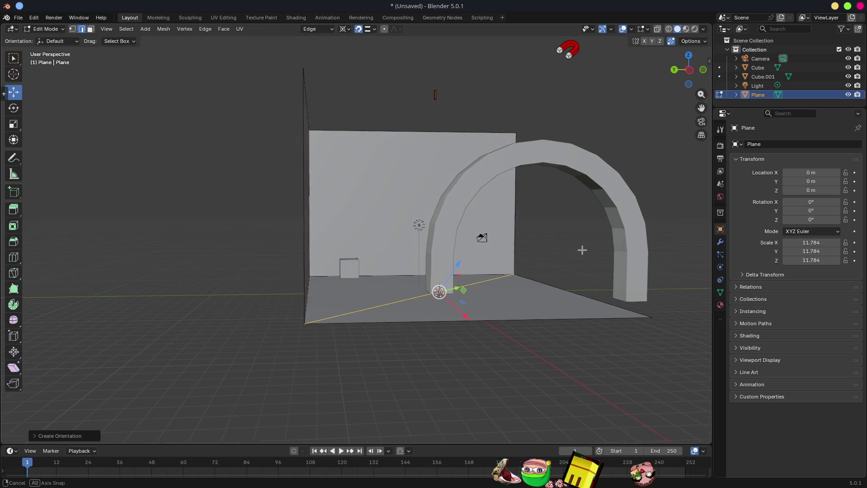
middle_drag(578, 250, 346, 67)
click(348, 30)
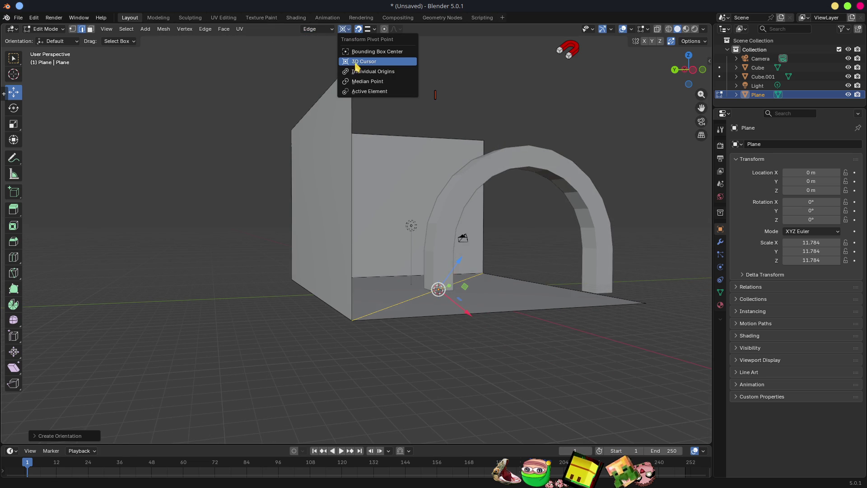
Rotate the floor's front edge about 90° around the Edge Y axis
click(648, 312)
scroll(632, 316, down, 4)
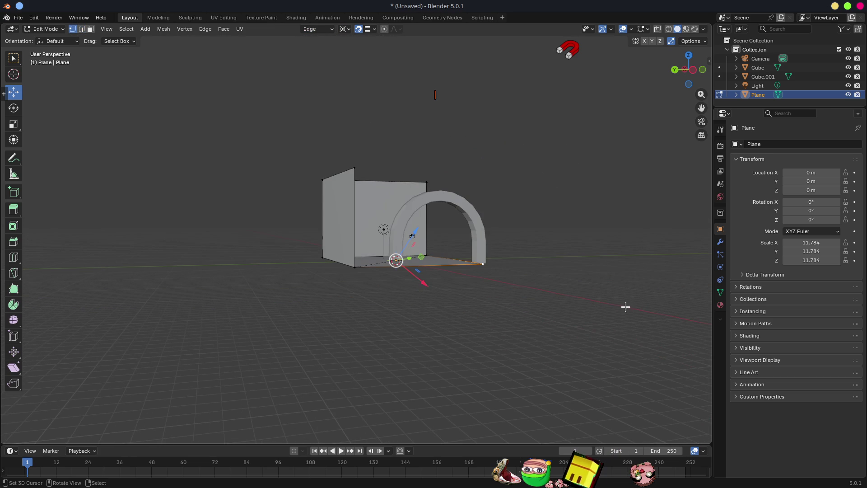
key(r)
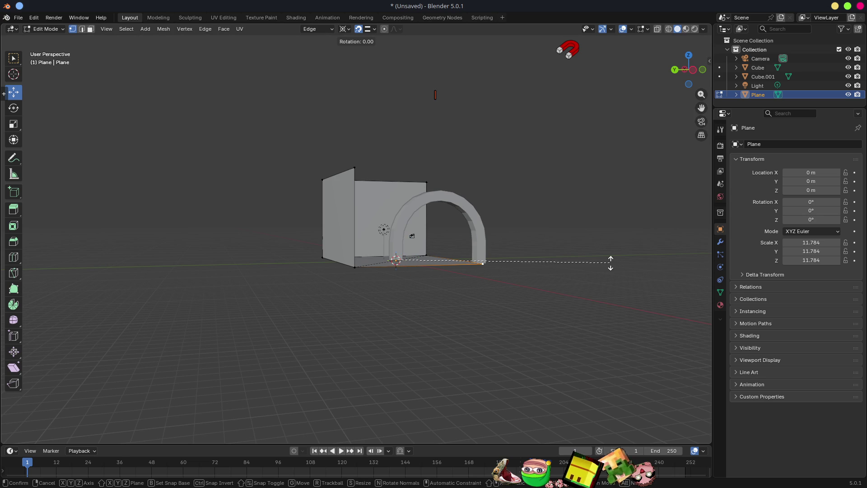
key(y)
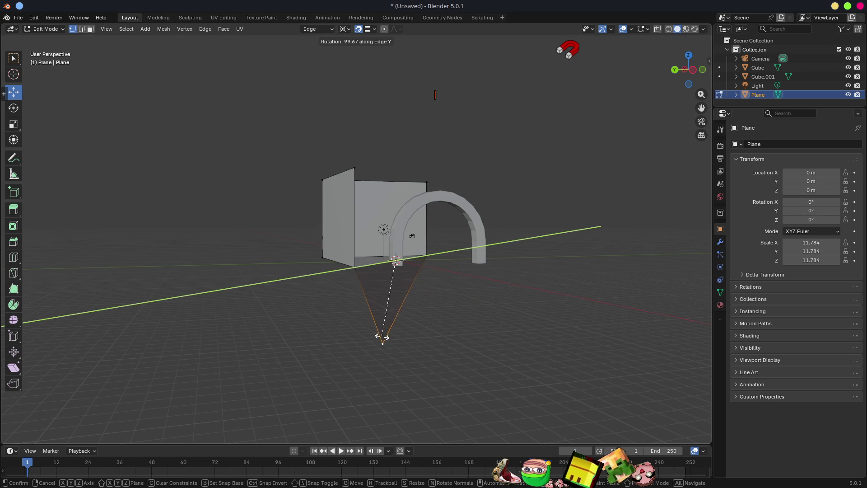
click(395, 336)
mouse_move(397, 338)
middle_down()
mouse_move(416, 350)
mouse_move(512, 309)
mouse_move(486, 314)
mouse_move(546, 307)
mouse_move(515, 312)
middle_up()
Pull the corner vertex outward along Y and rotate it into a pointed wedge
key(g)
key(y)
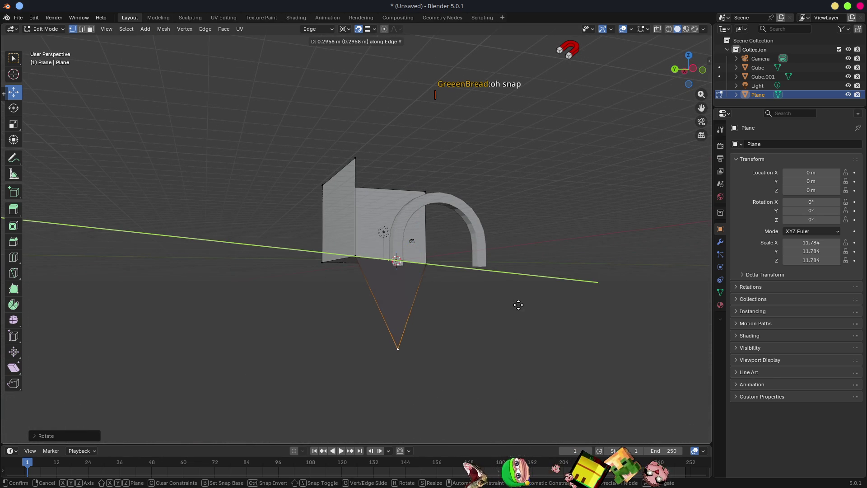
click(567, 224)
mouse_move(524, 335)
middle_down()
mouse_move(457, 333)
mouse_move(488, 341)
mouse_move(567, 300)
mouse_move(553, 298)
middle_up()
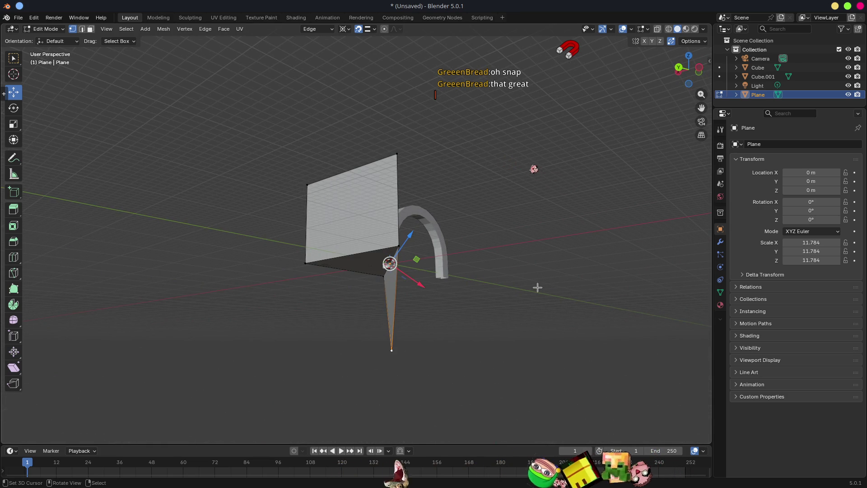
key(r)
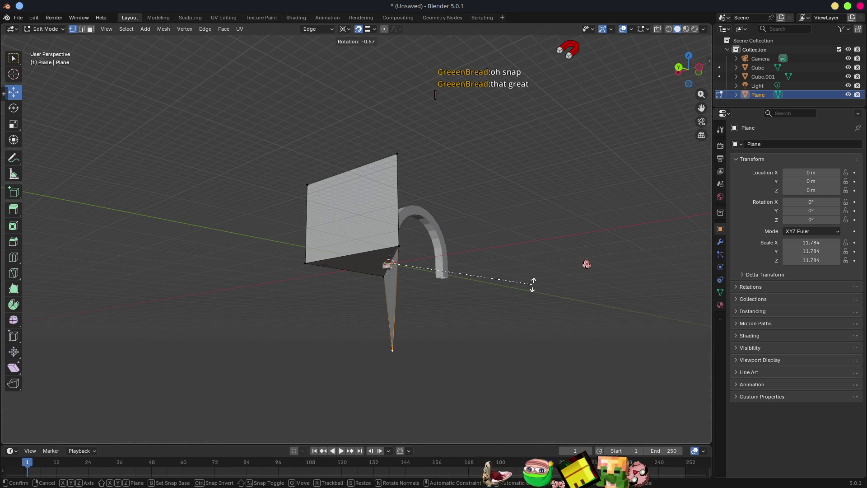
key(y)
click(532, 254)
middle_drag(532, 253, 478, 339)
scroll(477, 338, up, 3)
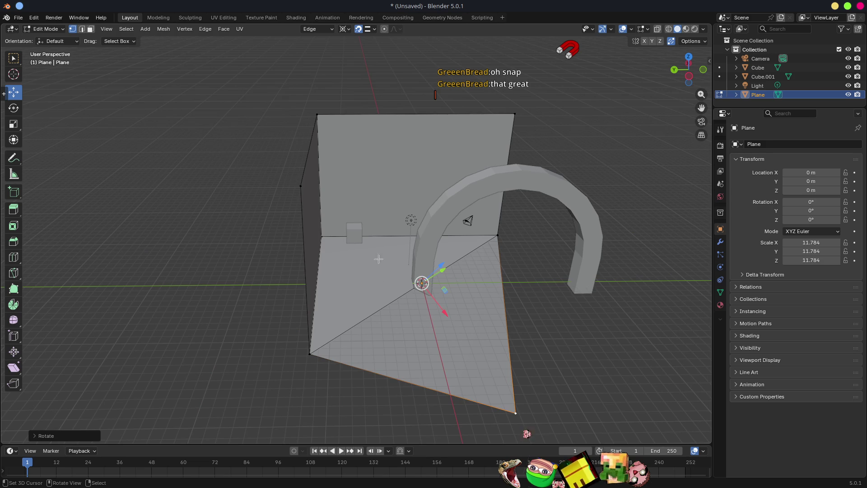
Switch back to Object Mode and select Cube.001
key(ctrl+Tab)
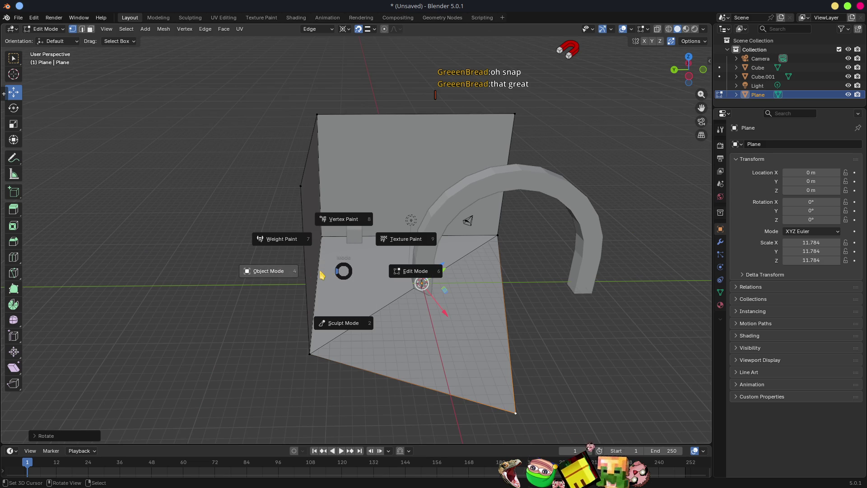
click(265, 279)
click(356, 233)
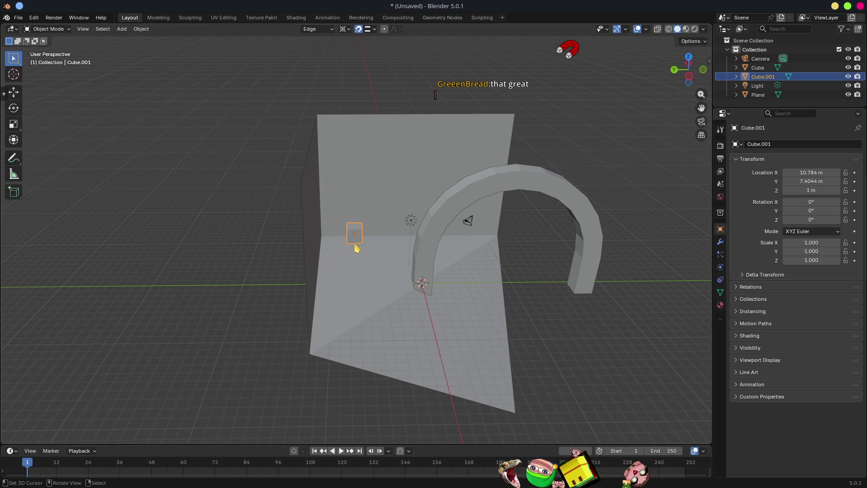
Move Cube.001 to the lower right, then switch the snapping target to Face
key(g)
click(615, 331)
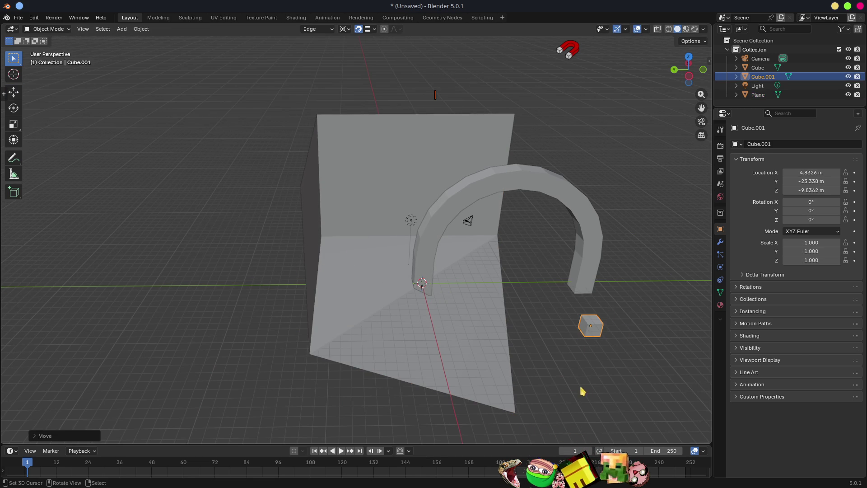
key(g)
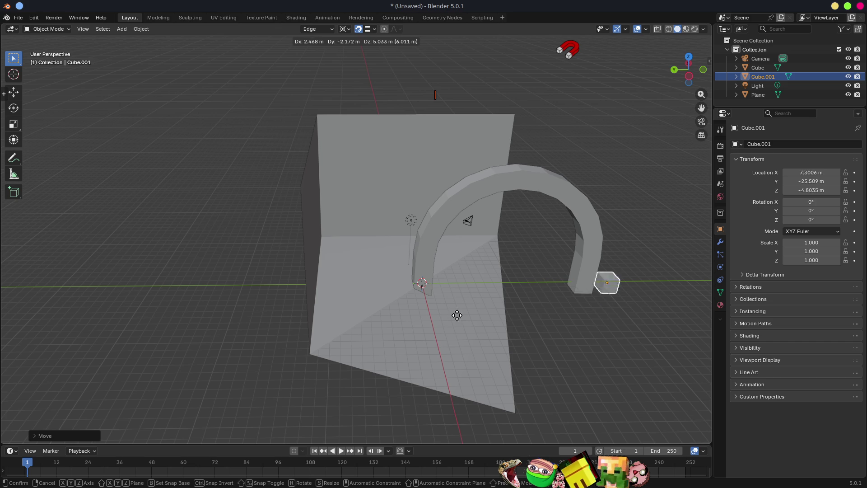
key(Escape)
click(367, 29)
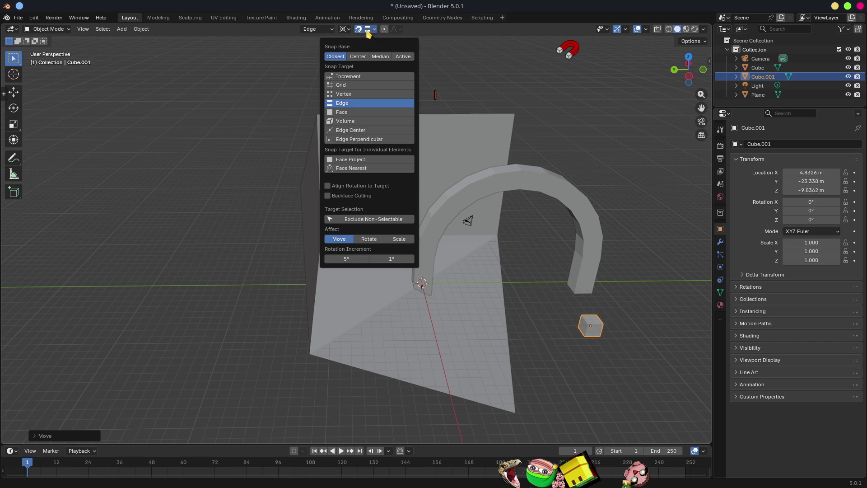
click(348, 113)
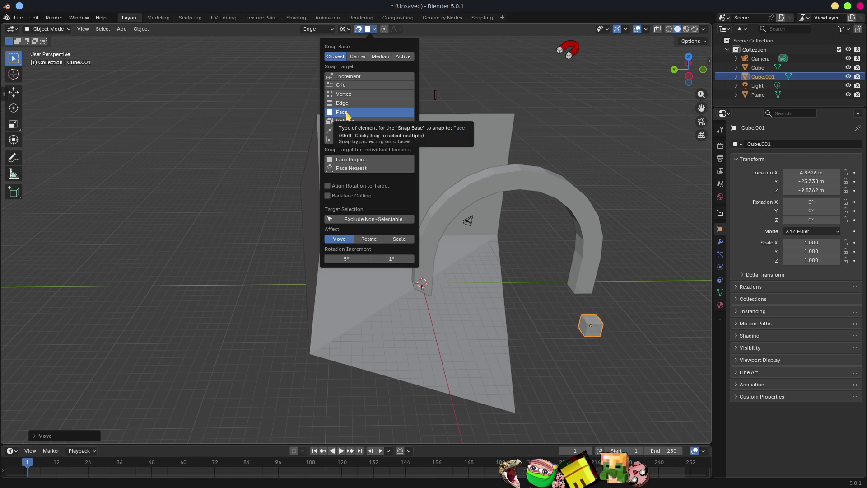
Snap Cube.001 onto the plane's face, then move it off to the right
key(g)
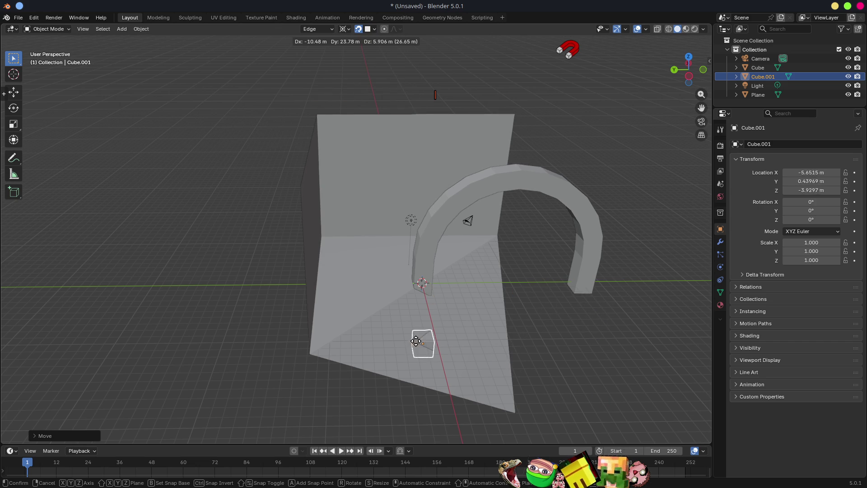
click(447, 344)
mouse_move(526, 379)
middle_down()
mouse_move(491, 286)
mouse_move(432, 259)
mouse_move(488, 240)
mouse_move(471, 224)
middle_up()
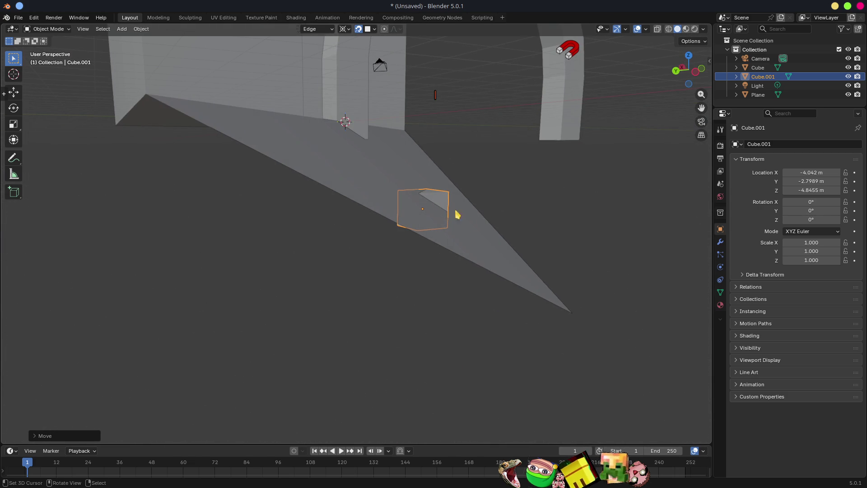
scroll(443, 216, down, 2)
key(g)
click(587, 222)
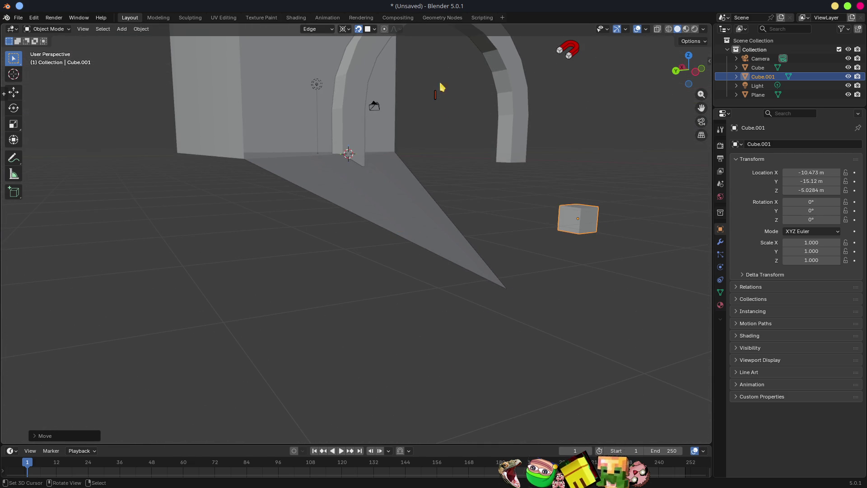
Enable Align Rotation to Target and snap Cube.001 onto the sloped plane, tilted to match
click(373, 30)
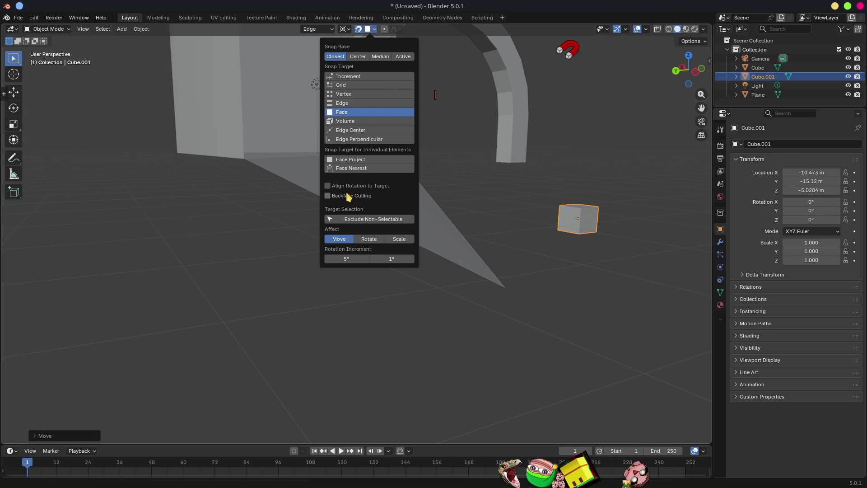
click(328, 186)
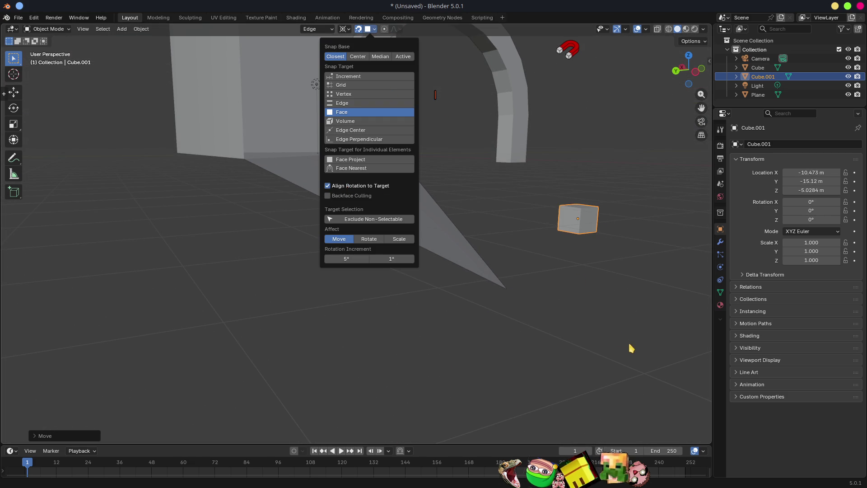
scroll(605, 324, up, 2)
key(g)
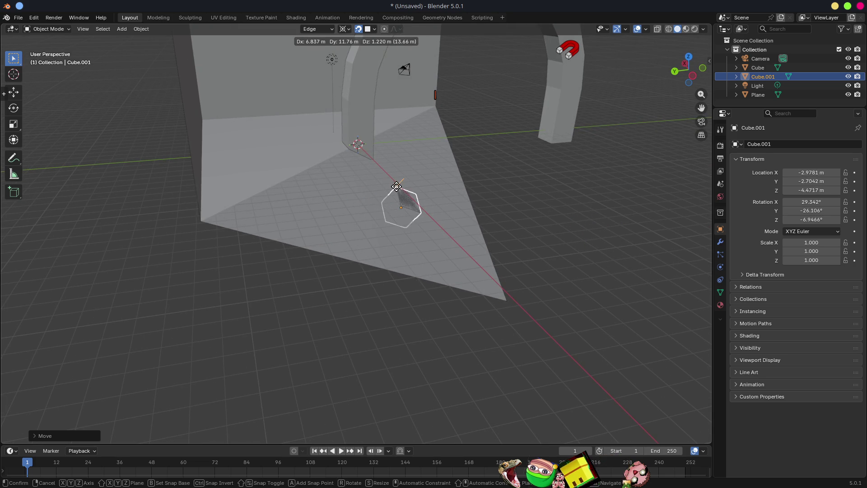
click(396, 187)
mouse_move(507, 226)
middle_down()
mouse_move(509, 178)
mouse_move(536, 161)
mouse_move(510, 175)
mouse_move(526, 170)
middle_up()
click(645, 30)
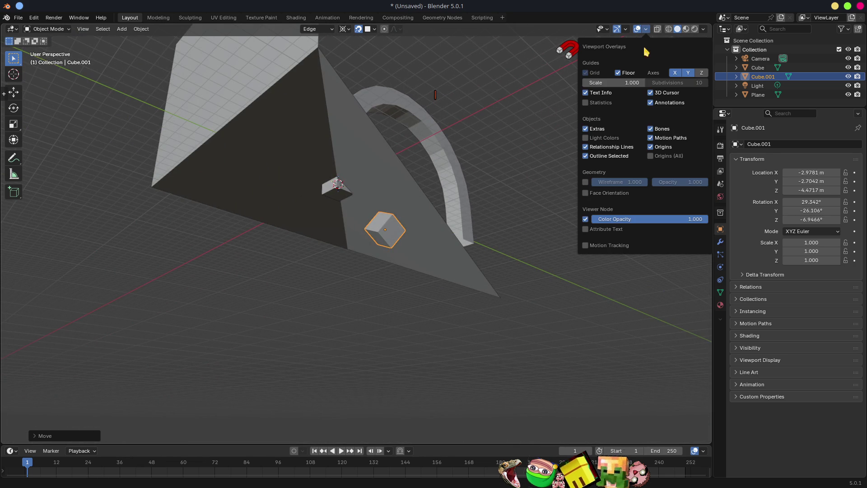
Turn on the Face Orientation overlay to show back faces in red, and set orientation to Global
click(585, 194)
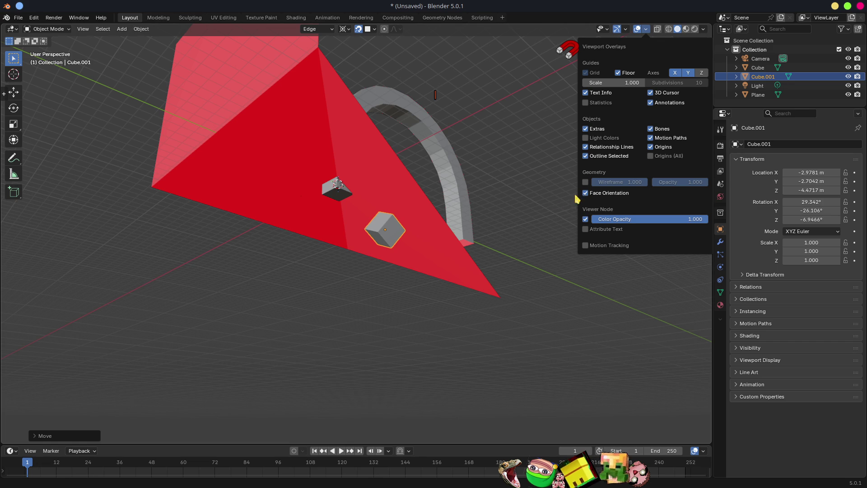
mouse_move(500, 215)
middle_down()
mouse_move(508, 211)
mouse_move(450, 225)
mouse_move(412, 265)
mouse_move(484, 237)
mouse_move(423, 226)
middle_up()
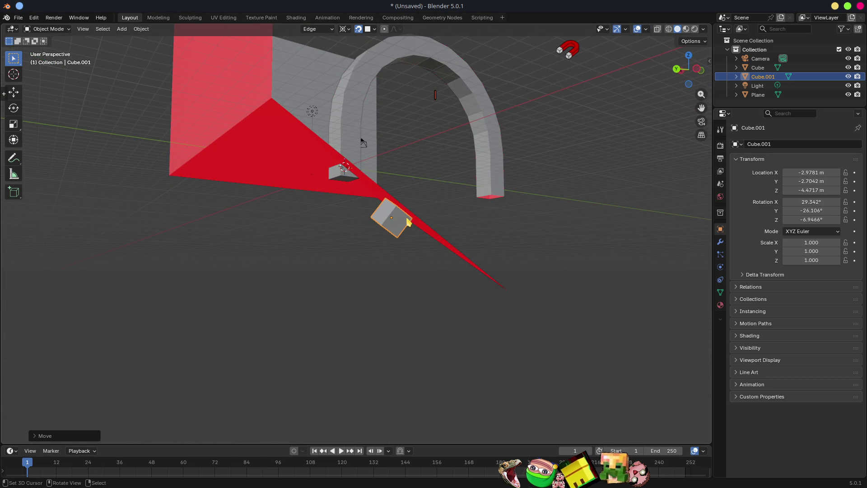
click(313, 30)
click(302, 57)
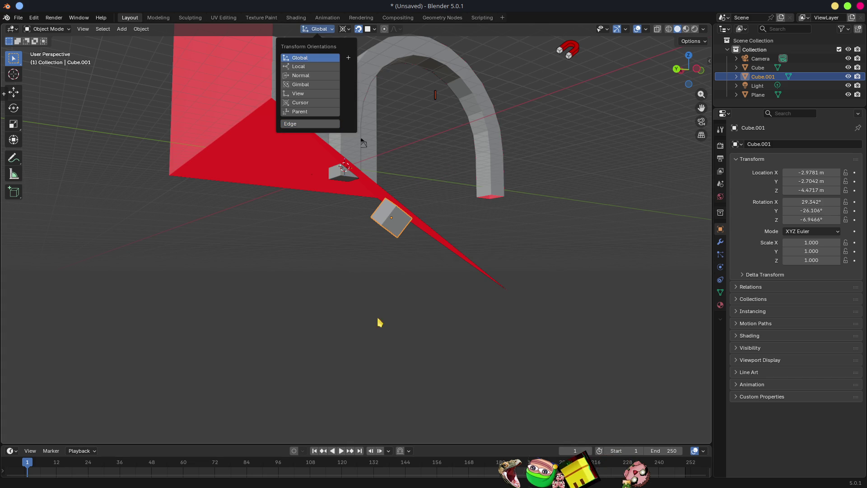
Move Cube.001 to a couple of new spots on the floor
key(g)
click(464, 188)
mouse_move(517, 203)
middle_down()
mouse_move(460, 244)
mouse_move(454, 229)
middle_up()
key(g)
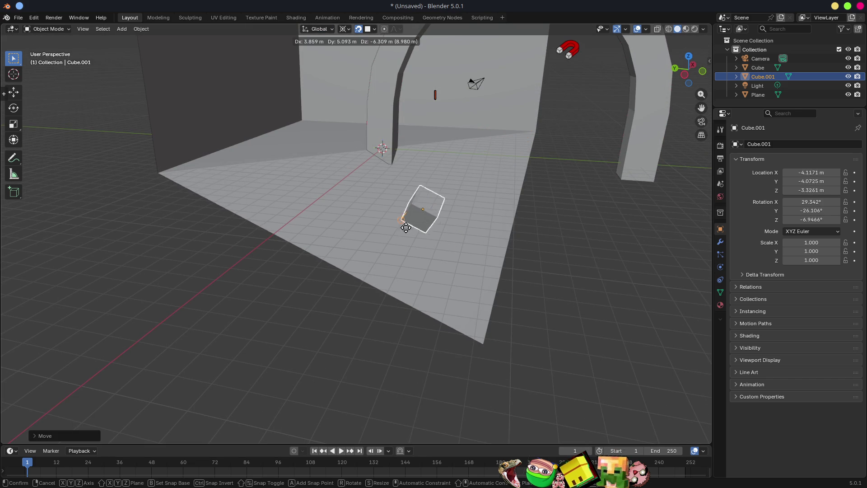
click(399, 233)
mouse_move(457, 272)
middle_down()
mouse_move(553, 257)
mouse_move(549, 249)
mouse_move(412, 288)
middle_up()
Reposition Cube.001 near the red plane and the arch
key(g)
click(283, 152)
mouse_move(282, 151)
middle_down()
mouse_move(484, 201)
mouse_move(497, 188)
middle_up()
scroll(439, 196, down, 5)
middle_drag(441, 201, 459, 189)
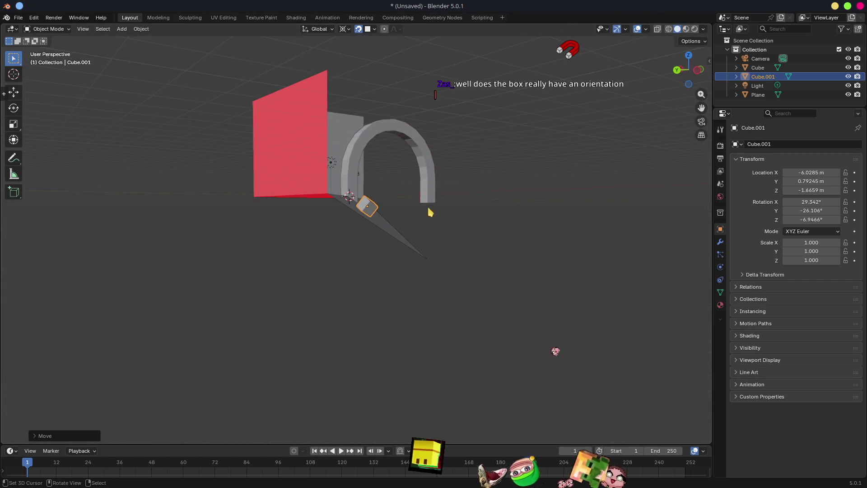
mouse_move(367, 226)
middle_down()
mouse_move(394, 207)
mouse_move(319, 270)
mouse_move(381, 239)
mouse_move(353, 275)
mouse_move(360, 263)
middle_up()
key(g)
click(333, 271)
key(g)
click(366, 222)
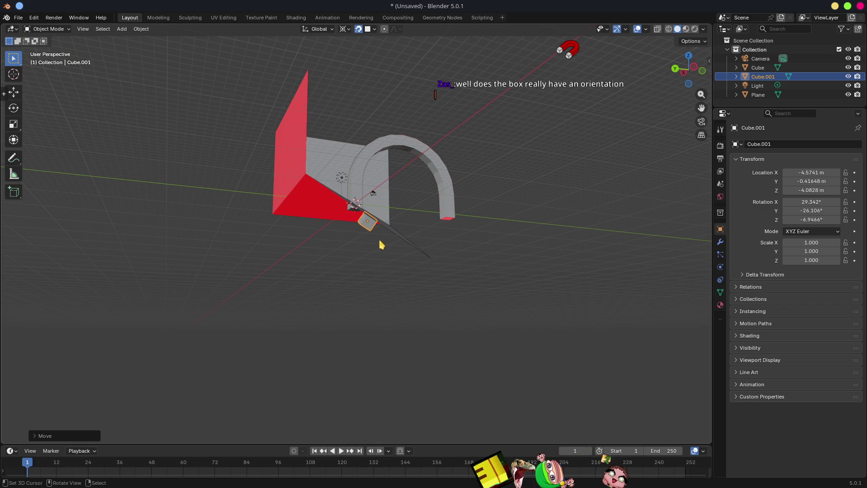
scroll(382, 237, up, 4)
middle_drag(380, 210, 51, 86)
Use the Move tool with Local transform orientation and Median Point pivot on Cube.001
click(19, 93)
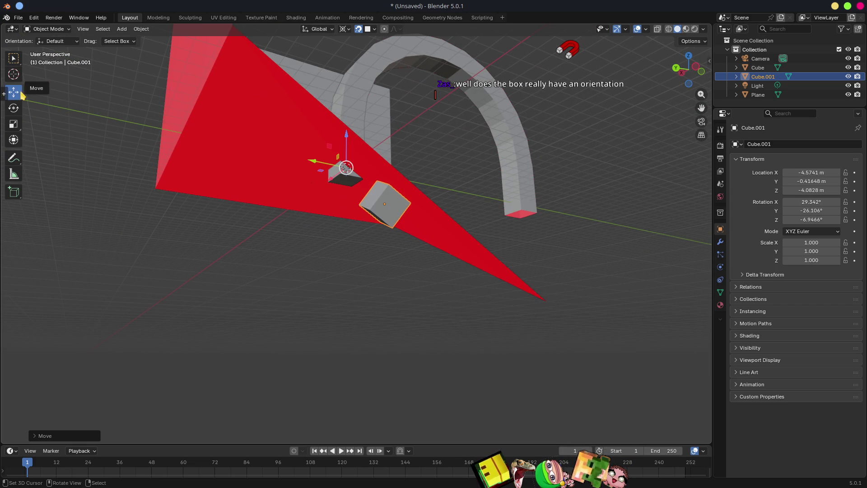
click(318, 29)
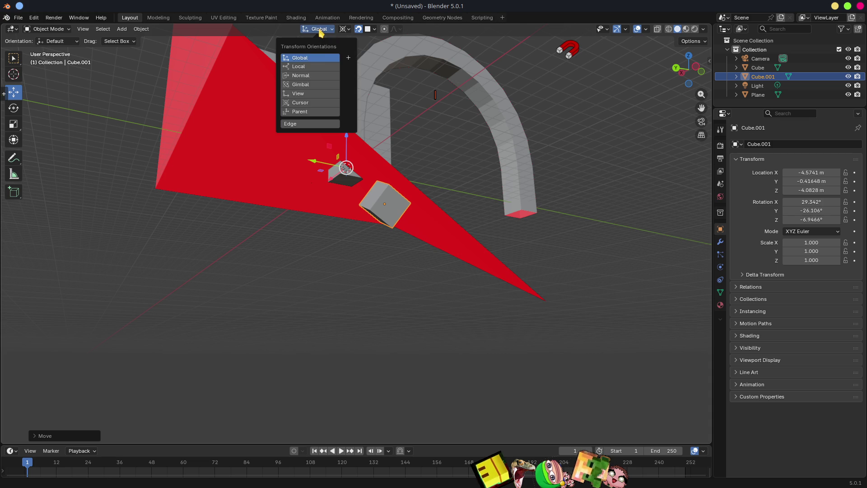
click(302, 68)
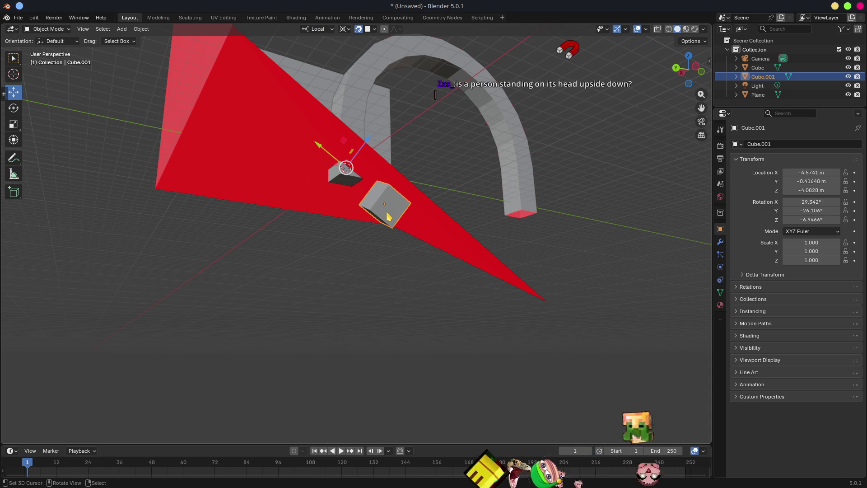
middle_drag(436, 228, 402, 241)
scroll(480, 209, down, 5)
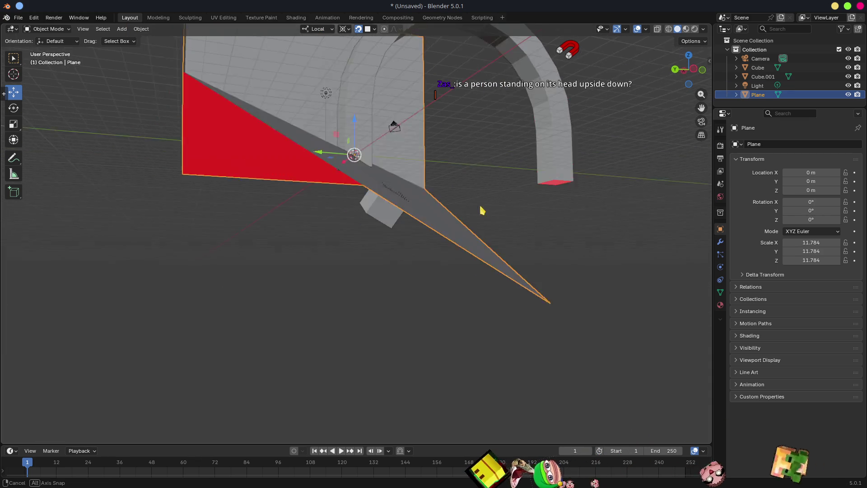
click(385, 211)
scroll(389, 215, down, 2)
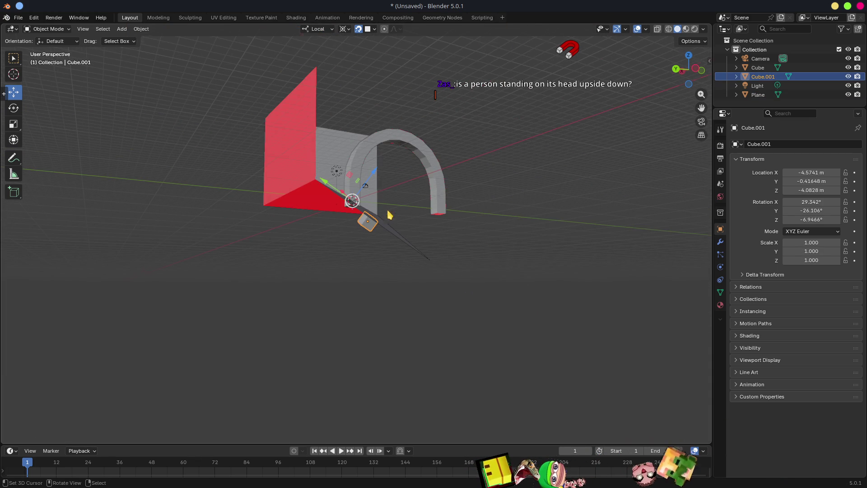
click(346, 29)
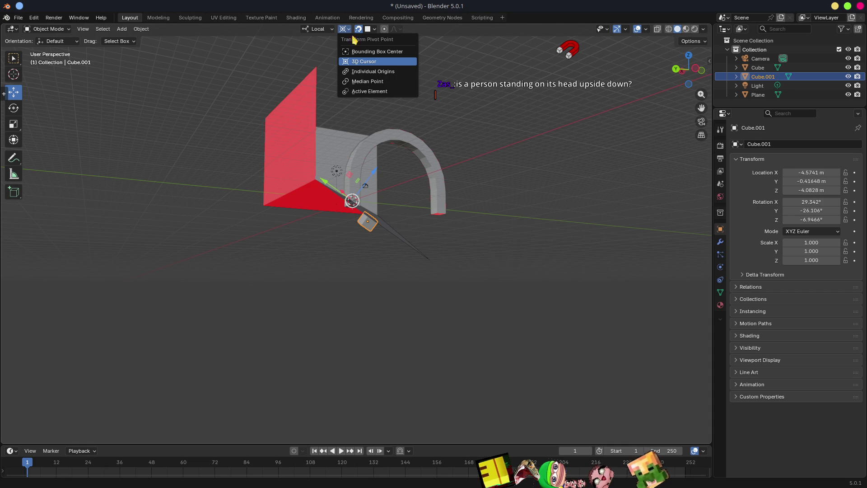
click(364, 83)
mouse_move(368, 221)
ctrl+middle_down()
mouse_move(381, 234)
mouse_move(394, 228)
mouse_move(354, 244)
mouse_move(416, 257)
mouse_move(414, 240)
ctrl+middle_up()
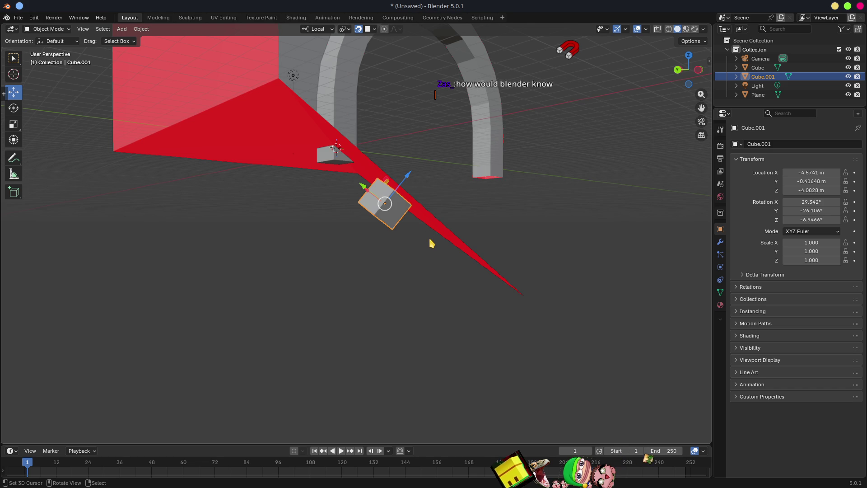
Move Cube.001 to a new snapped position while viewing it from above
mouse_move(427, 242)
middle_down()
mouse_move(422, 234)
mouse_move(379, 257)
middle_up()
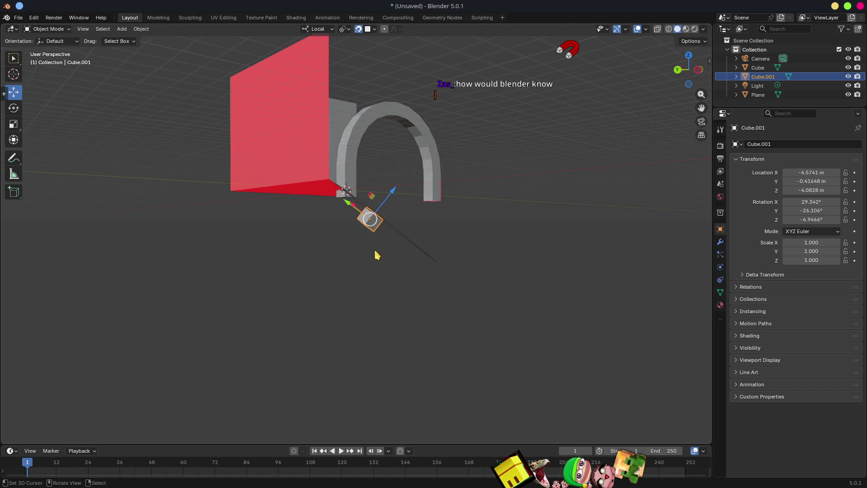
mouse_move(389, 218)
middle_down()
mouse_move(340, 248)
mouse_move(378, 223)
middle_up()
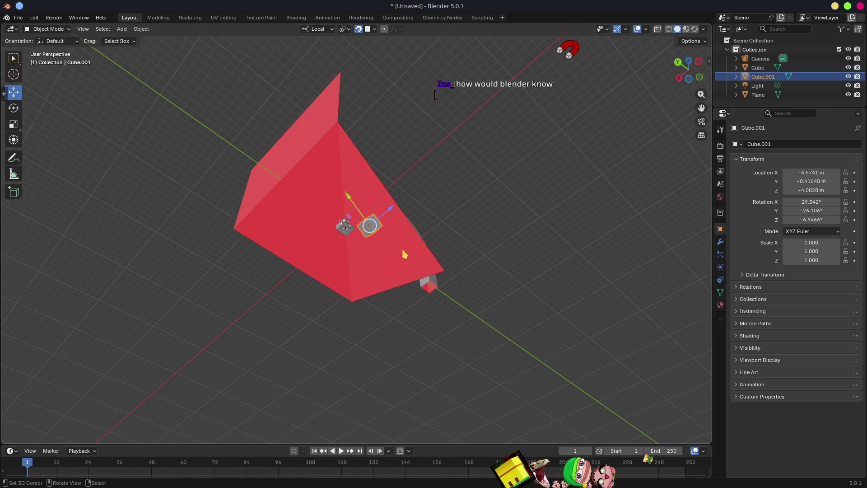
middle_drag(404, 254, 379, 287)
mouse_move(367, 218)
mouse_down()
mouse_move(526, 253)
mouse_move(530, 266)
mouse_up()
mouse_move(530, 267)
middle_down()
mouse_move(473, 261)
mouse_move(398, 238)
middle_up()
key(g)
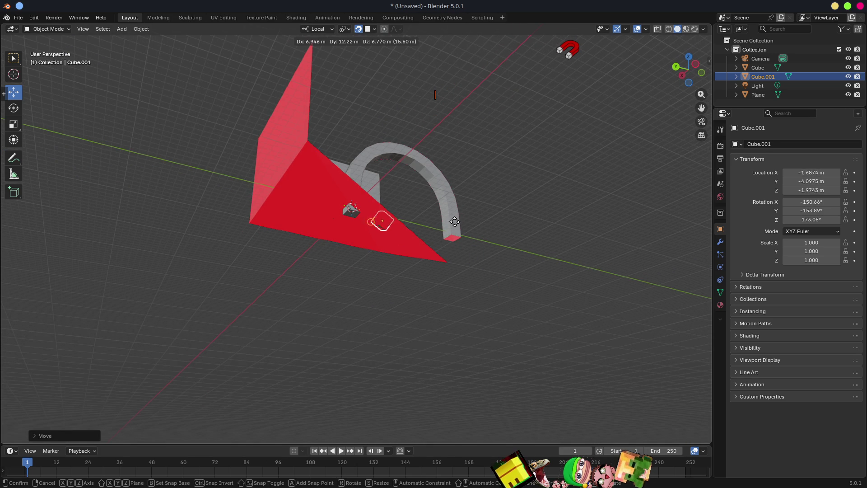
mouse_move(543, 226)
middle_down()
mouse_move(449, 300)
mouse_move(447, 313)
mouse_move(377, 239)
mouse_move(518, 185)
mouse_move(381, 228)
mouse_move(411, 213)
middle_up()
click(379, 244)
Reposition Cube.001 twice more close to the floor
key(g)
mouse_move(495, 110)
middle_down()
mouse_move(470, 170)
mouse_move(417, 209)
mouse_move(484, 181)
mouse_move(412, 232)
mouse_move(391, 226)
mouse_move(395, 261)
middle_up()
click(415, 216)
key(g)
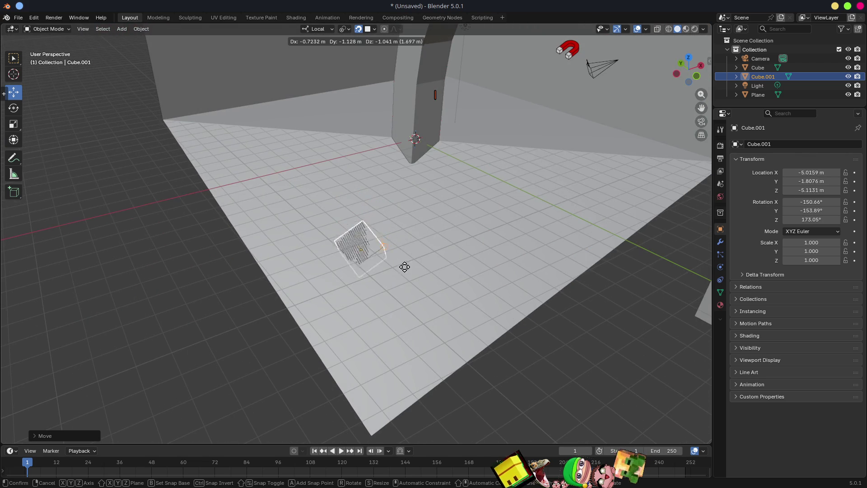
click(389, 240)
Adjust snapping, then slide Cube.001 onto the red wedge at about (-4.788, -2.683, -2.922) m
click(374, 29)
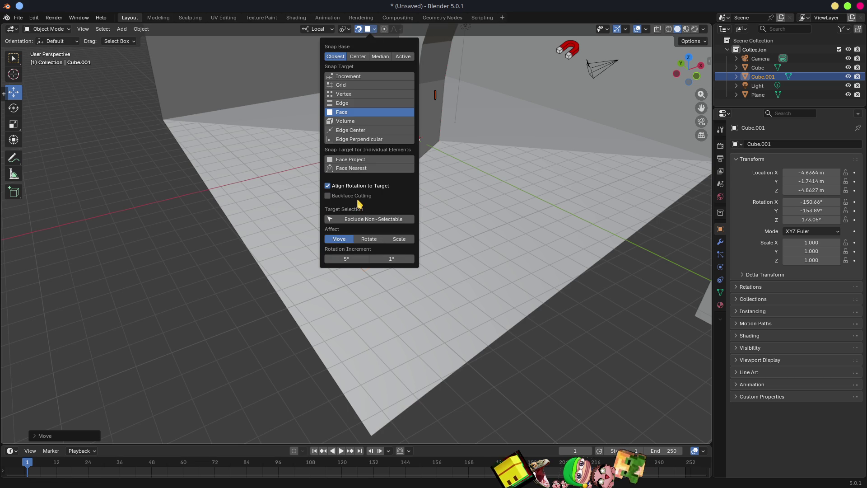
mouse_move(342, 282)
middle_down()
mouse_move(399, 239)
mouse_move(433, 282)
mouse_move(412, 298)
mouse_move(375, 296)
mouse_move(403, 263)
mouse_move(476, 250)
mouse_move(457, 255)
mouse_move(421, 234)
middle_up()
key(g)
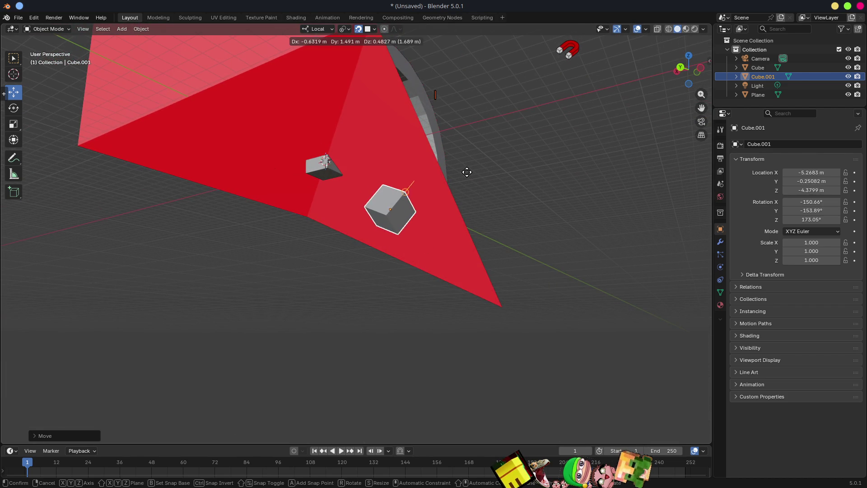
click(506, 170)
mouse_move(505, 169)
middle_down()
mouse_move(484, 260)
mouse_move(422, 236)
mouse_move(490, 203)
mouse_move(505, 223)
middle_up()
Drop Cube.001 onto the red floor plane and orbit to view it beside the wall and arch
key(g)
click(406, 212)
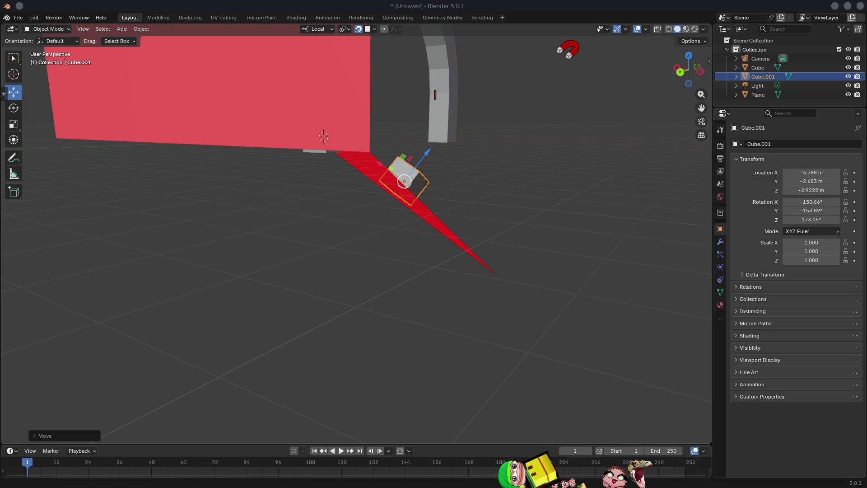
mouse_move(318, 325)
middle_down()
mouse_move(466, 279)
mouse_move(408, 283)
mouse_move(453, 316)
mouse_move(401, 273)
middle_up()
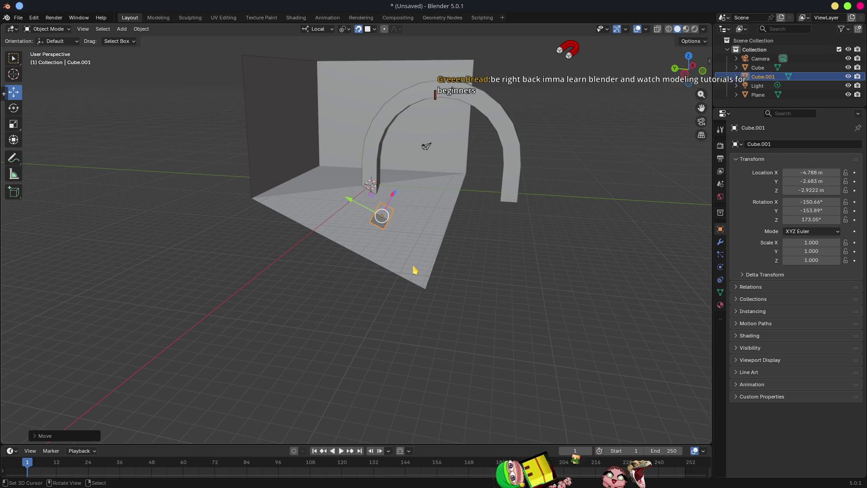
mouse_move(407, 232)
middle_down()
mouse_move(436, 291)
mouse_move(466, 310)
mouse_move(472, 329)
mouse_move(472, 303)
mouse_move(415, 216)
mouse_move(421, 231)
middle_up()
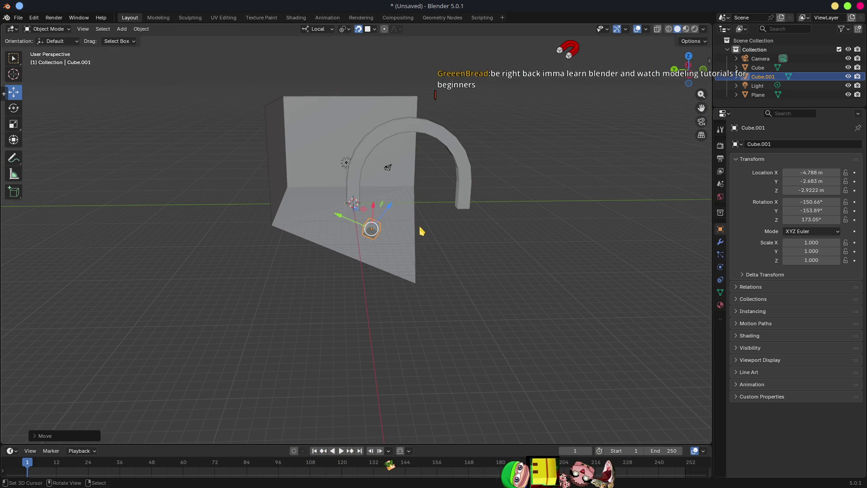
middle_drag(472, 219, 434, 212)
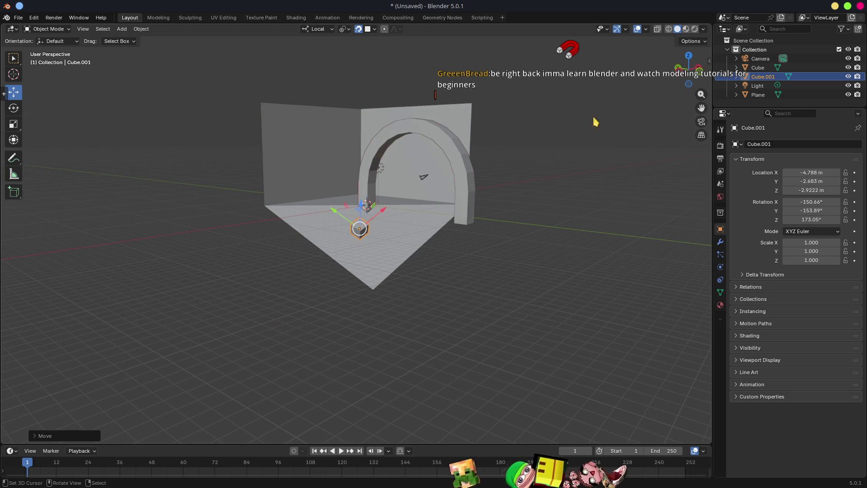
Quit Blender without saving and clear the 1366 errors in Godot's debugger Errors list
click(861, 7)
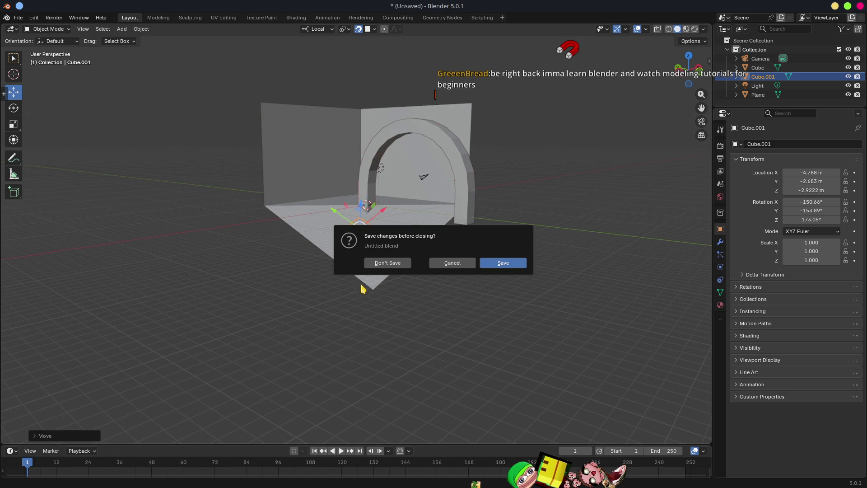
click(375, 267)
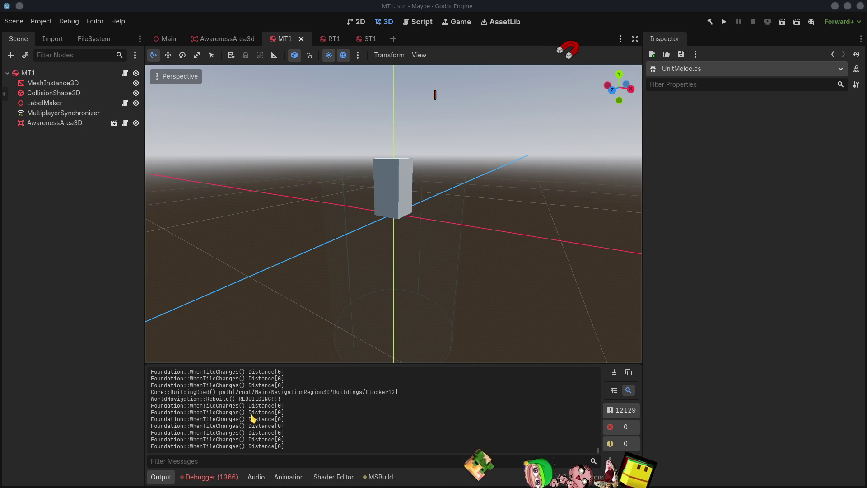
click(209, 476)
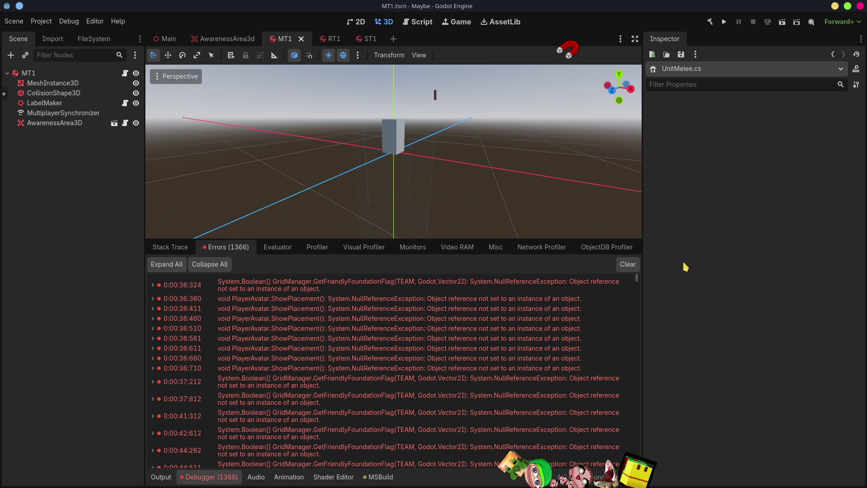
click(637, 265)
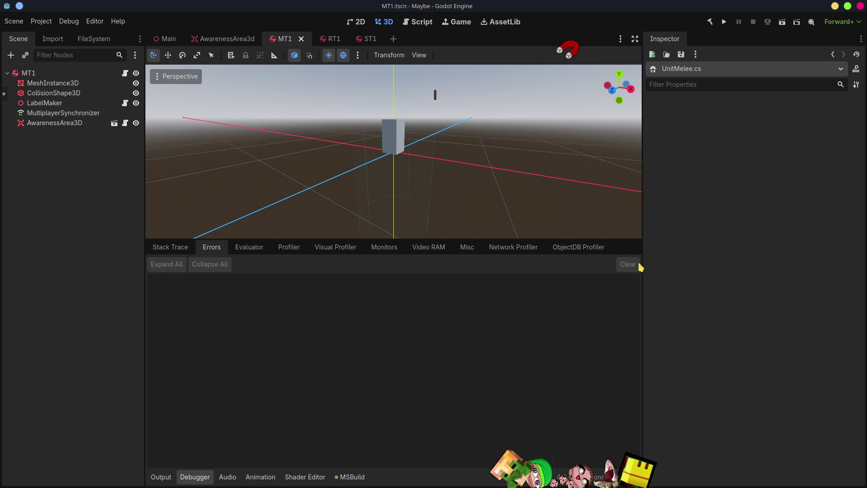
Refocus the Godot editor and switch to Base.cs in Visual Studio Code
click(577, 51)
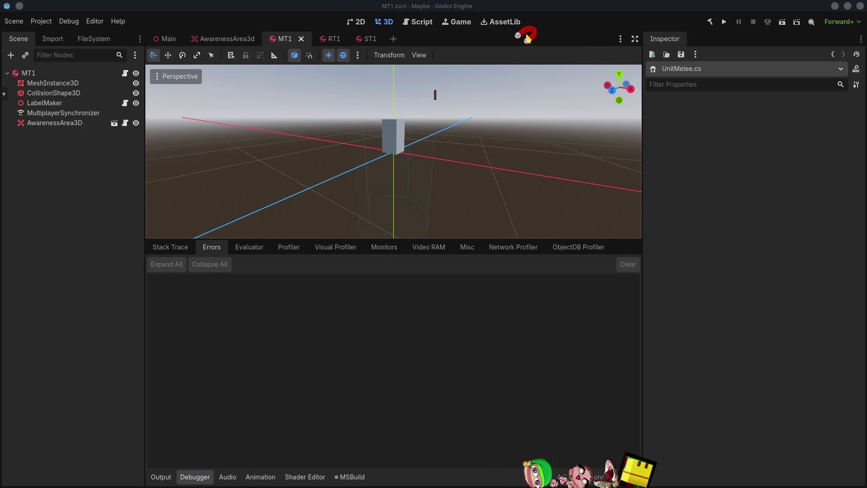
click(734, 248)
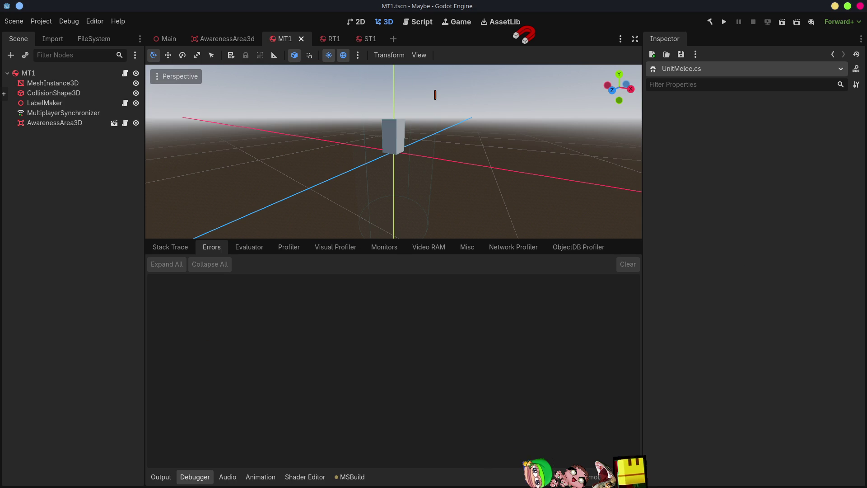
key(alt+Tab)
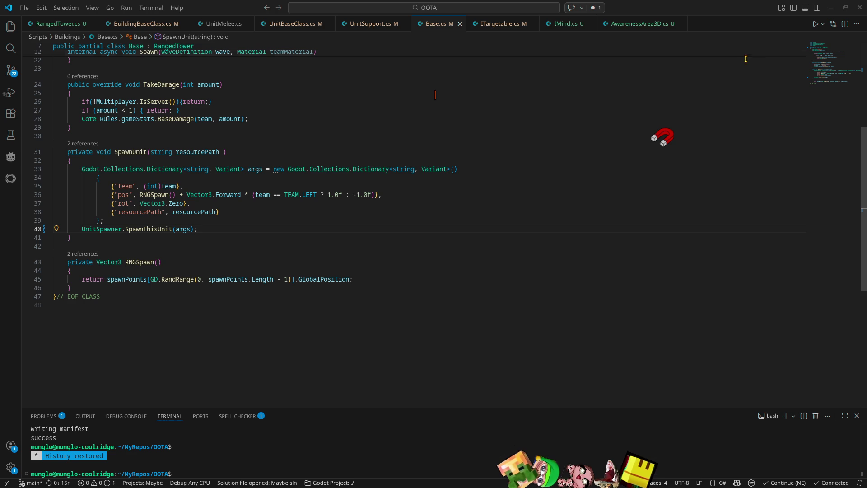
Minimise Visual Studio Code so the Godot editor on MT1.tscn is in front
click(829, 8)
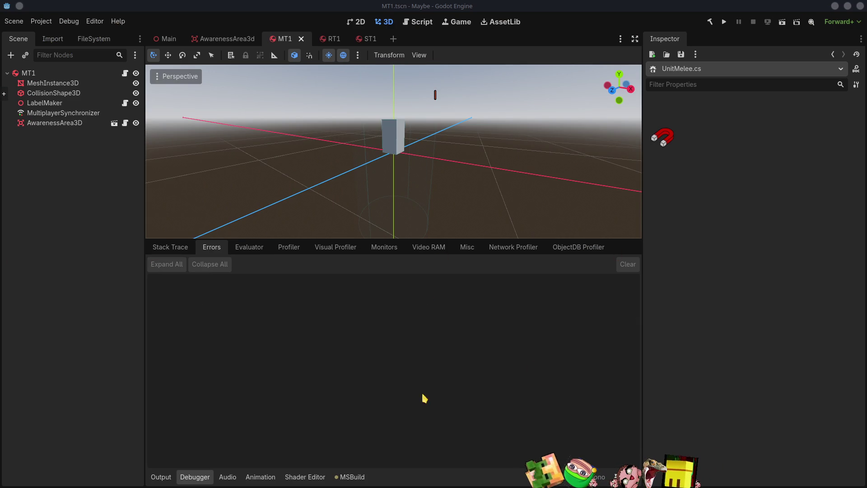
Open Cannon.blend from the FileSystem dock in Blender with Open in External Program
click(95, 38)
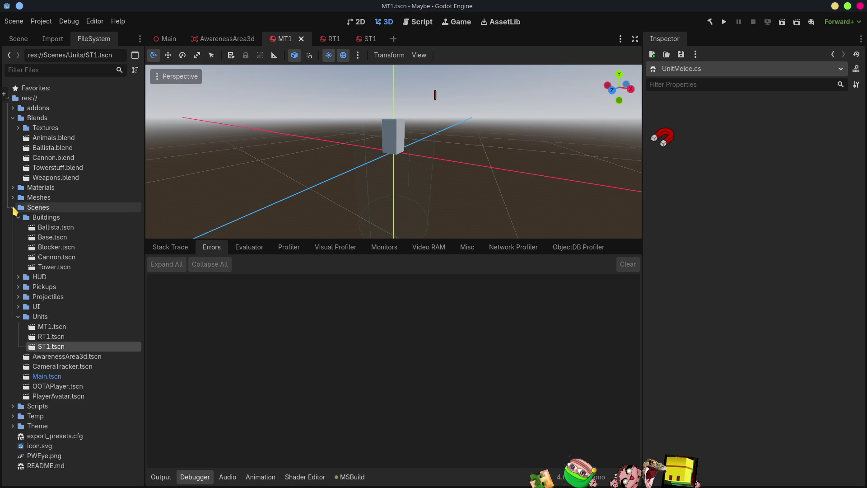
click(13, 207)
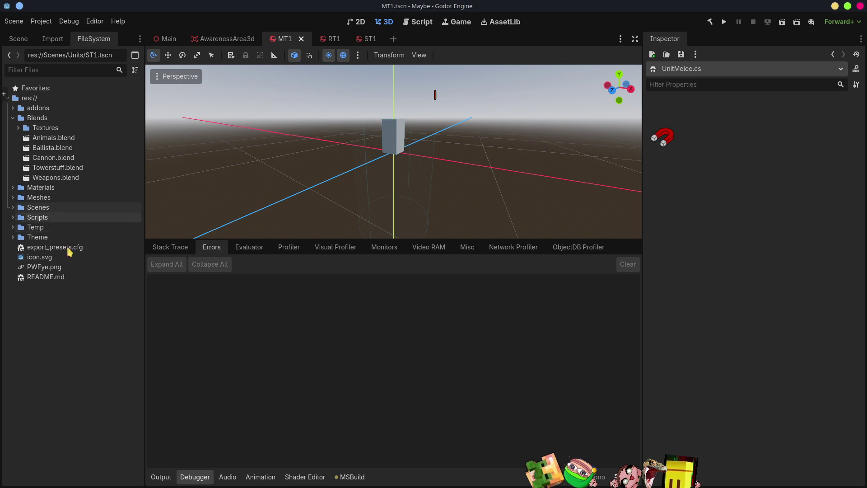
click(36, 201)
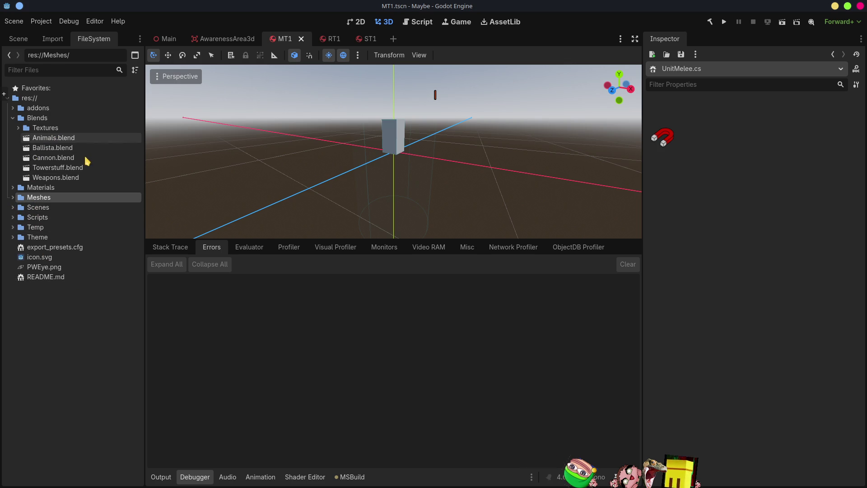
right_click(59, 163)
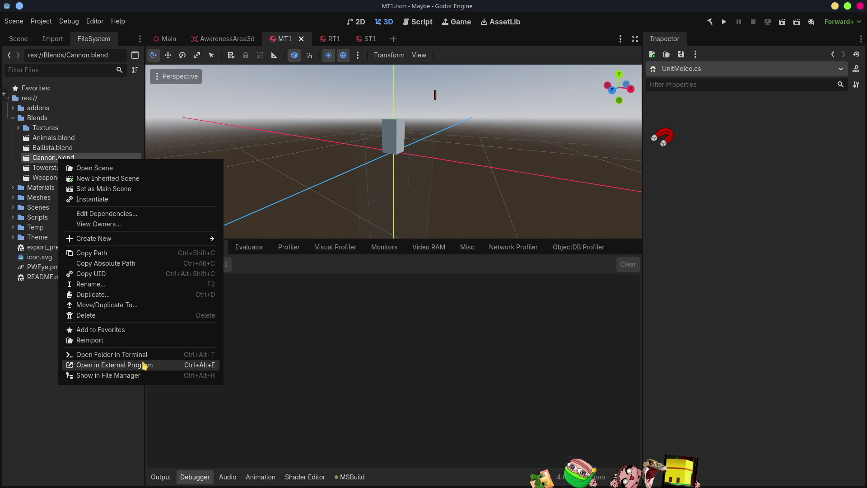
click(167, 365)
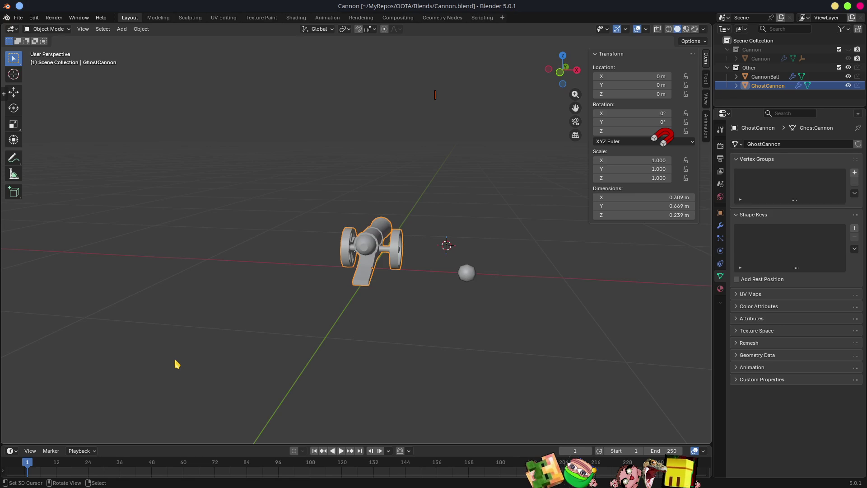
Inspect GhostCannon's material settings and select the Cannon object
click(720, 289)
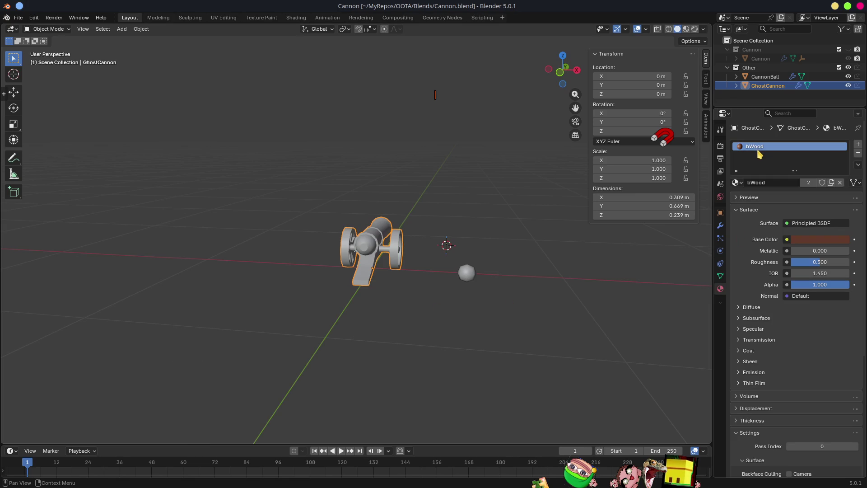
scroll(458, 307, up, 4)
middle_drag(458, 307, 587, 297)
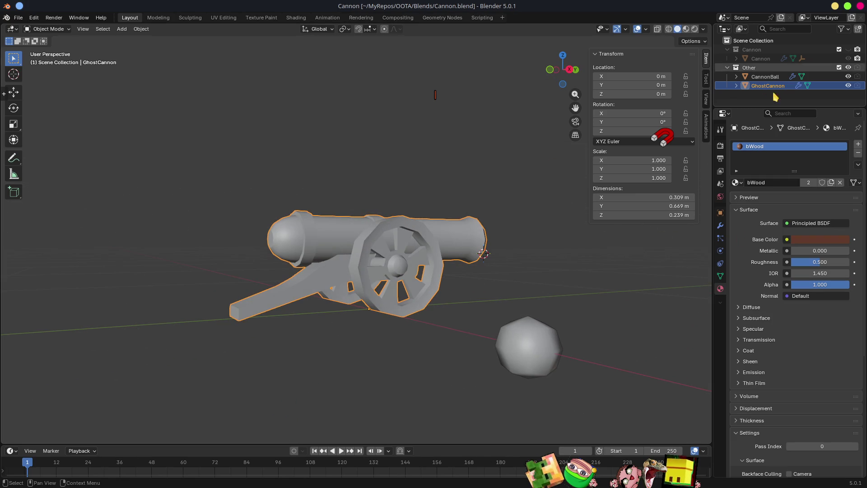
click(857, 76)
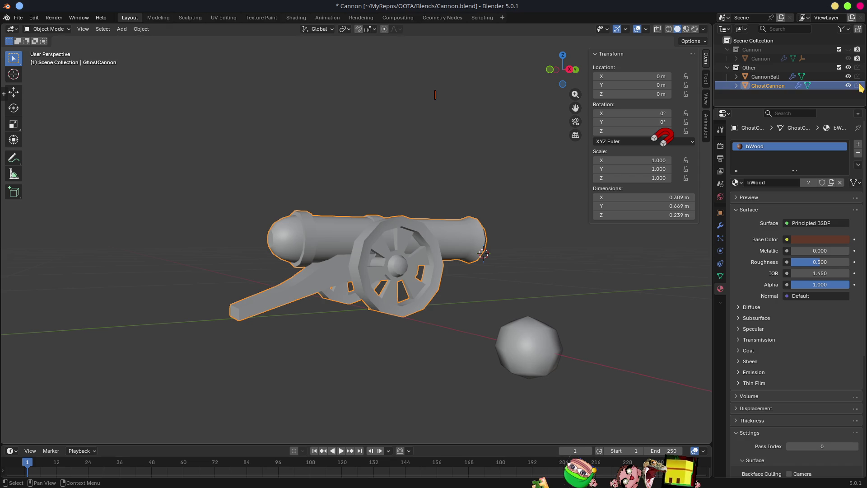
click(762, 60)
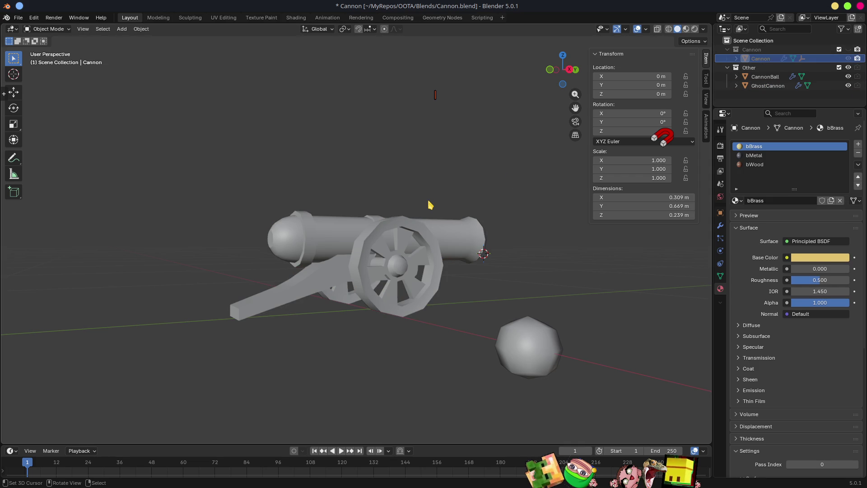
Hide the Other collection (GhostCannon, CannonBall) and add an empty fourth material slot to Cannon
mouse_move(335, 205)
middle_down()
mouse_move(350, 230)
mouse_move(350, 223)
middle_up()
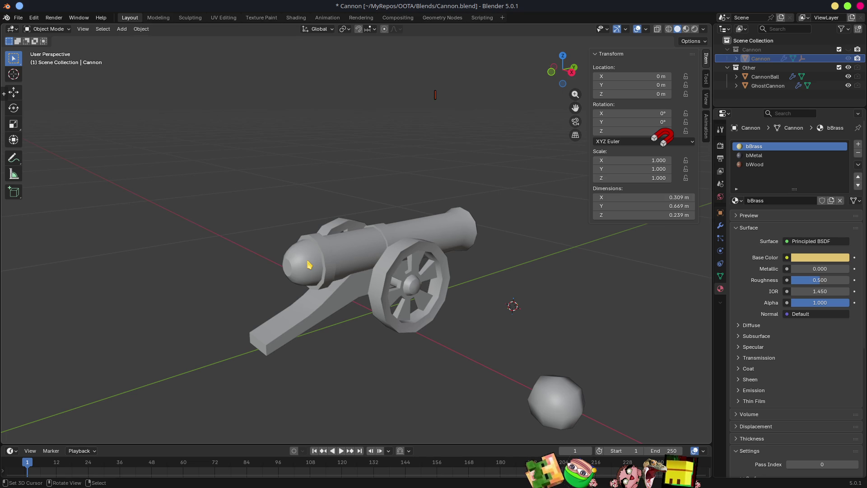
click(385, 256)
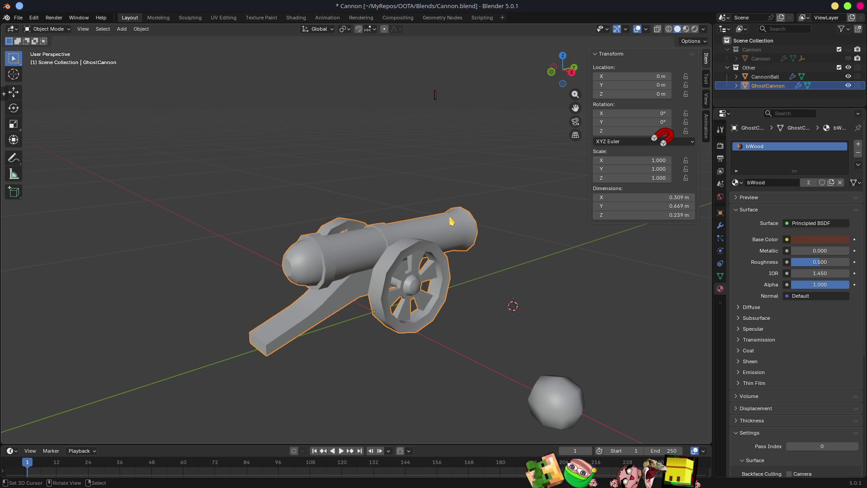
ctrl+click(848, 49)
click(414, 251)
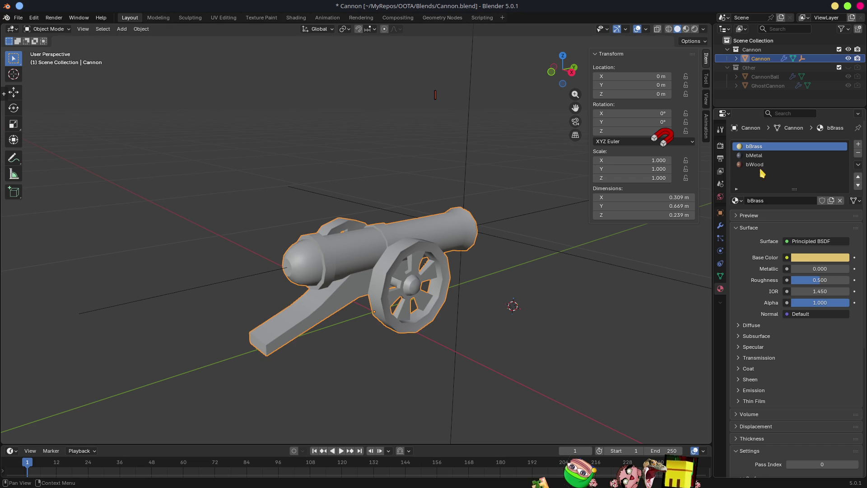
click(858, 144)
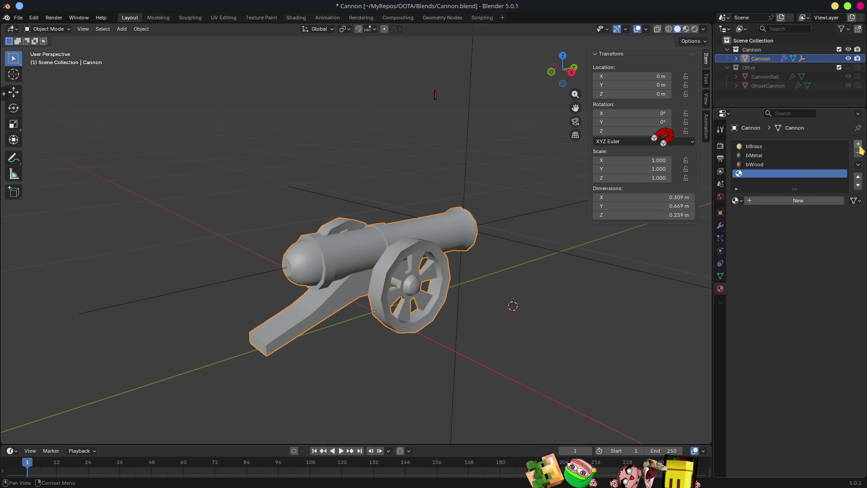
Move the empty slot to second place and create a new material named bTeam in it
click(858, 176)
click(858, 176)
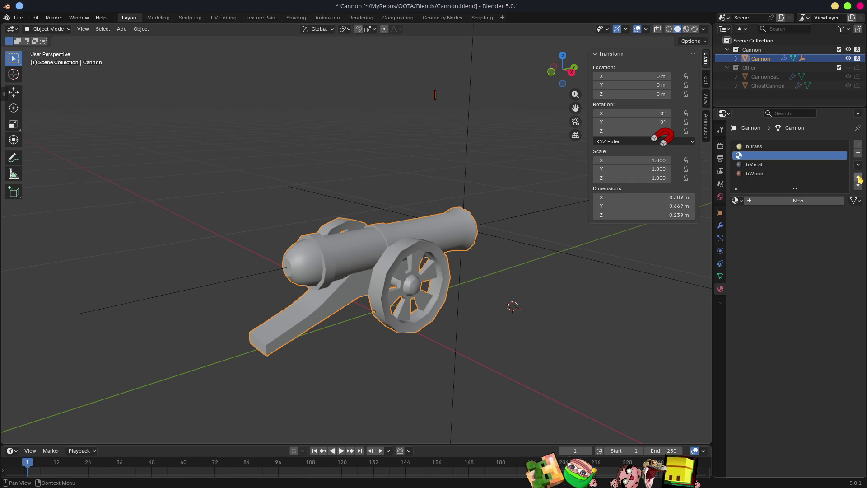
click(782, 200)
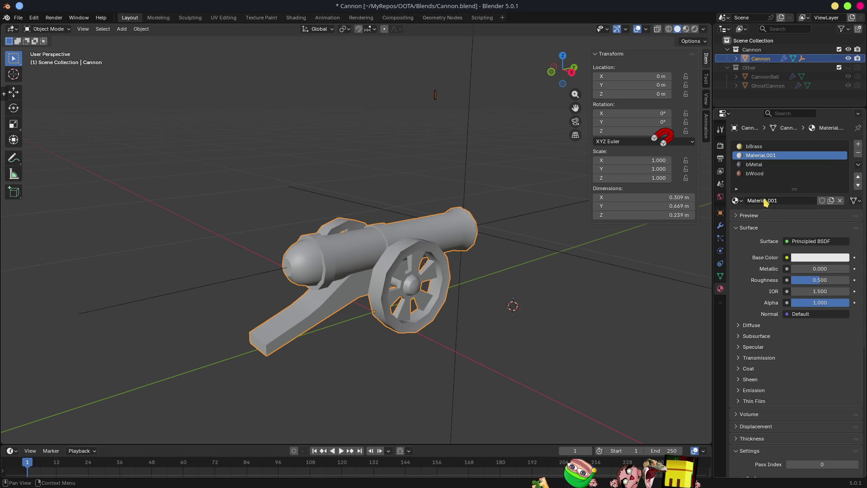
click(762, 199)
text(bTe)
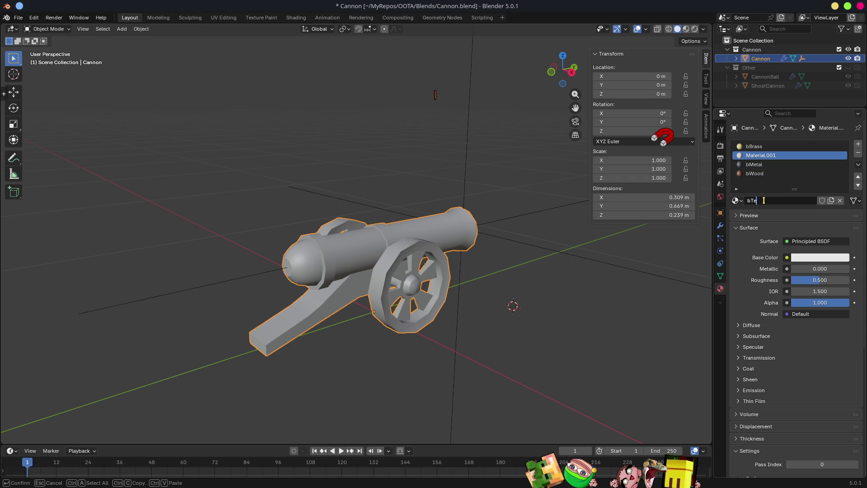
text(am)
key(Return)
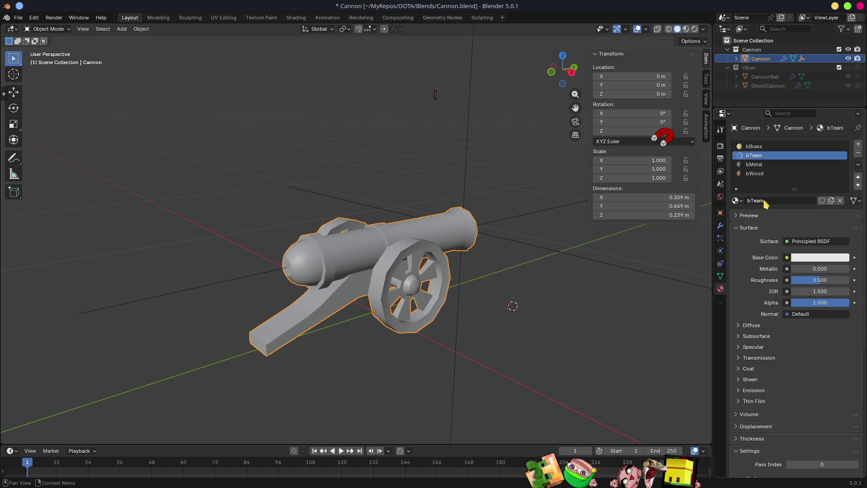
Enter Edit Mode on the cannon and show the mirror modifier's result while editing
mouse_move(316, 271)
middle_down()
mouse_move(354, 258)
mouse_move(344, 232)
mouse_move(513, 237)
middle_up()
scroll(344, 233, up, 4)
key(Tab)
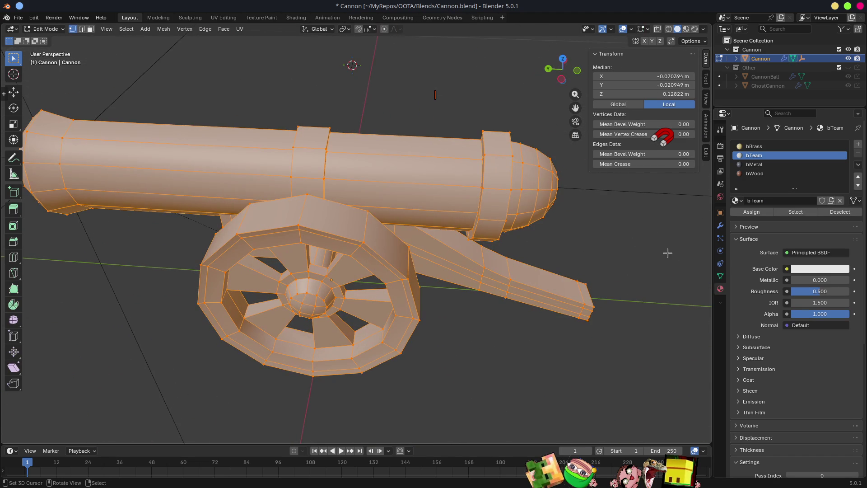
click(720, 276)
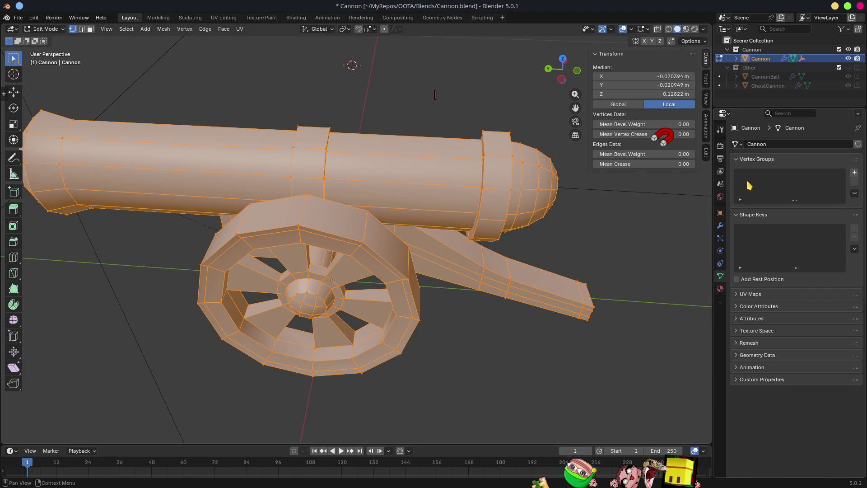
click(720, 225)
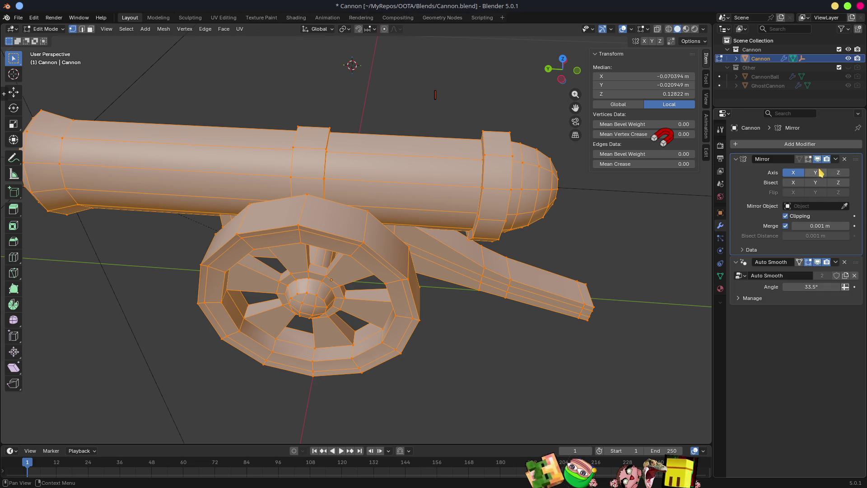
click(799, 158)
middle_drag(514, 171, 519, 162)
Slide the barrel's front edge loop and add a new loop cut around the barrel
alt+click(469, 171)
key(g)
key(g)
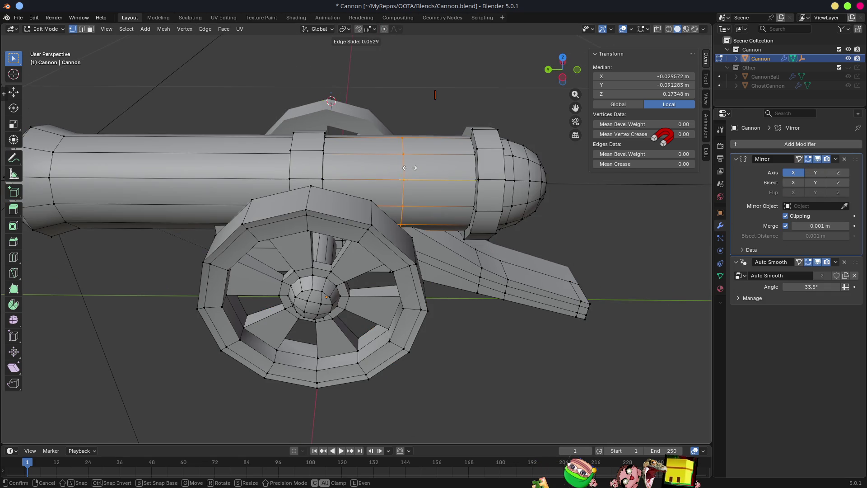
click(462, 168)
key(ctrl+r)
click(398, 158)
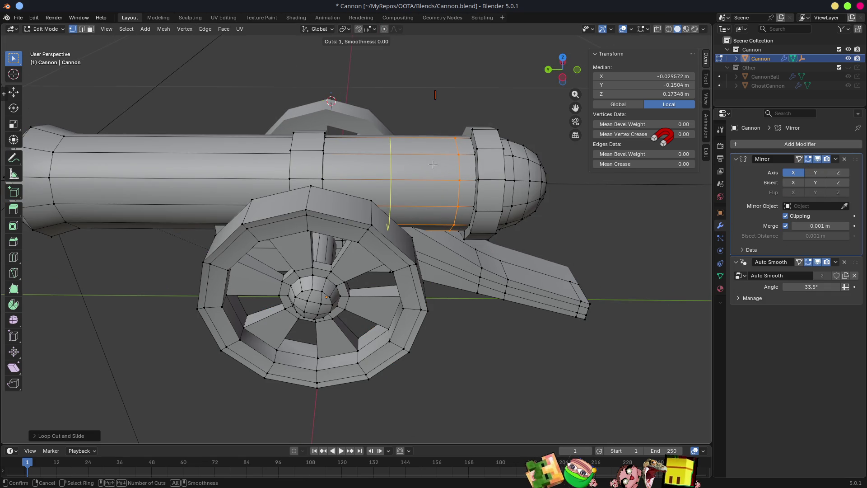
click(365, 156)
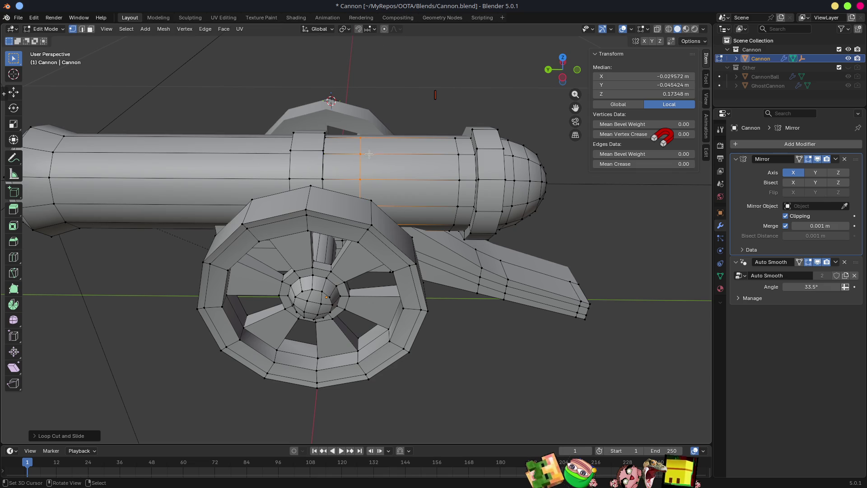
Select the barrel face ring between the loops and assign the bTeam material to it
key(3)
alt+click(409, 179)
click(720, 288)
click(754, 155)
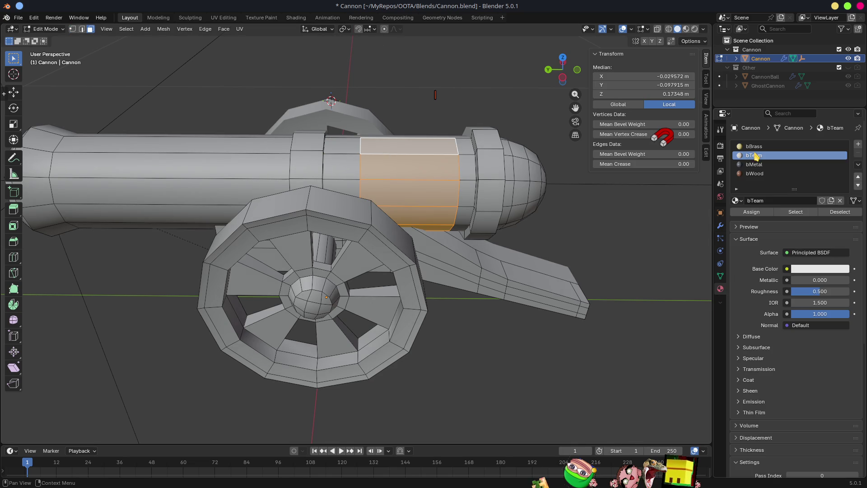
click(745, 212)
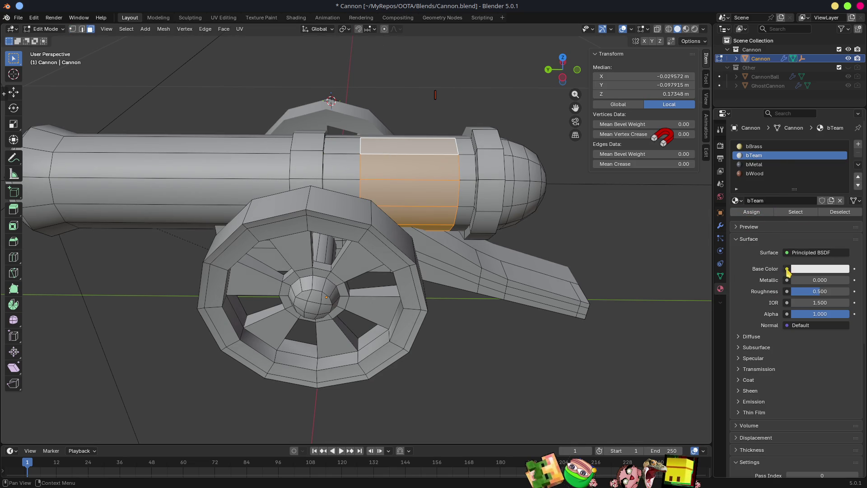
Set bTeam's base colour to red and save Cannon.blend
click(811, 274)
drag(790, 170, 801, 182)
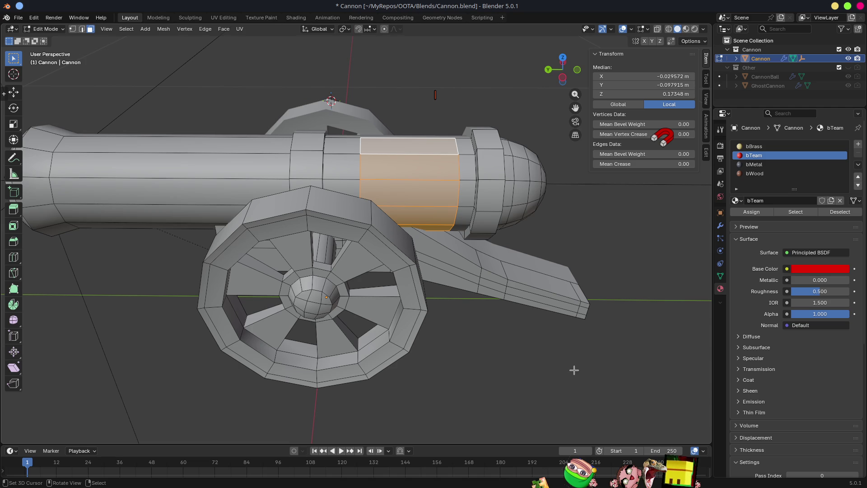
key(ctrl+s)
Show the cannon with material colours in Object Mode and inspect it from above
key(z)
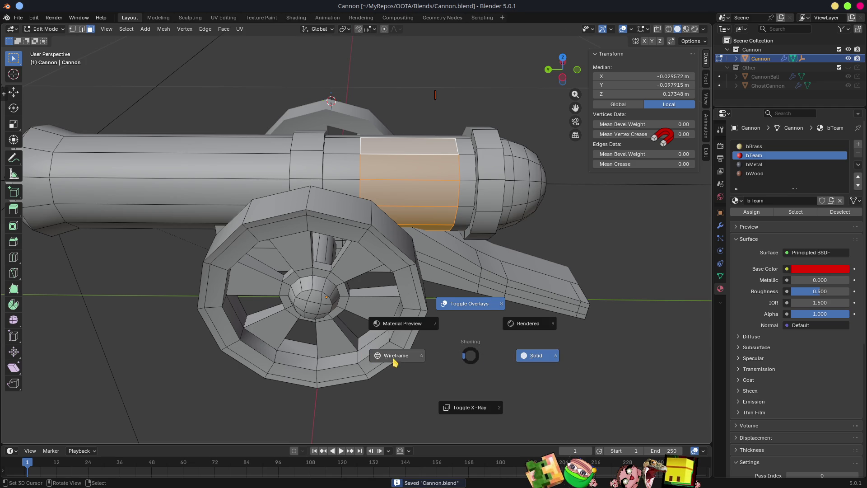
click(412, 322)
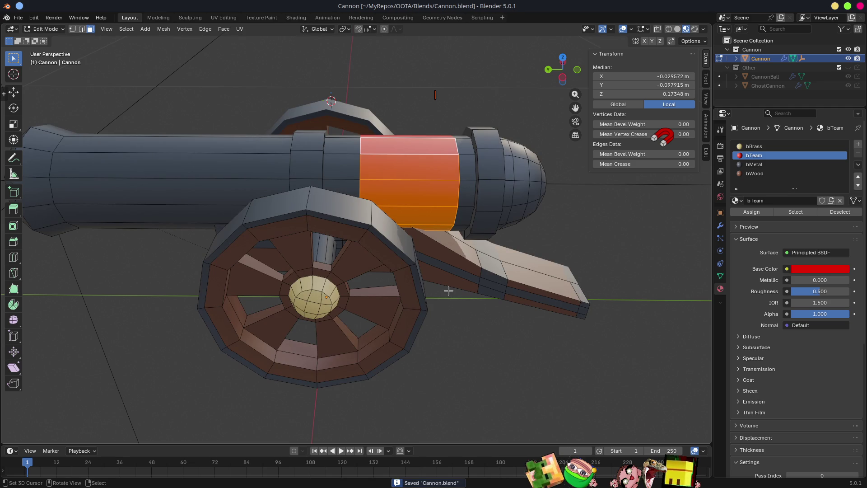
mouse_move(518, 288)
middle_down()
mouse_move(341, 290)
mouse_move(429, 273)
mouse_move(352, 269)
mouse_move(443, 236)
mouse_move(397, 246)
mouse_move(433, 255)
mouse_move(454, 250)
middle_up()
key(Tab)
scroll(441, 286, down, 5)
scroll(356, 261, up, 5)
mouse_move(348, 251)
middle_down()
mouse_move(410, 265)
mouse_move(329, 305)
mouse_move(262, 248)
mouse_move(400, 289)
mouse_move(441, 248)
mouse_move(318, 231)
middle_up()
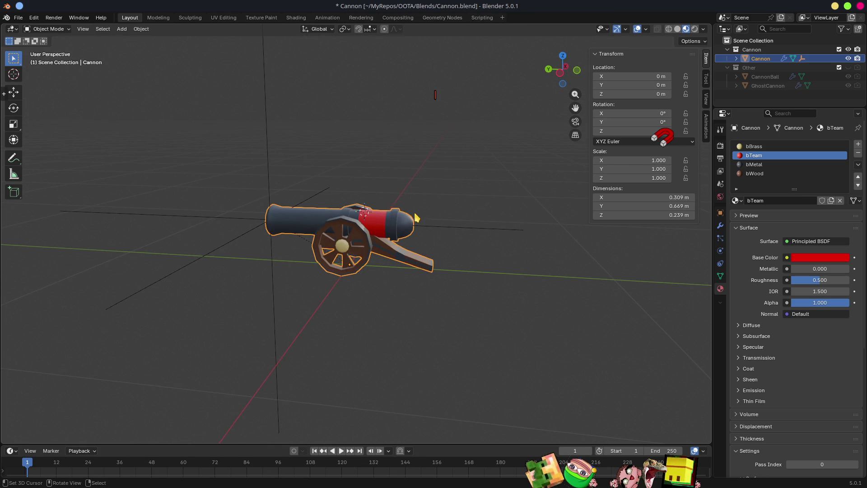
scroll(416, 218, up, 5)
mouse_move(416, 218)
middle_down()
mouse_move(429, 269)
mouse_move(446, 237)
mouse_move(497, 202)
mouse_move(535, 195)
mouse_move(315, 199)
mouse_move(431, 181)
mouse_move(406, 179)
mouse_move(392, 228)
middle_up()
In Edit Mode, select the outer and inner wheel rim edge loops with Active Element pivot
key(Tab)
scroll(442, 226, down, 5)
scroll(406, 195, up, 3)
key(2)
alt+click(388, 224)
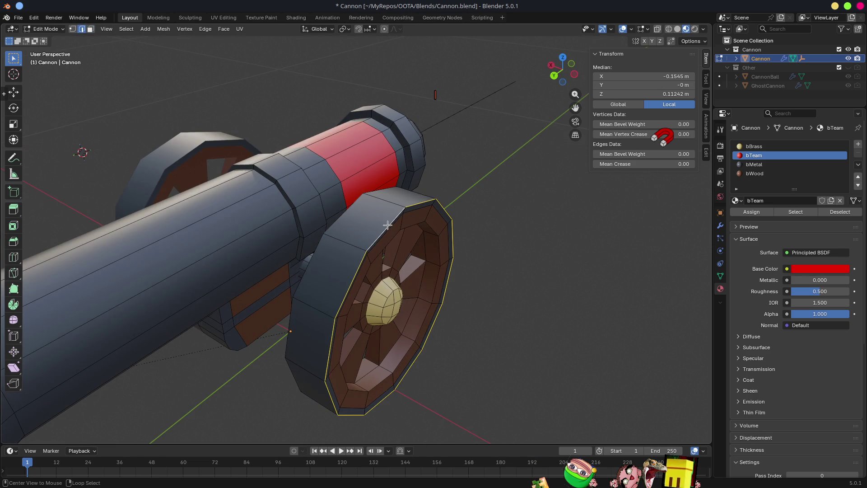
alt+shift+click(352, 218)
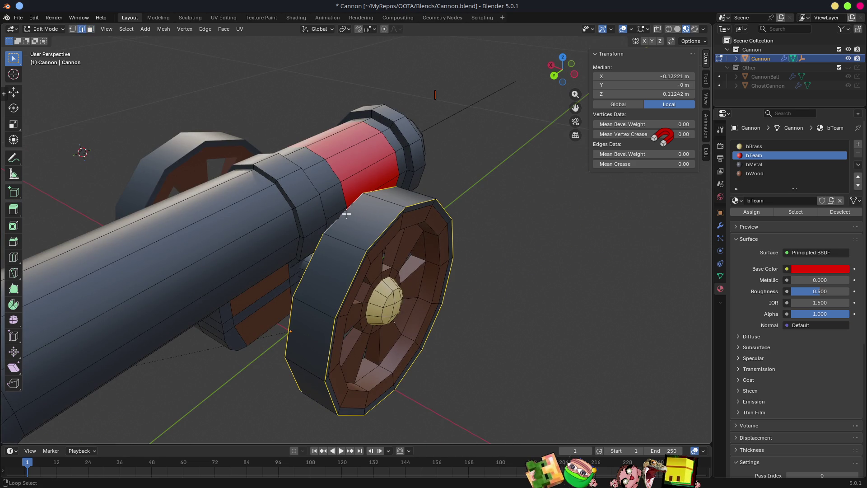
click(344, 29)
click(368, 91)
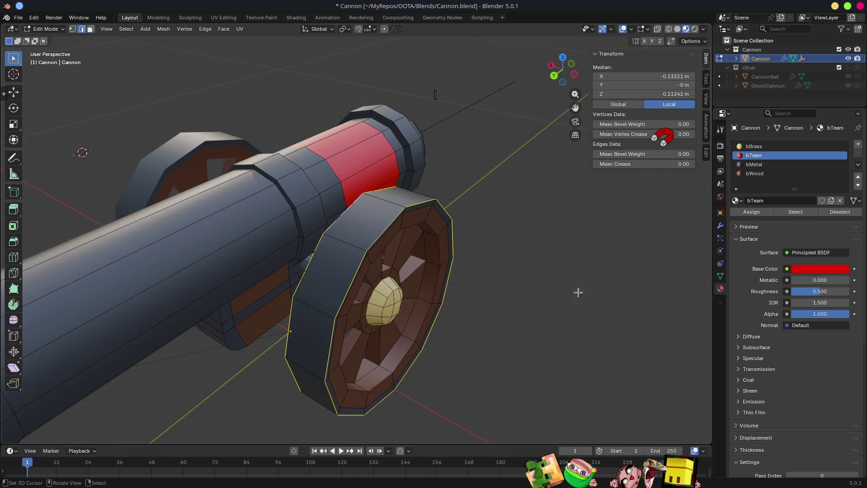
Scale the wheel rim loops along the X axis and save the file
key(s)
key(x)
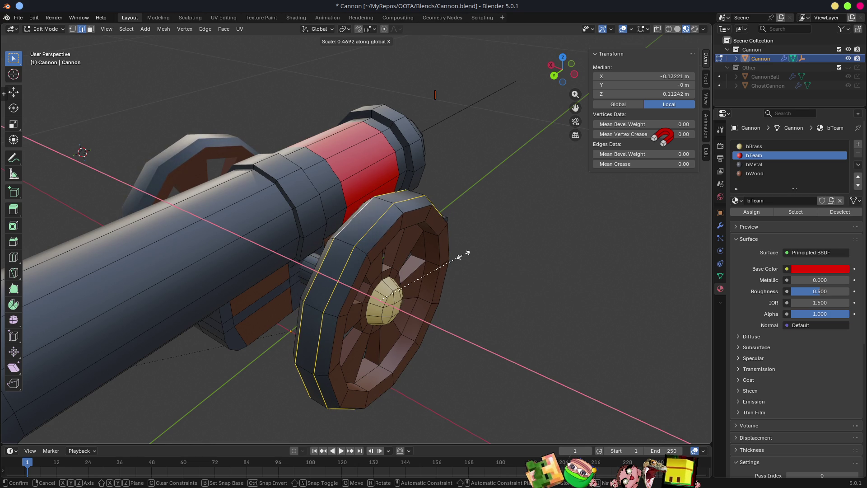
scroll(464, 254, down, 4)
click(576, 299)
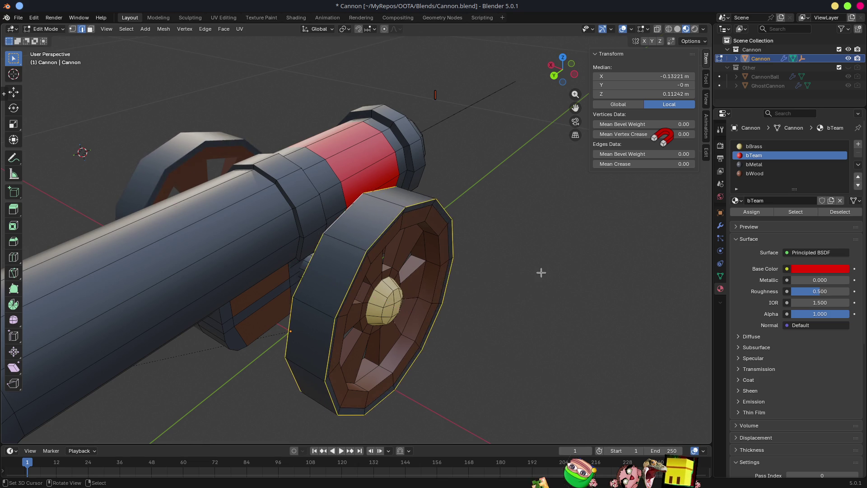
scroll(561, 288, down, 2)
key(ctrl+s)
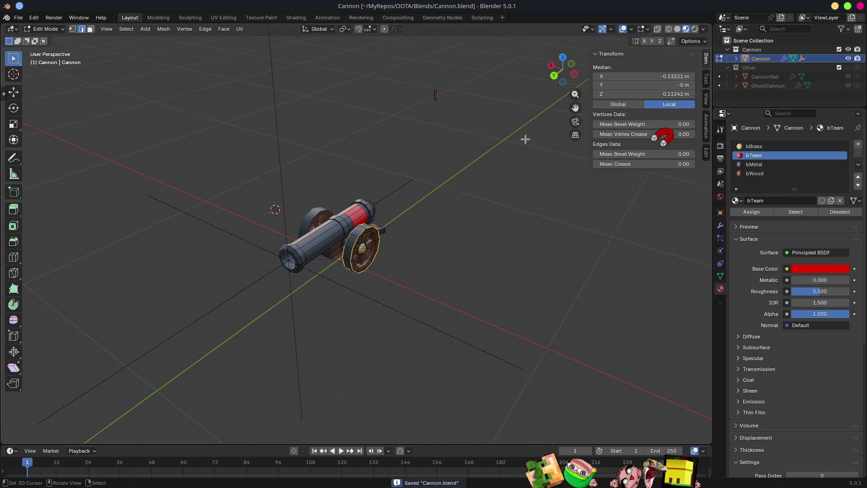
Return to Object Mode, look around the cannon and save Cannon.blend again
key(Tab)
mouse_move(576, 257)
middle_down()
mouse_move(443, 259)
mouse_move(521, 229)
mouse_move(435, 176)
mouse_move(372, 190)
mouse_move(492, 199)
mouse_move(566, 235)
middle_up()
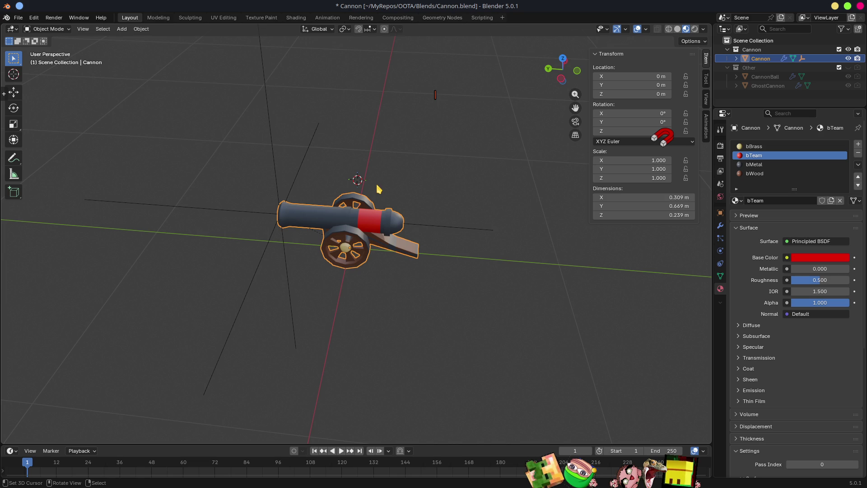
key(ctrl+s)
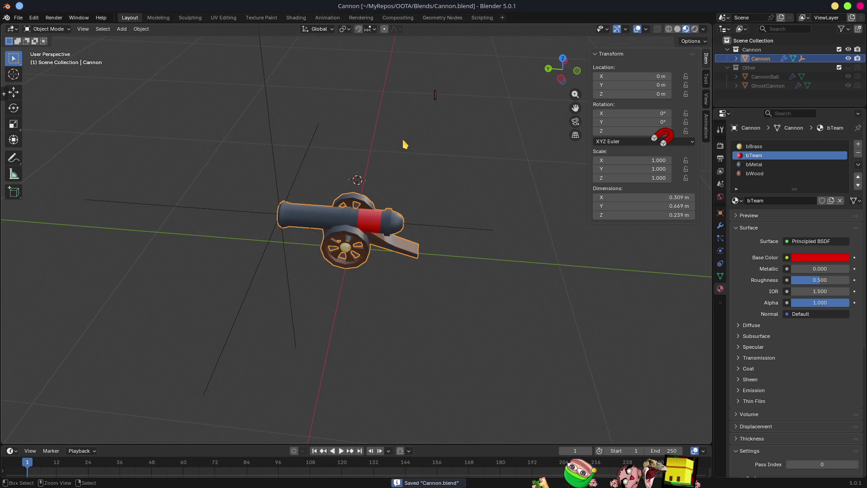
Back in Godot, reselect Cannon.blend and close the MT1, ST1 and AwarenessArea3d scene tabs
click(835, 6)
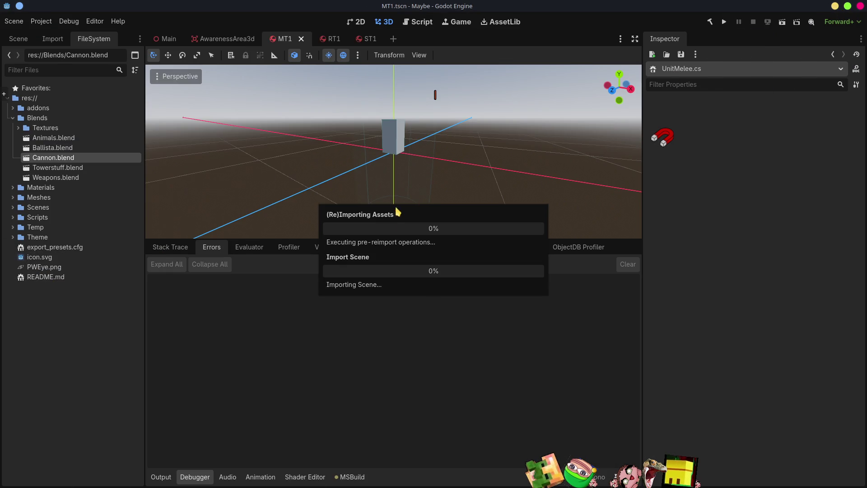
click(75, 168)
click(60, 158)
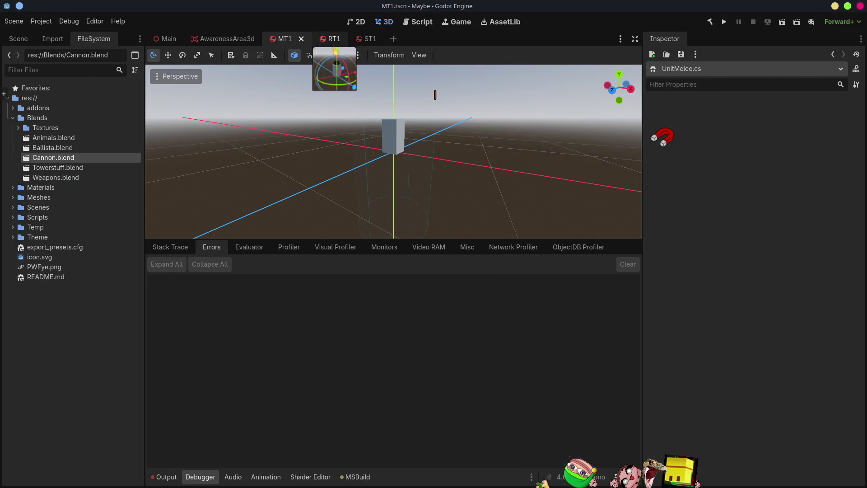
middle_click(286, 39)
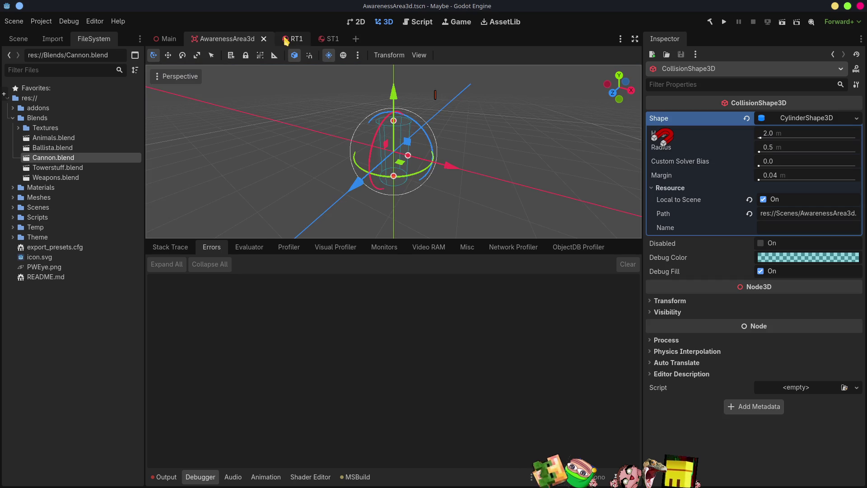
middle_click(286, 40)
middle_click(235, 42)
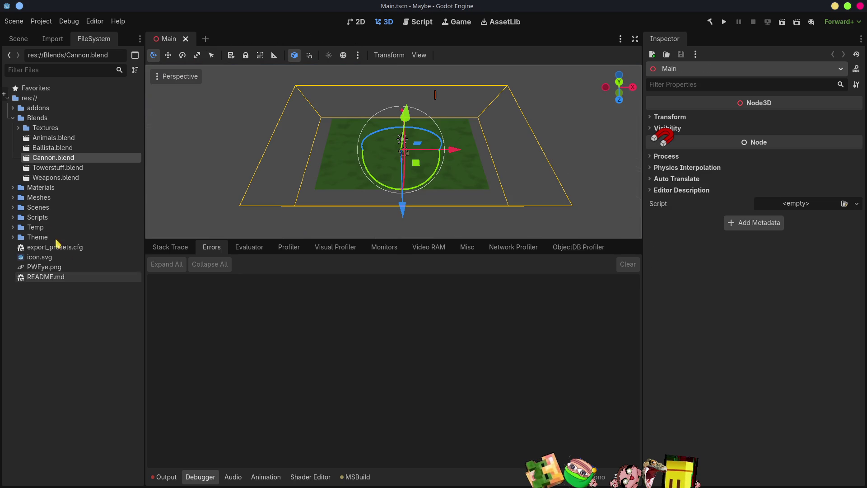
Open the Scenes/Buildings/Cannon.tscn scene and reimport Cannon.blend from its import settings
click(12, 208)
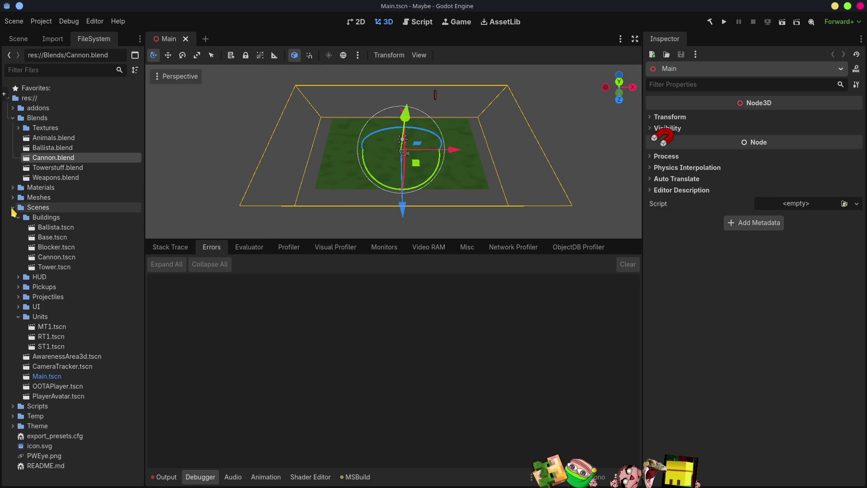
double_click(53, 256)
scroll(443, 206, up, 10)
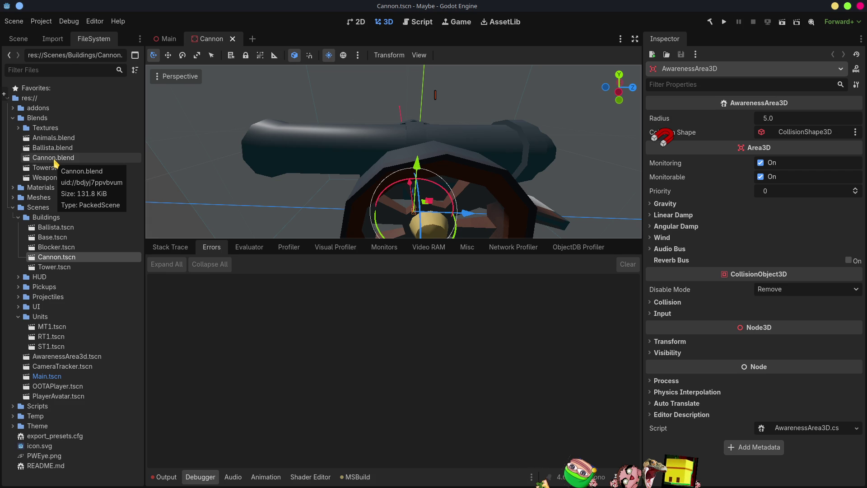
double_click(54, 160)
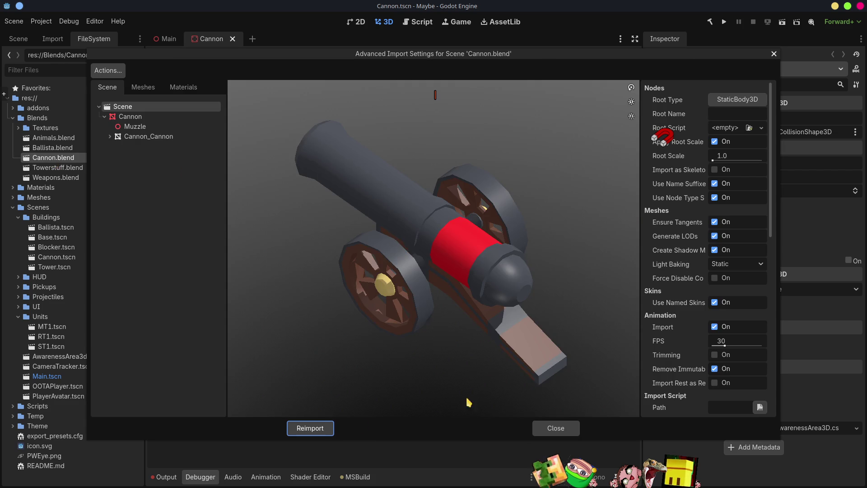
click(324, 432)
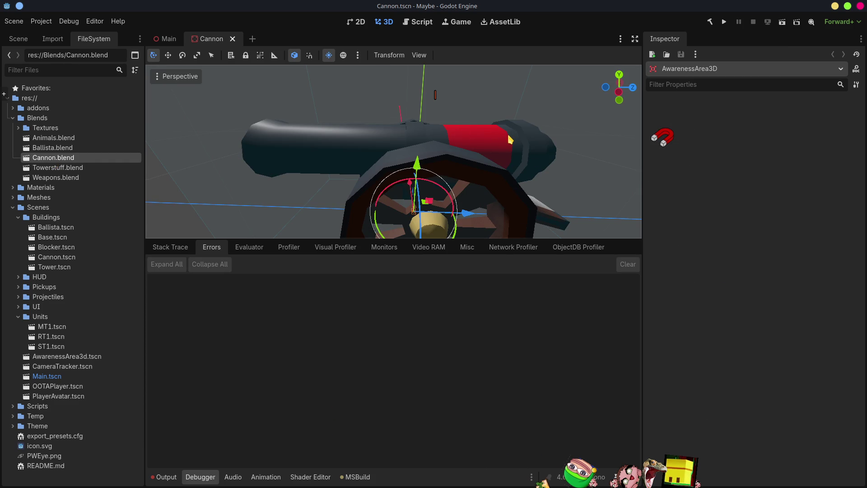
key(alt+Tab)
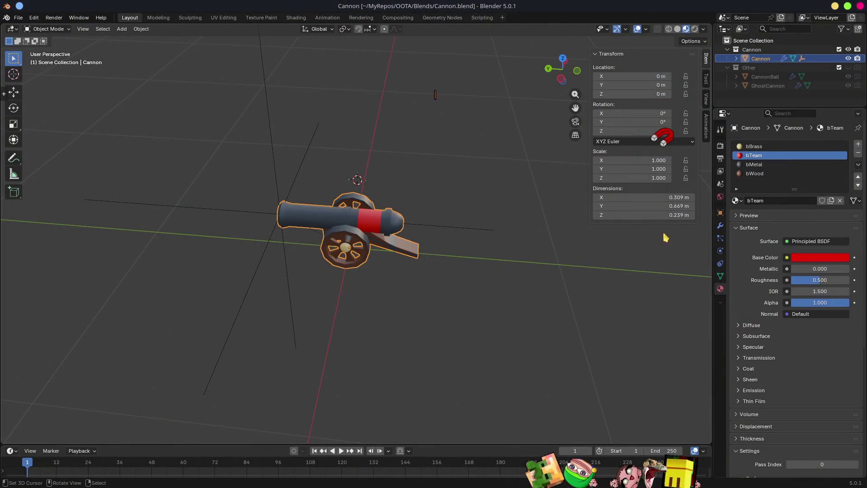
Change the bTeam base colour to green (09E700), save Cannon.blend and minimise Blender
mouse_move(792, 154)
mouse_down()
mouse_move(803, 146)
mouse_move(770, 122)
mouse_up()
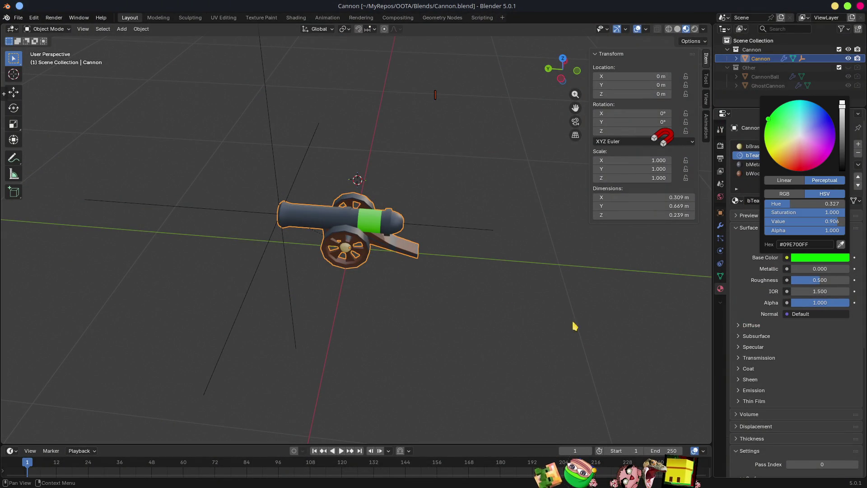
key(ctrl+s)
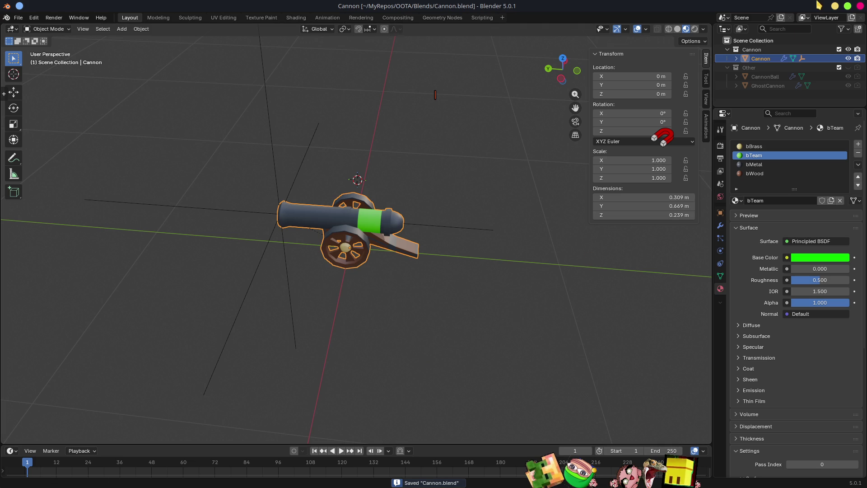
click(835, 6)
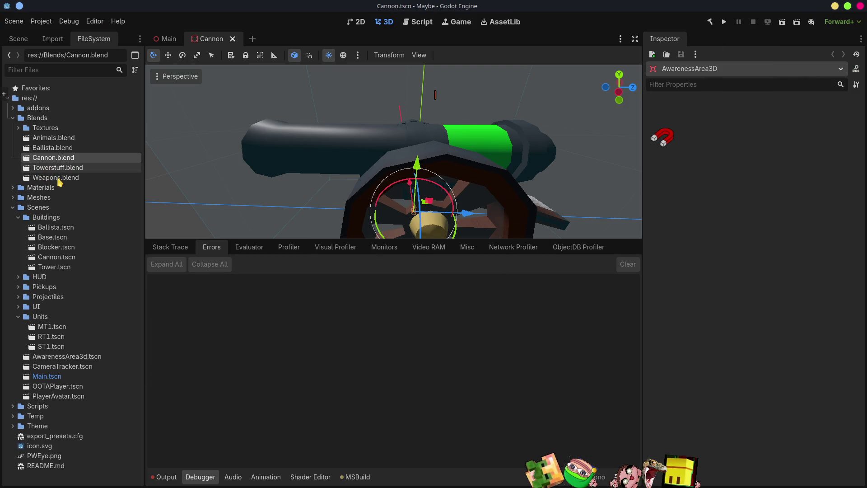
Open Ballista.blend in Blender using Open in External Program from the FileSystem dock
click(54, 151)
right_click(53, 150)
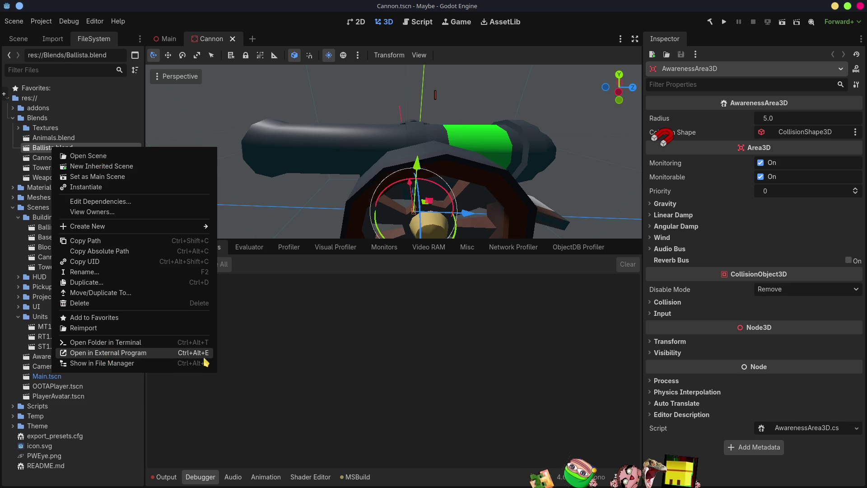
click(522, 358)
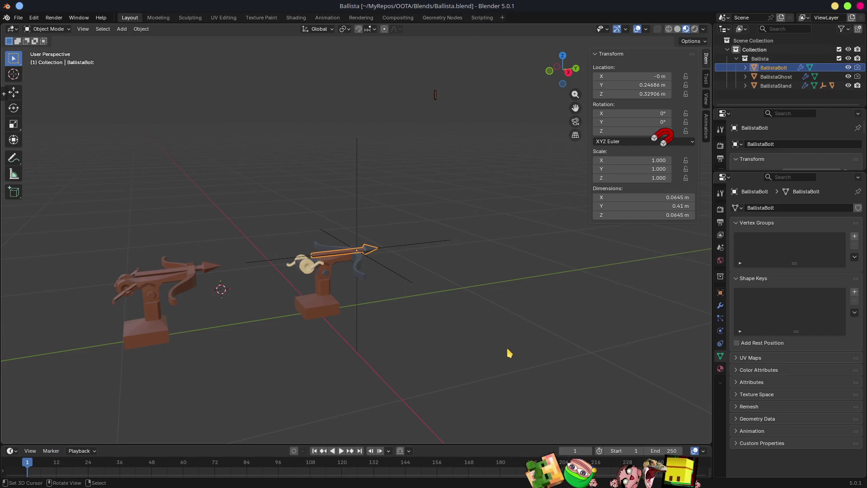
Select the BallistaStand and show its materials: bWood, bMetal and bBrass
mouse_move(509, 353)
middle_down()
mouse_move(385, 293)
mouse_move(496, 290)
mouse_move(478, 285)
mouse_move(445, 281)
mouse_move(476, 286)
mouse_move(493, 316)
mouse_move(522, 305)
mouse_move(532, 280)
mouse_move(458, 310)
middle_up()
scroll(458, 310, up, 6)
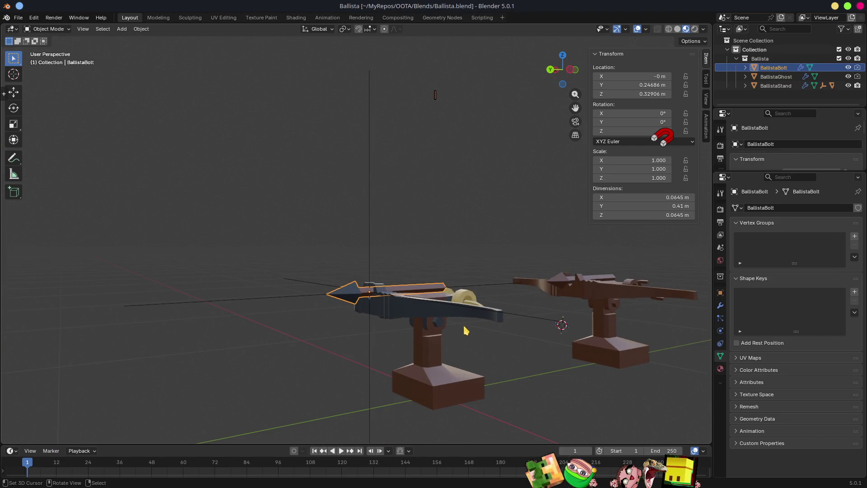
mouse_move(399, 358)
middle_down()
mouse_move(362, 277)
mouse_move(412, 271)
mouse_move(384, 291)
middle_up()
scroll(454, 345, down, 5)
mouse_move(460, 340)
middle_down()
mouse_move(398, 343)
mouse_move(459, 347)
mouse_move(464, 337)
middle_up()
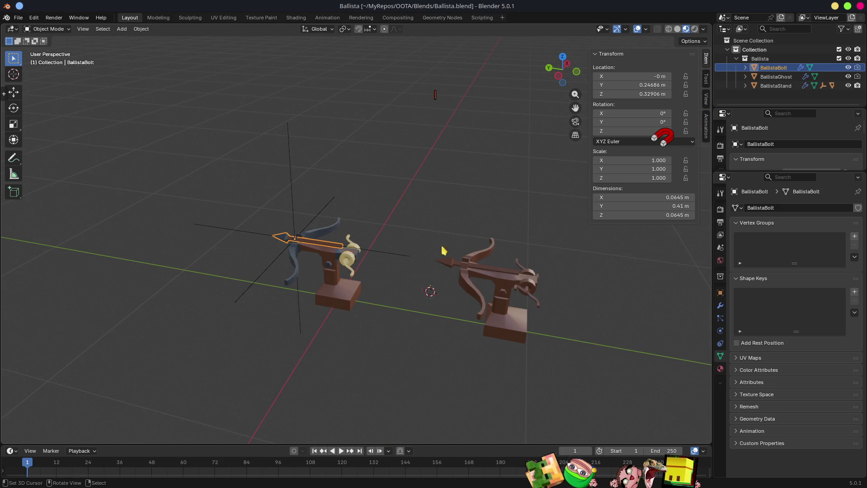
click(345, 291)
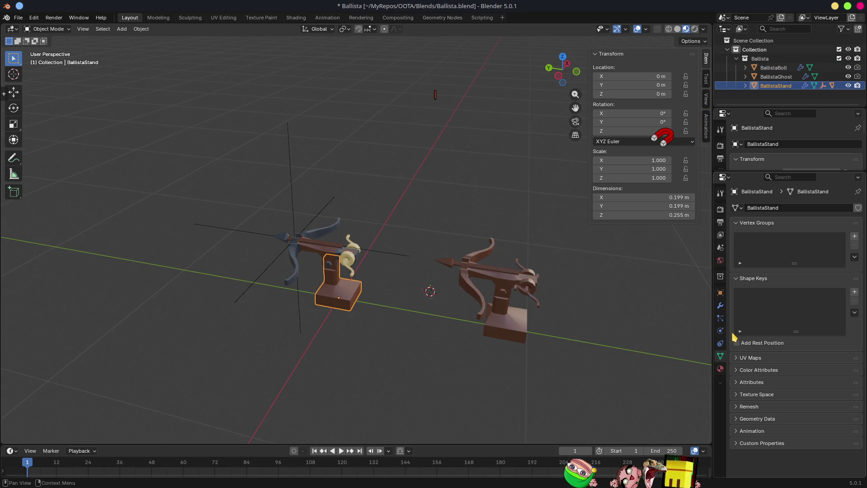
click(720, 368)
Isolate the stand in Local View and select its bBrass material slot
mouse_move(410, 286)
middle_down()
mouse_move(445, 273)
mouse_move(450, 245)
mouse_move(414, 286)
mouse_move(420, 320)
middle_up()
scroll(468, 304, up, 5)
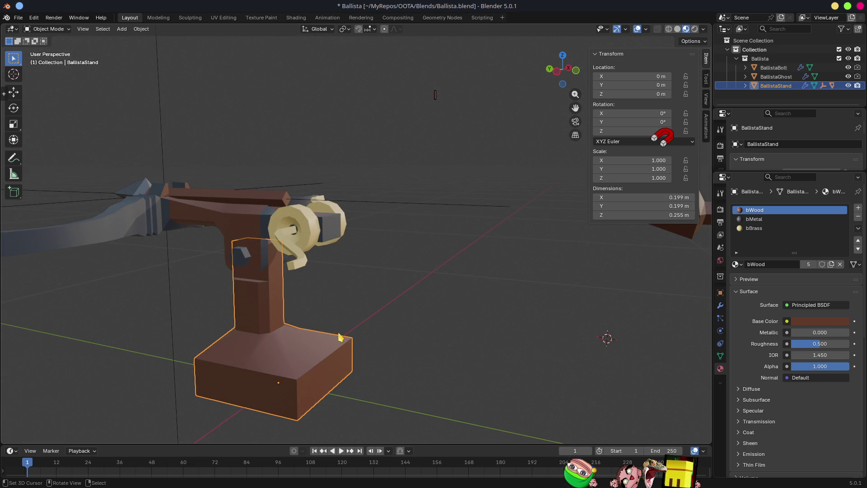
middle_drag(467, 296, 508, 283)
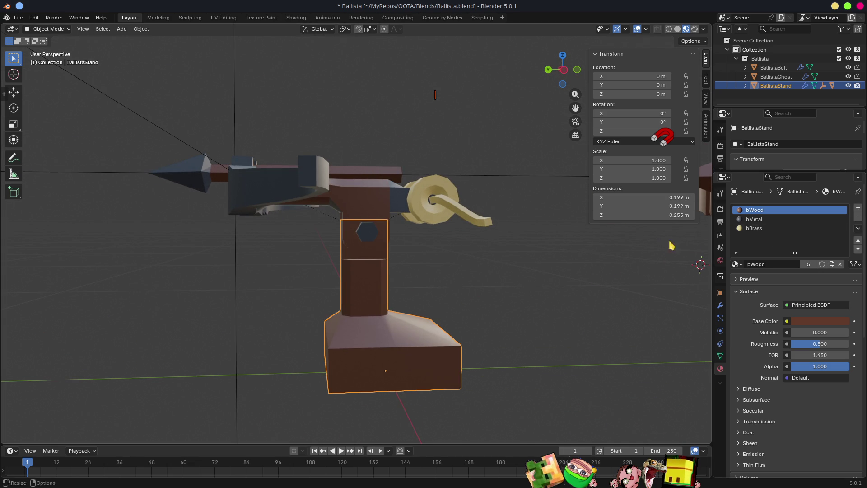
mouse_move(387, 271)
middle_down()
mouse_move(437, 266)
mouse_move(394, 258)
middle_up()
key(KP_Divide)
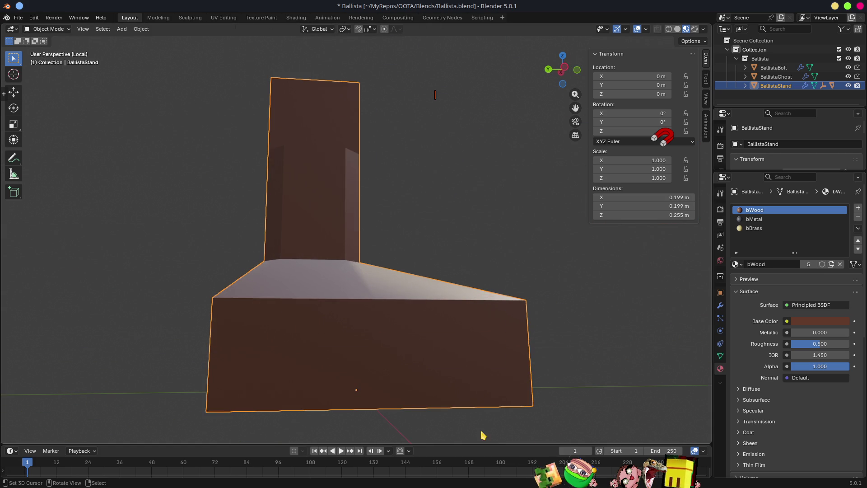
mouse_move(473, 329)
middle_down()
mouse_move(332, 229)
mouse_move(147, 265)
mouse_move(319, 178)
middle_up()
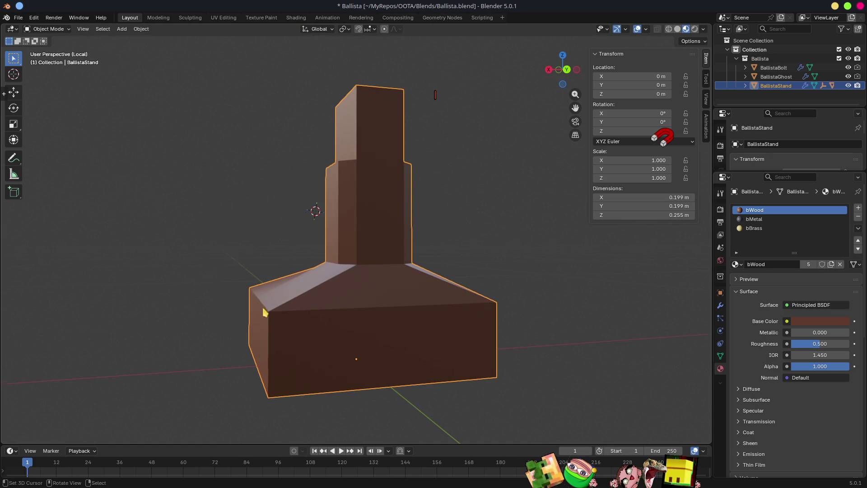
click(758, 228)
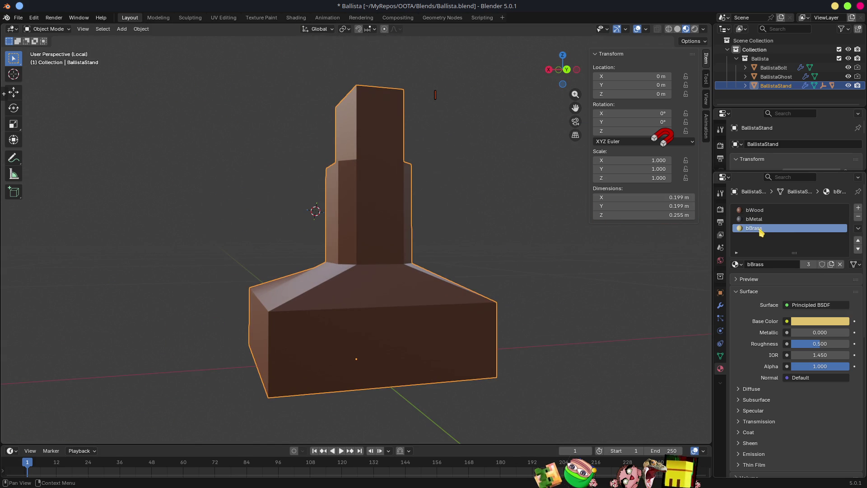
Replace the stand's bBrass and bMetal slots with a new green material named bTeam
click(857, 217)
click(840, 264)
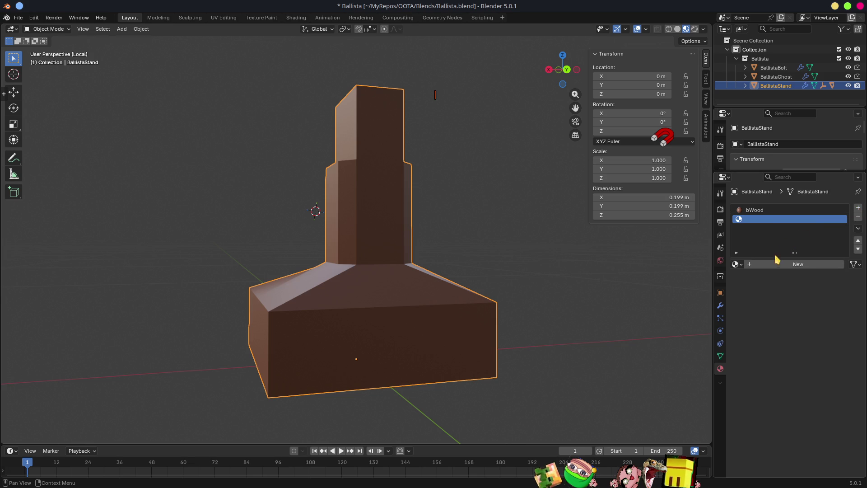
click(768, 266)
double_click(763, 264)
text(bTeam)
key(Return)
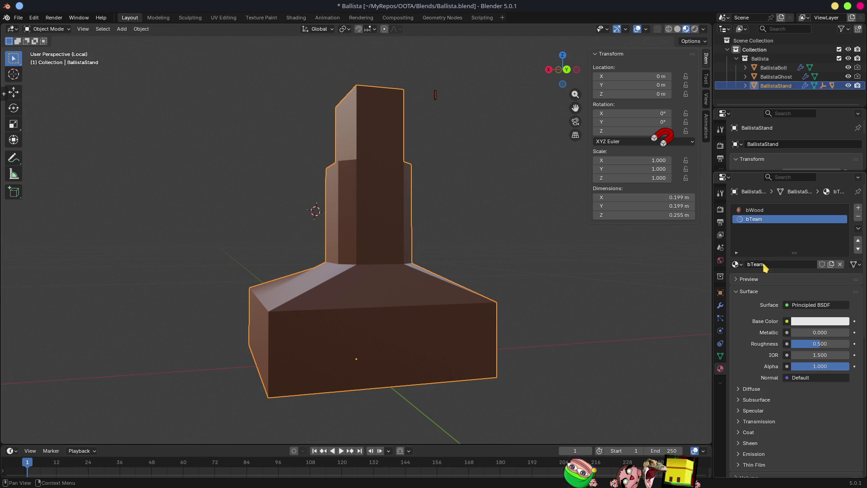
click(824, 325)
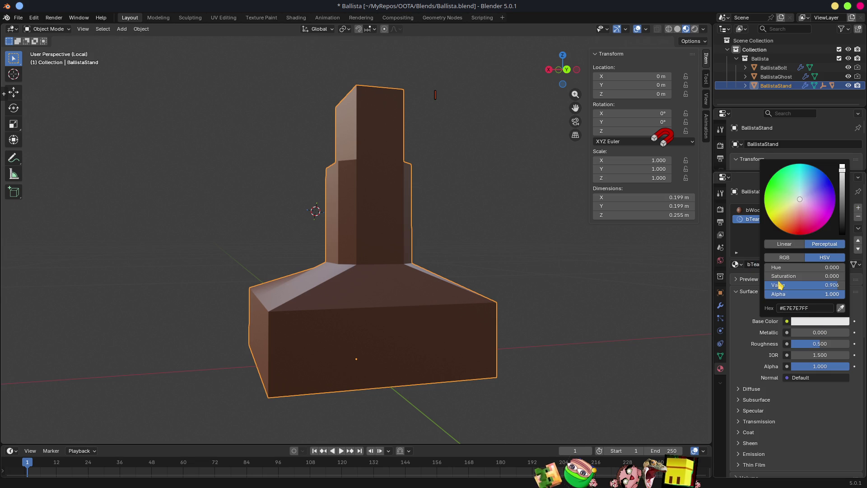
drag(796, 237, 772, 183)
Add two loop cuts around the stand's base in Edit Mode
mouse_move(432, 350)
middle_down()
mouse_move(449, 348)
mouse_move(392, 361)
mouse_move(323, 356)
mouse_move(348, 352)
middle_up()
scroll(411, 360, up, 2)
key(Tab)
key(ctrl+r)
click(331, 345)
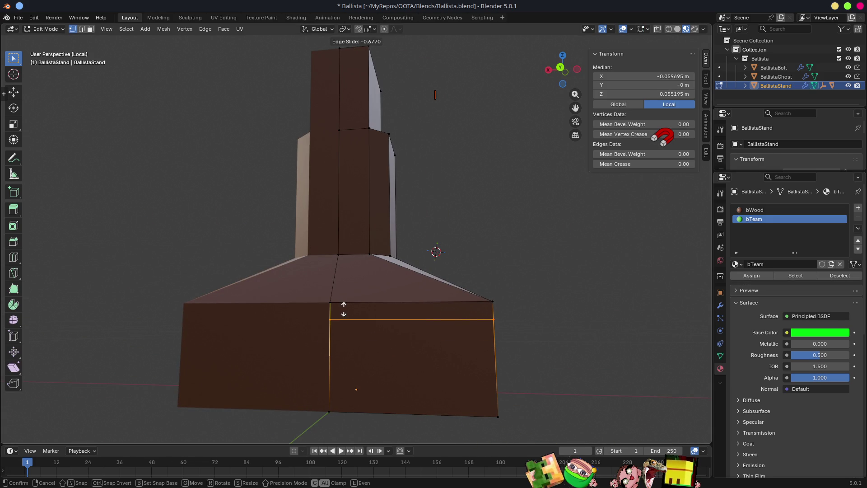
click(341, 317)
key(ctrl+r)
click(342, 363)
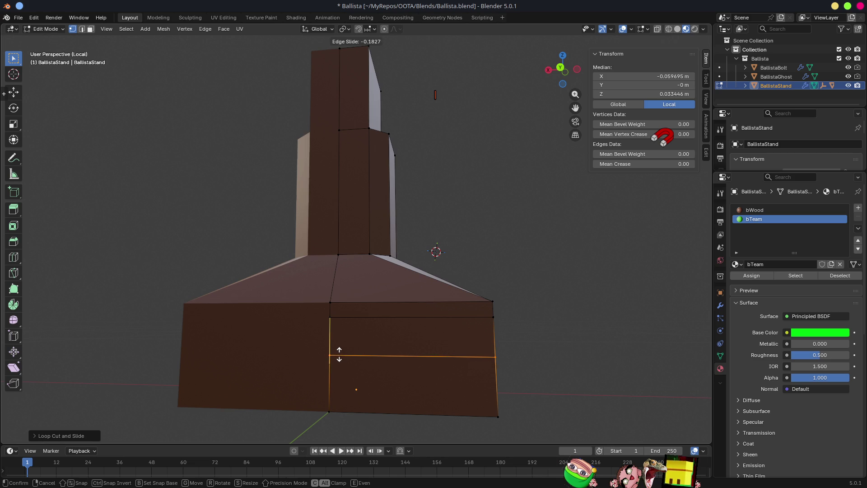
click(340, 355)
Assign bTeam to the face strip between the two loops, forming a green band
key(3)
click(496, 334)
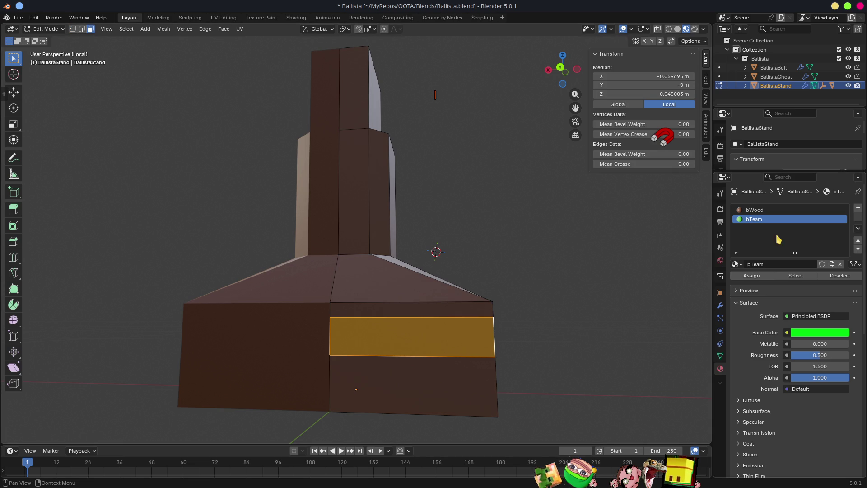
click(753, 276)
scroll(587, 325, down, 4)
middle_drag(587, 325, 488, 345)
key(Tab)
Review the banded stand and save Ballista.blend
scroll(501, 342, down, 6)
mouse_move(468, 300)
middle_down()
mouse_move(300, 345)
mouse_move(498, 295)
mouse_move(540, 270)
mouse_move(280, 266)
mouse_move(495, 287)
mouse_move(393, 275)
middle_up()
scroll(489, 271, up, 4)
mouse_move(490, 271)
middle_down()
mouse_move(513, 271)
mouse_move(499, 277)
middle_up()
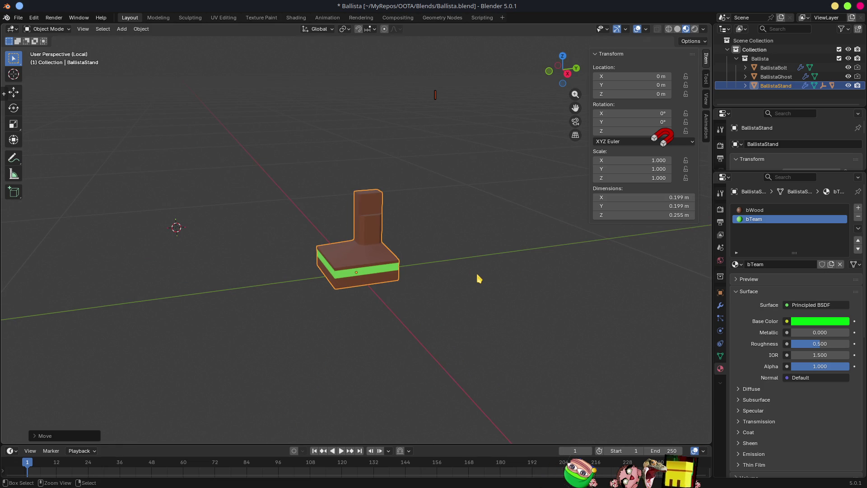
key(ctrl+s)
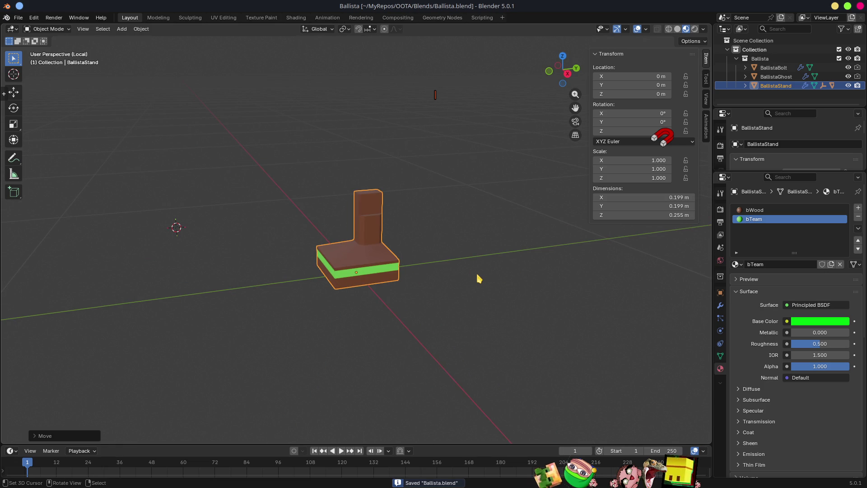
key(alt+Tab)
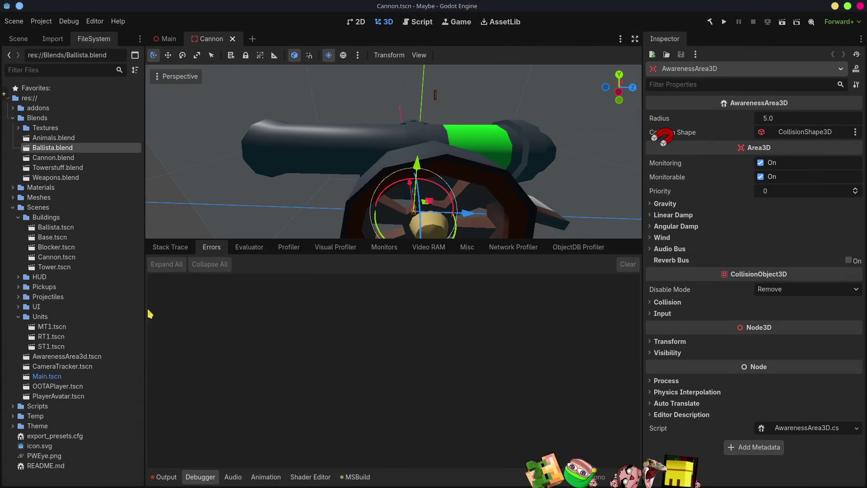
Open Ballista.tscn and inspect the ballista's base
double_click(58, 228)
scroll(440, 150, up, 8)
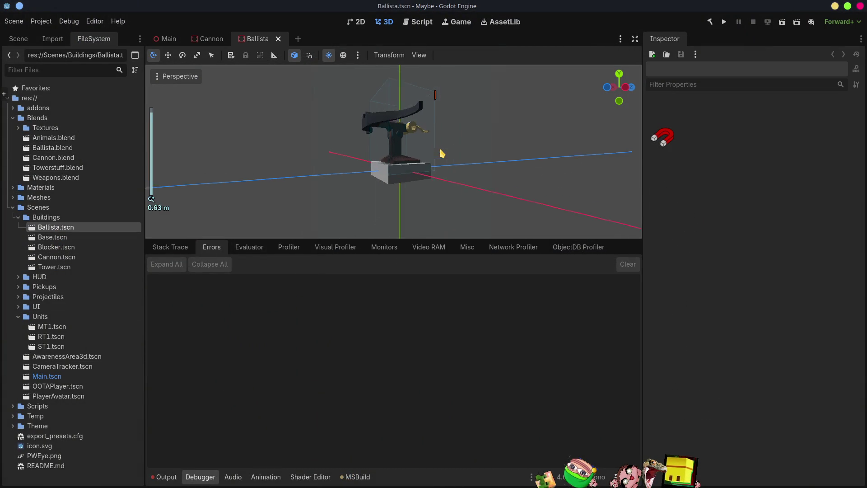
middle_drag(444, 152, 350, 186)
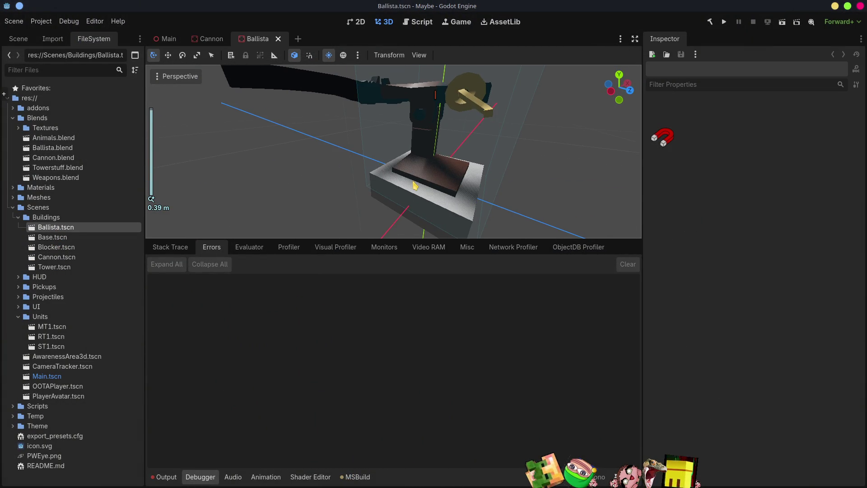
scroll(421, 181, down, 8)
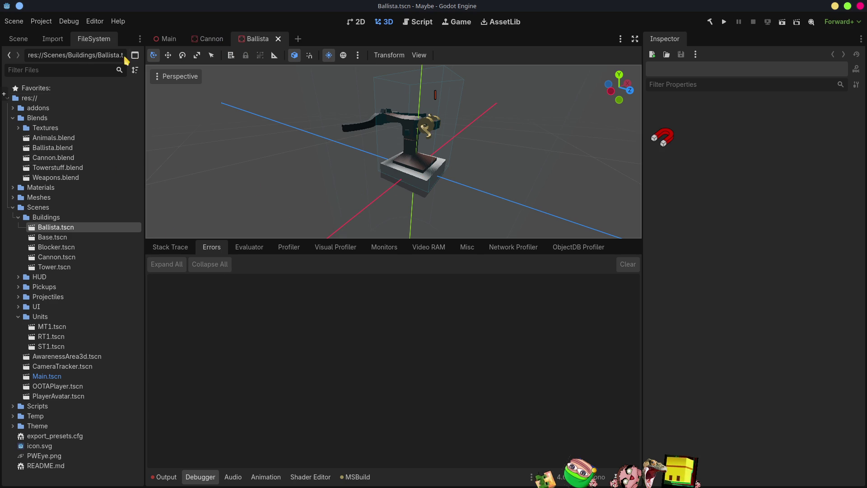
Delete the TeamMesh node, save the Ballista scene, and switch to the Main scene
click(26, 41)
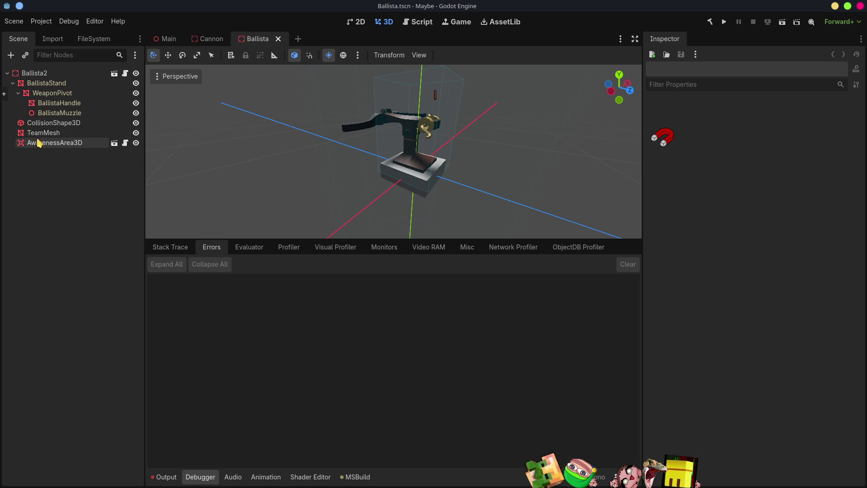
click(40, 134)
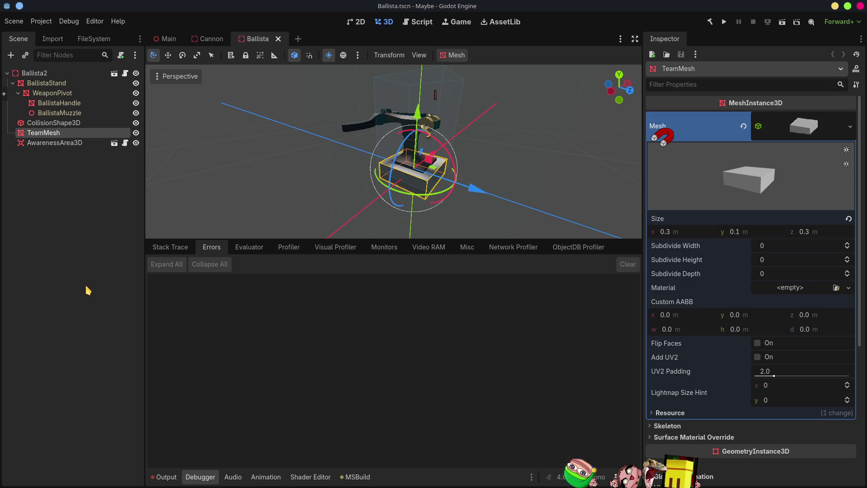
key(Delete)
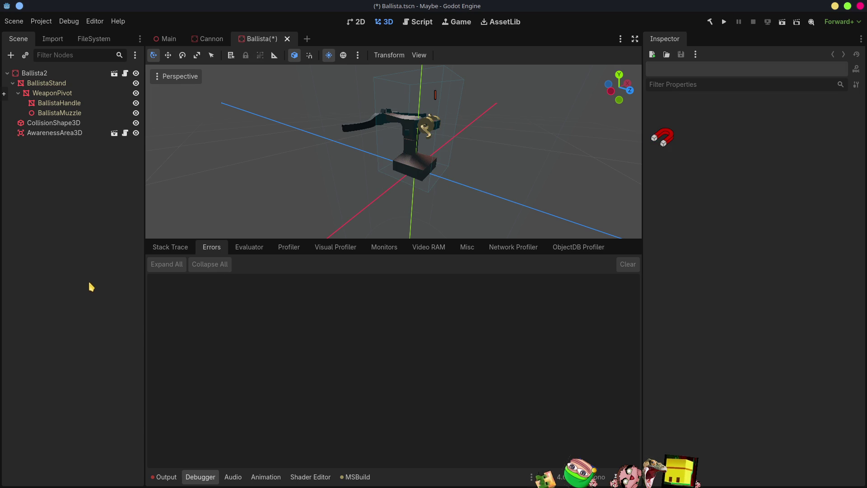
key(ctrl+s)
scroll(461, 196, up, 5)
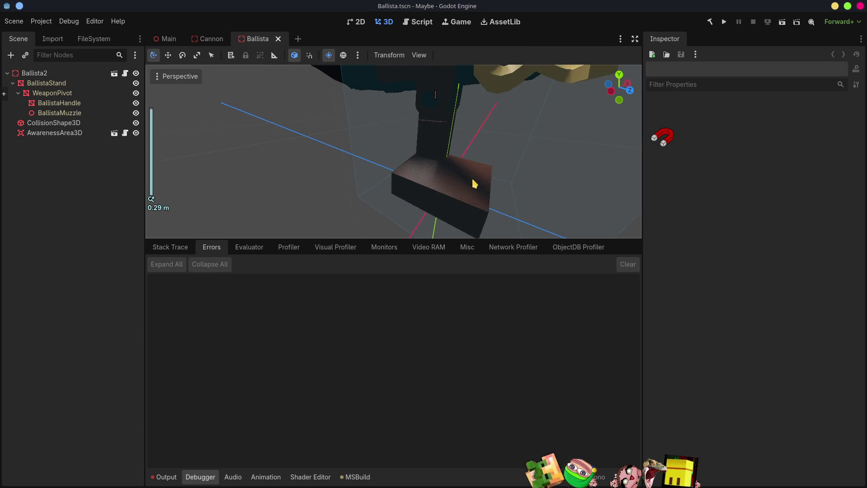
middle_drag(470, 191, 461, 116)
mouse_move(212, 40)
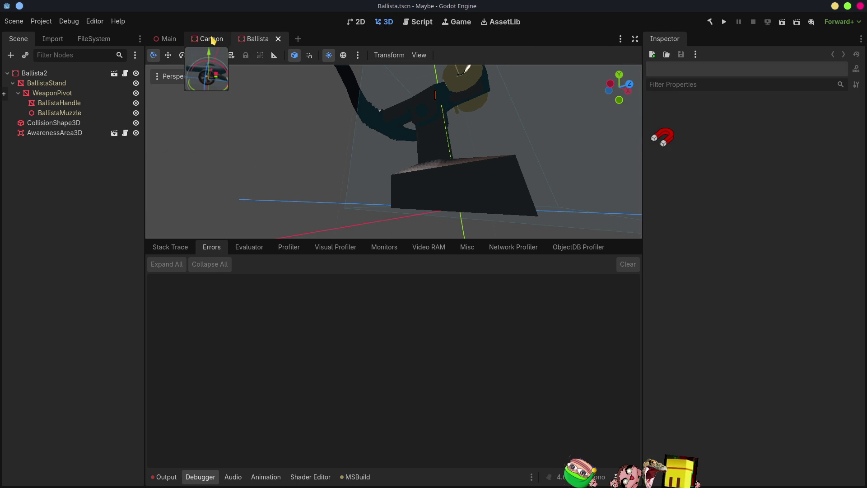
click(168, 39)
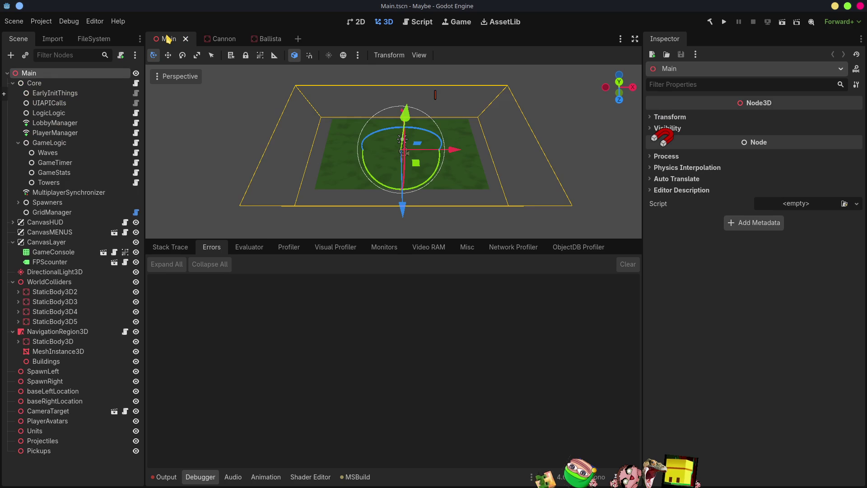
Reimport Ballista.blend and check the stand's green band in the Ballista scene
click(270, 39)
click(94, 39)
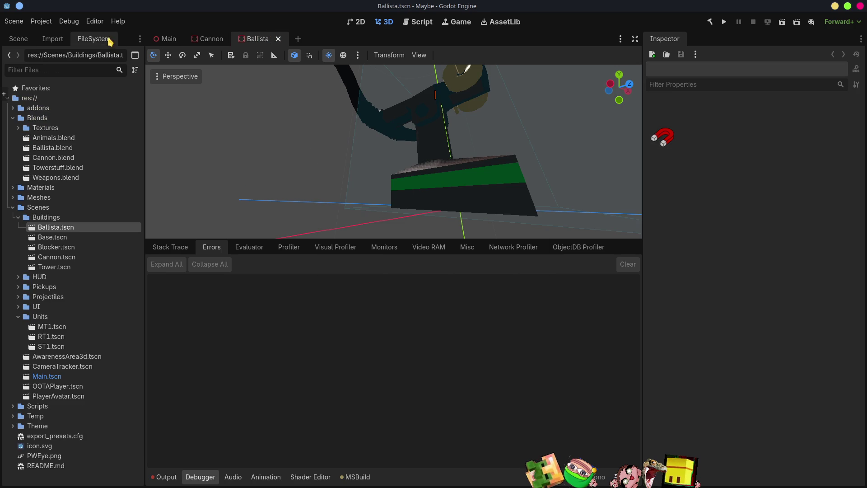
right_click(48, 229)
click(41, 228)
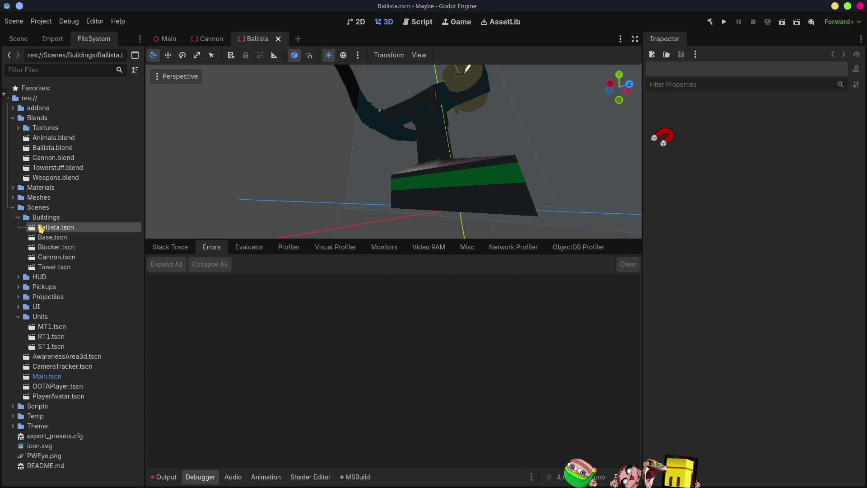
double_click(47, 148)
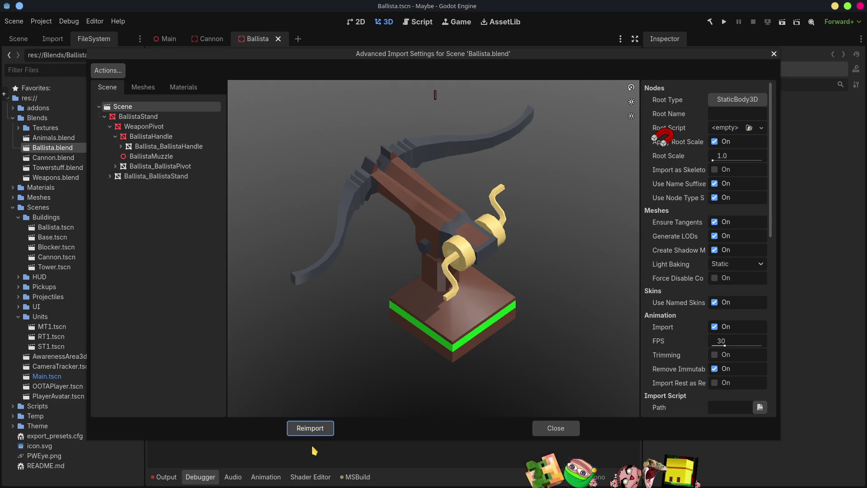
click(318, 435)
scroll(457, 168, down, 5)
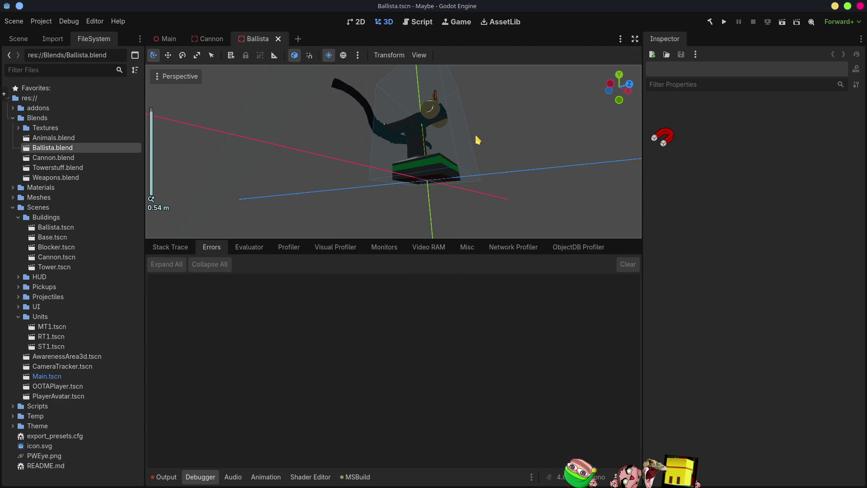
middle_drag(511, 190, 472, 191)
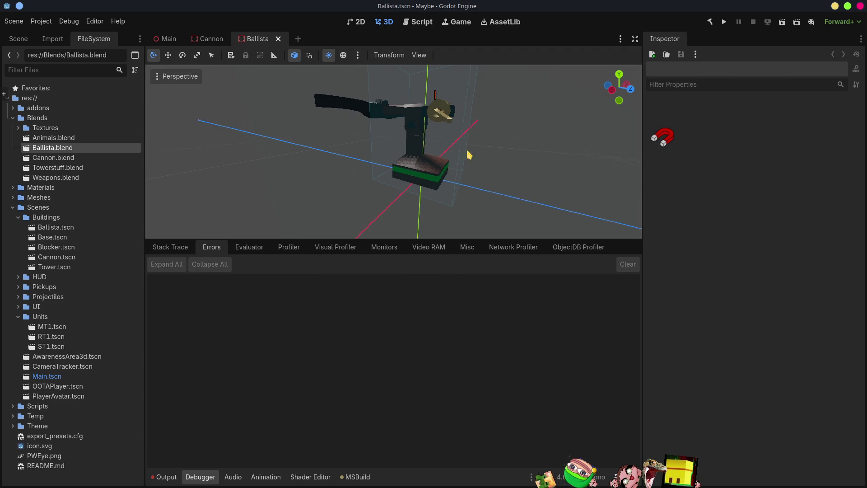
middle_drag(449, 148, 492, 149)
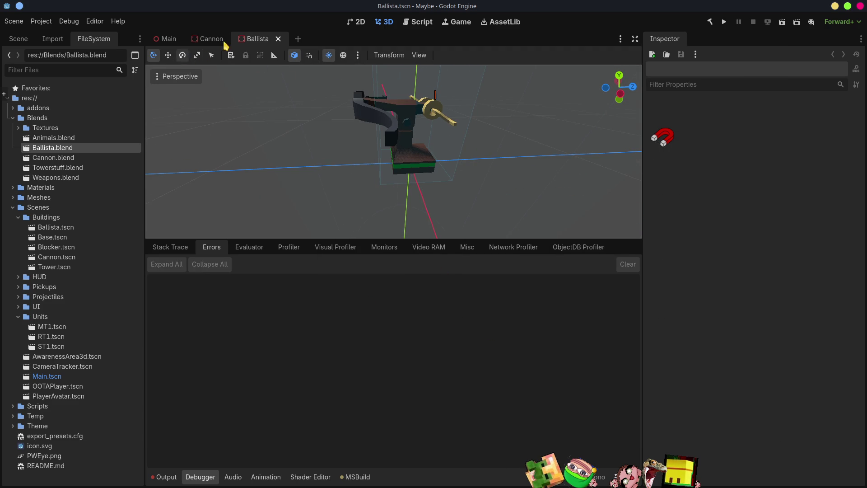
Delete the Cannon scene's TeamMesh node, then return to the Main scene
mouse_move(202, 44)
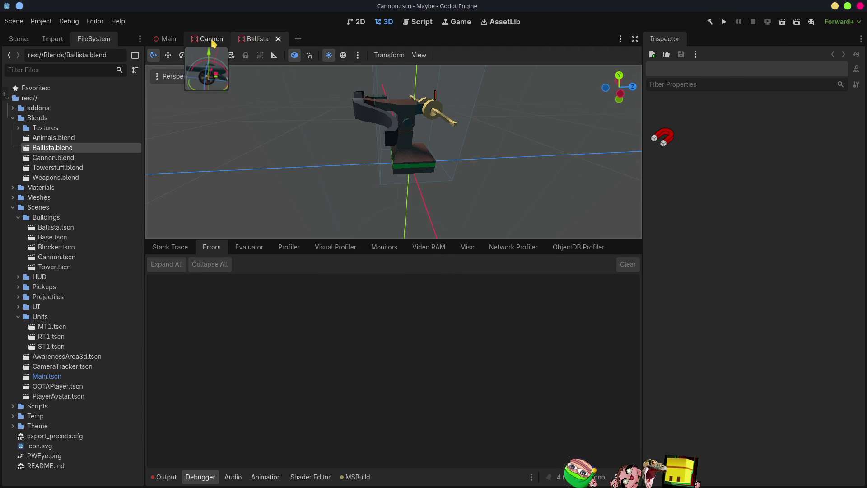
click(213, 41)
click(18, 39)
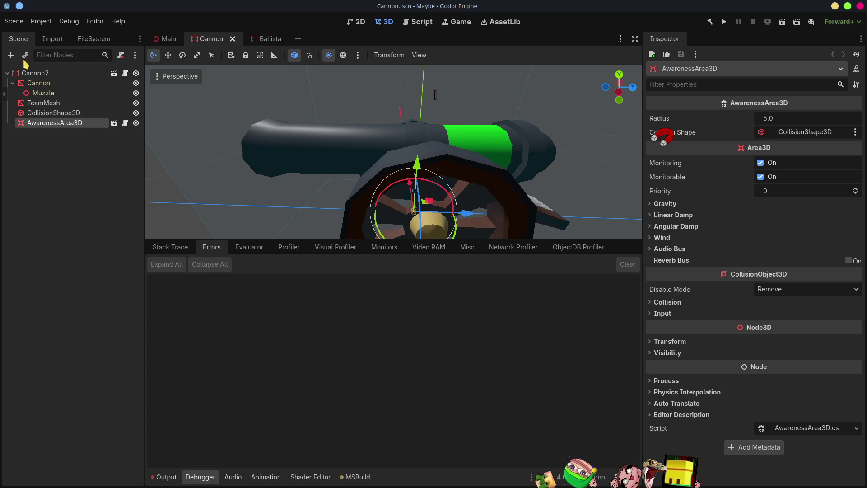
click(43, 103)
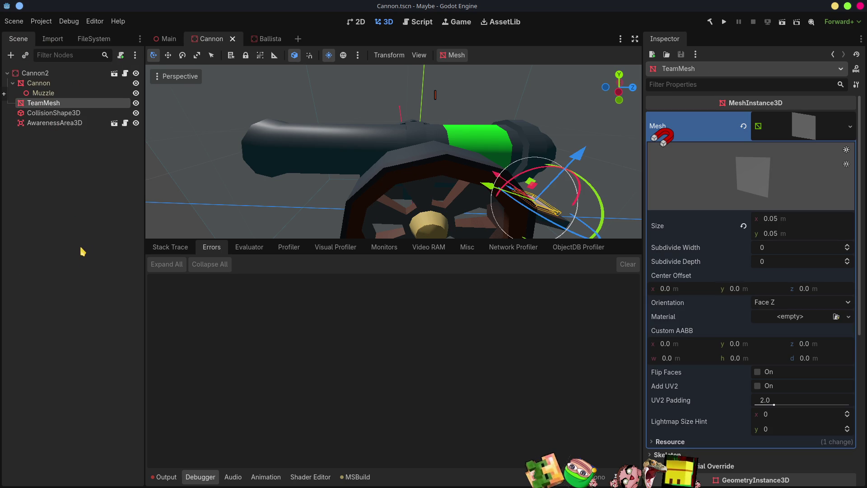
key(Delete)
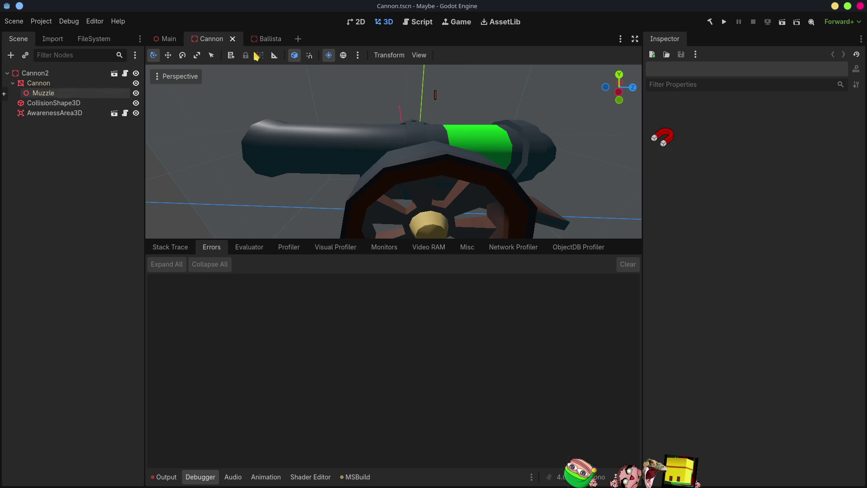
mouse_move(287, 40)
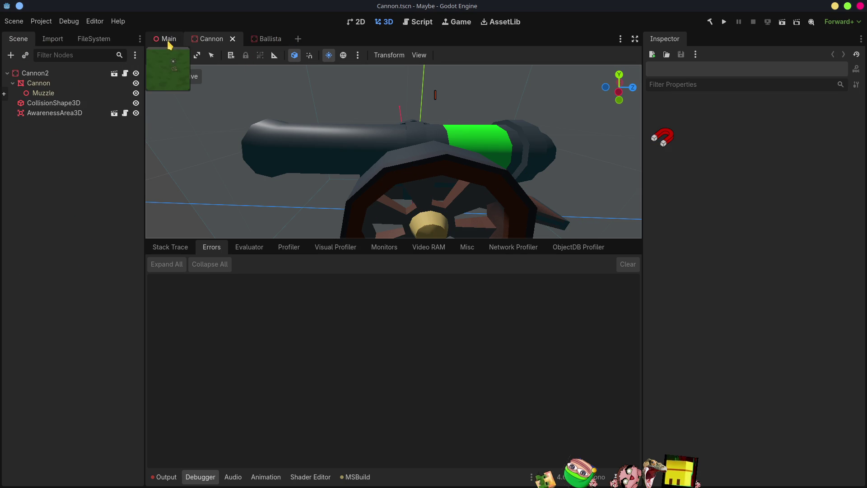
click(167, 39)
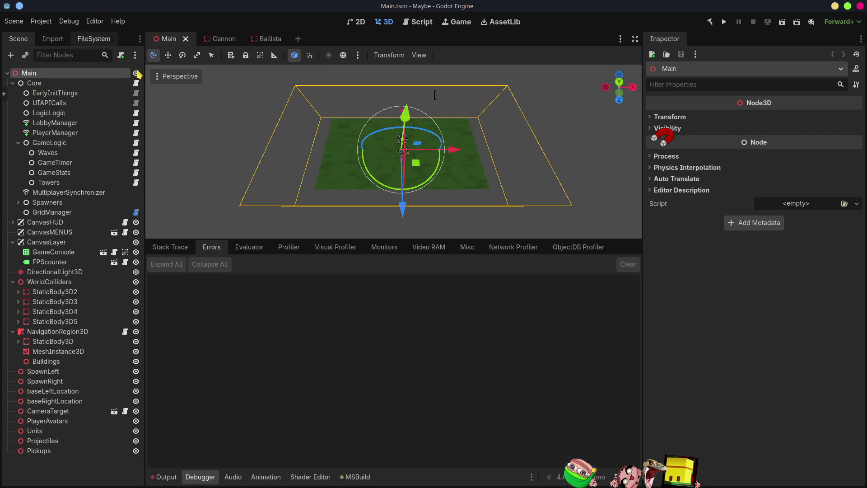
Show the FileSystem dock beside the Main scene, listing the Blends and Scenes folders
mouse_move(222, 40)
mouse_move(270, 41)
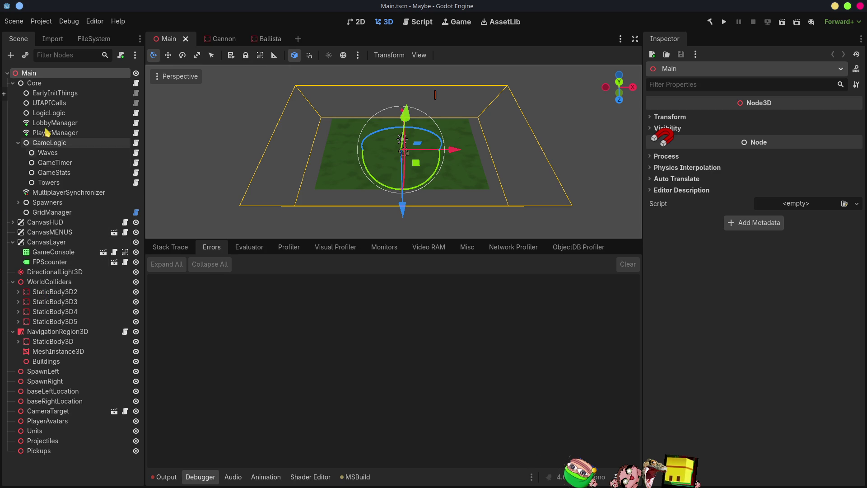
click(94, 39)
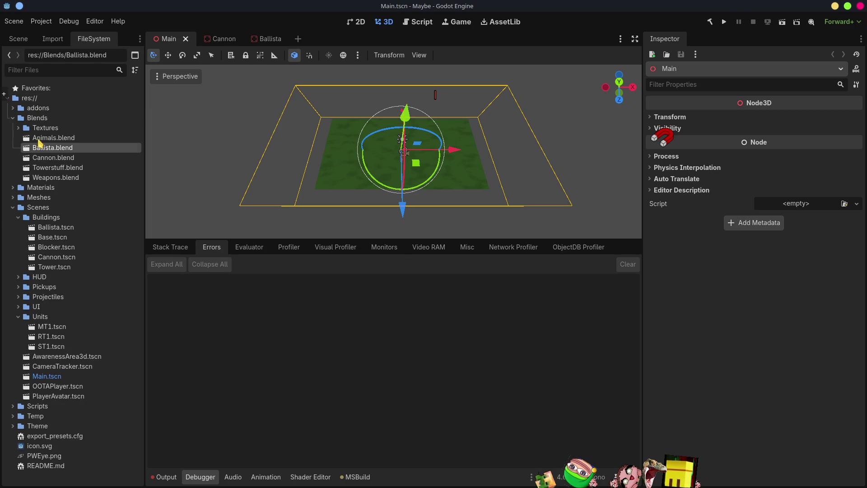
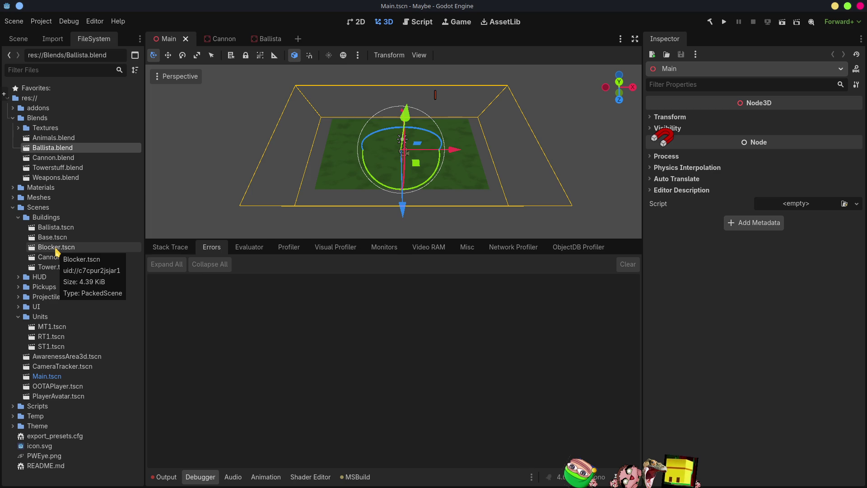
Preview the tower meshes, including the round tower, in Towerstuff.blend's import settings
double_click(57, 168)
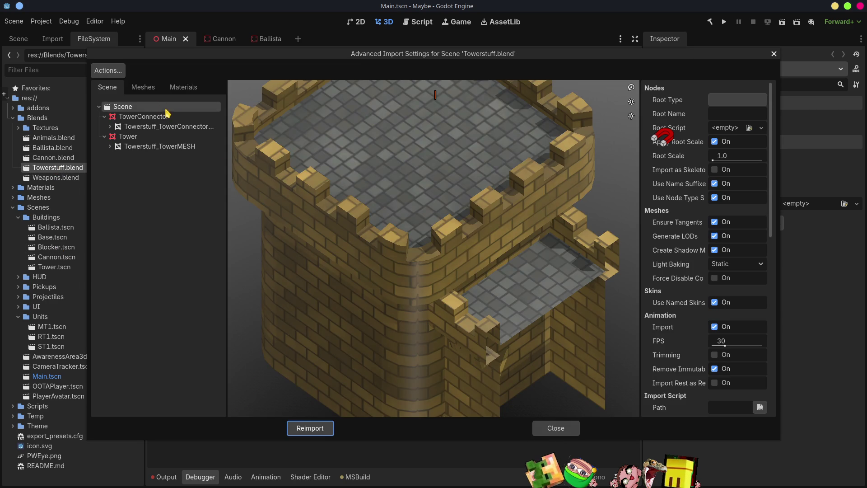
click(145, 88)
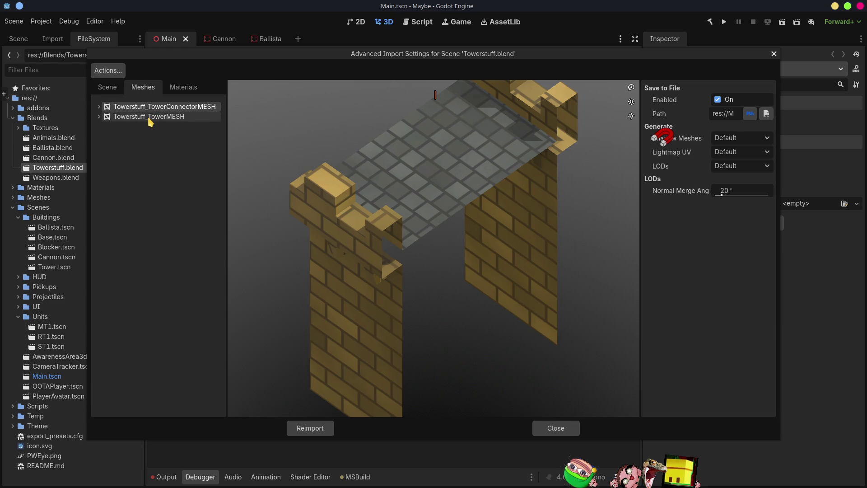
click(149, 117)
click(149, 108)
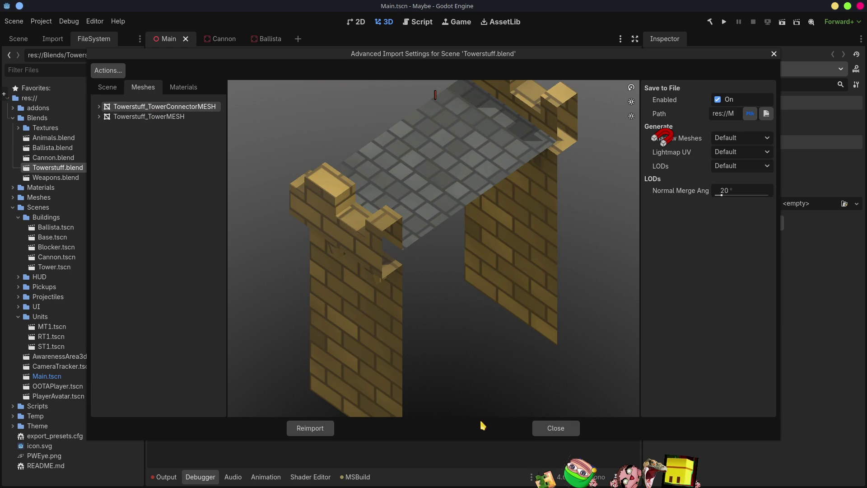
click(135, 118)
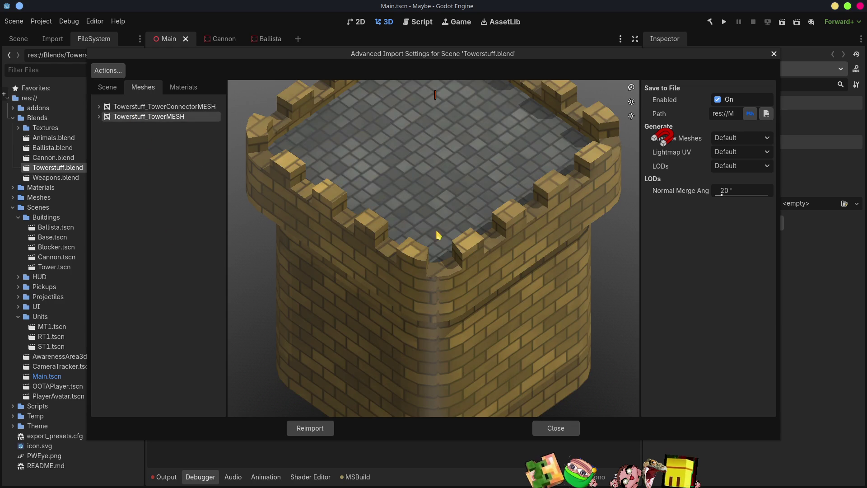
scroll(439, 229, down, 5)
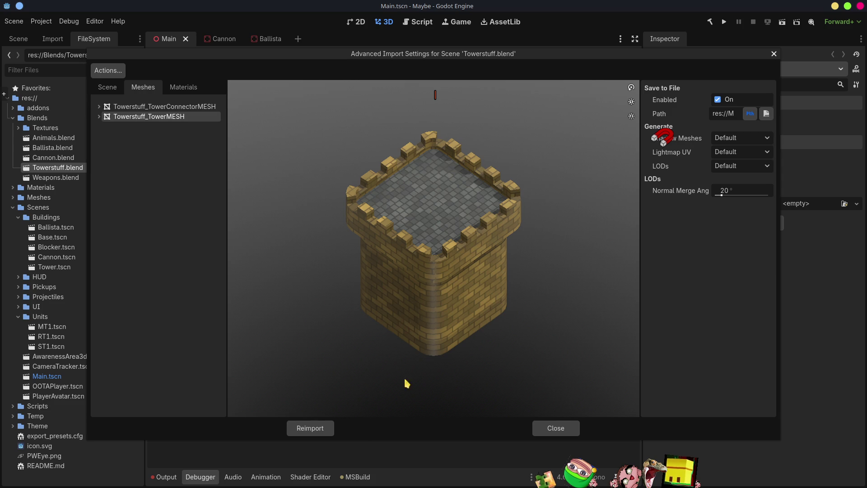
Close the import settings and open Towerstuff.blend in Blender as an external program
click(548, 427)
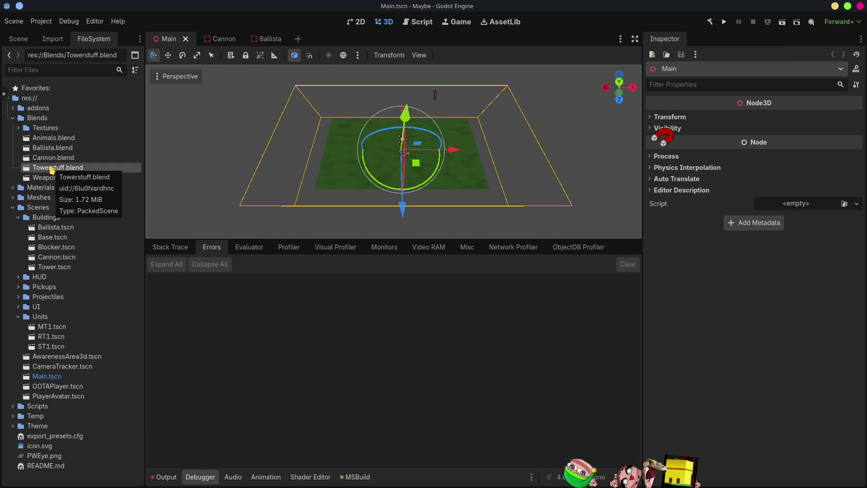
right_click(51, 169)
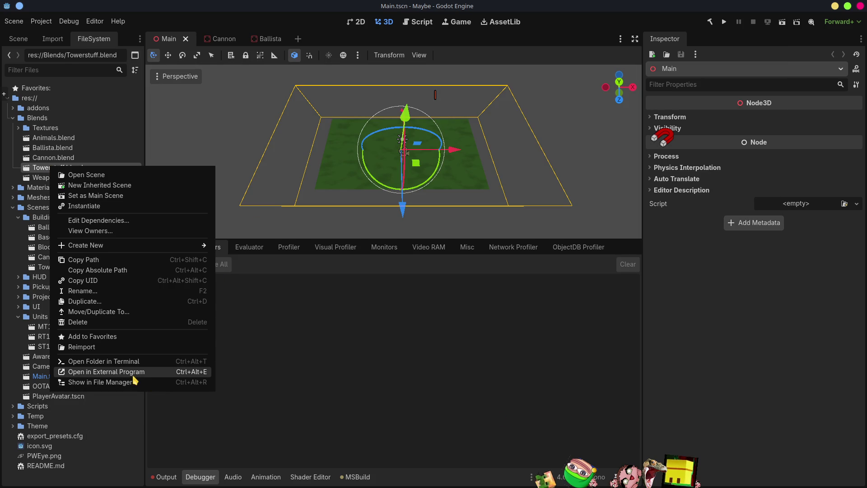
click(195, 388)
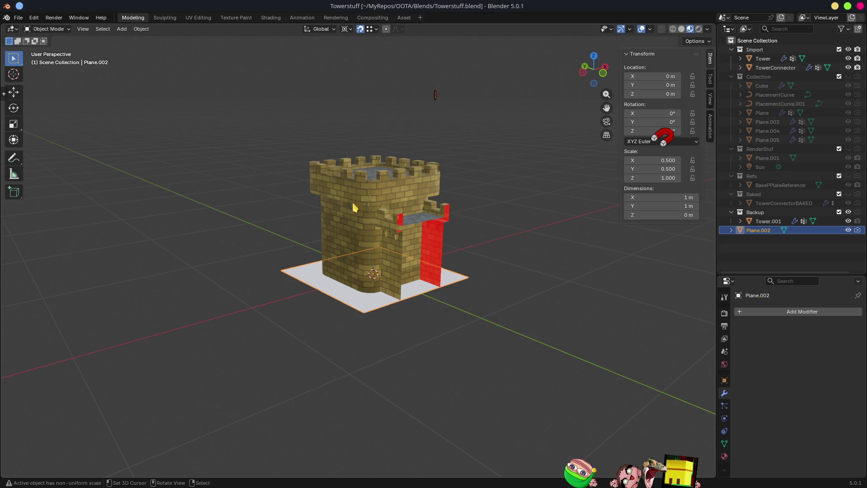
Add a second material slot to the Tower with a new material named bTeam
click(355, 197)
mouse_move(355, 197)
middle_down()
mouse_move(574, 262)
mouse_move(634, 438)
middle_up()
click(724, 456)
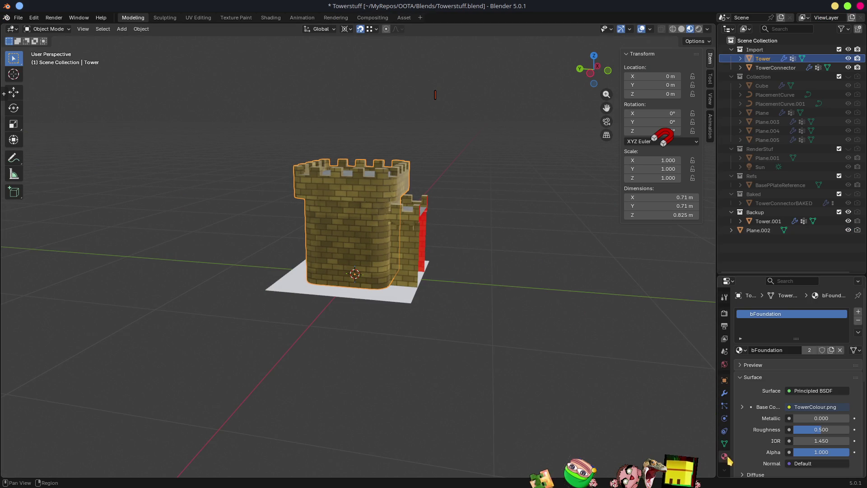
click(859, 315)
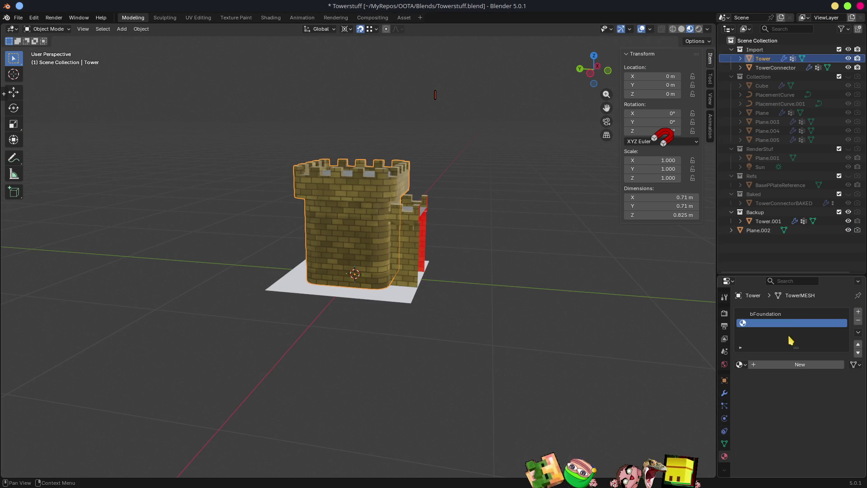
click(767, 364)
double_click(767, 363)
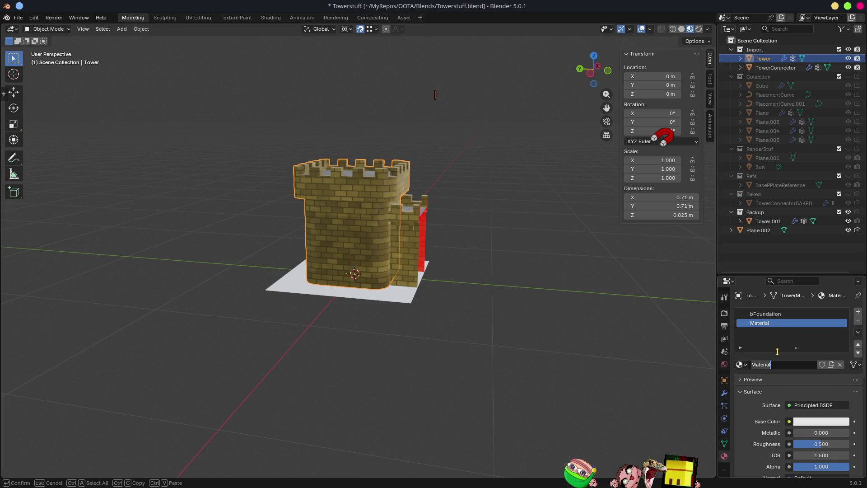
text(bTeam)
key(Return)
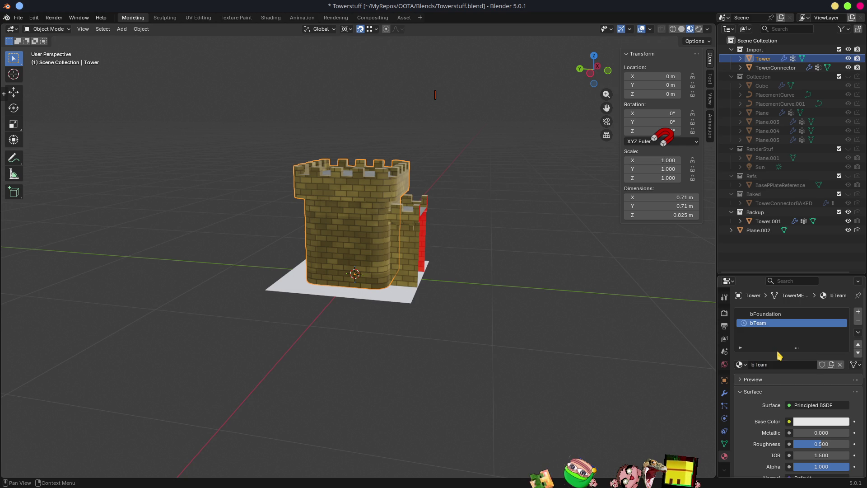
Make bTeam's base colour bright green and save Towerstuff.blend
click(806, 422)
drag(770, 280, 769, 280)
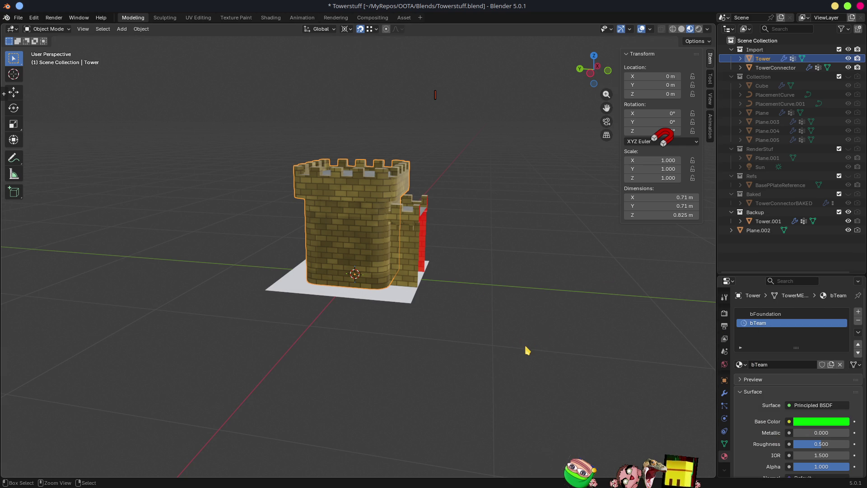
key(ctrl+s)
scroll(355, 196, up, 3)
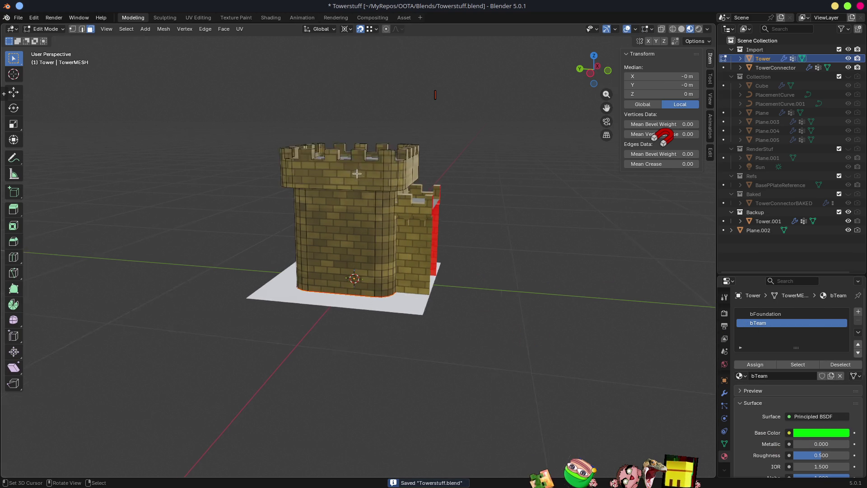
Cut a new horizontal edge loop into the tower's wall
key(2)
click(407, 131)
key(g)
key(g)
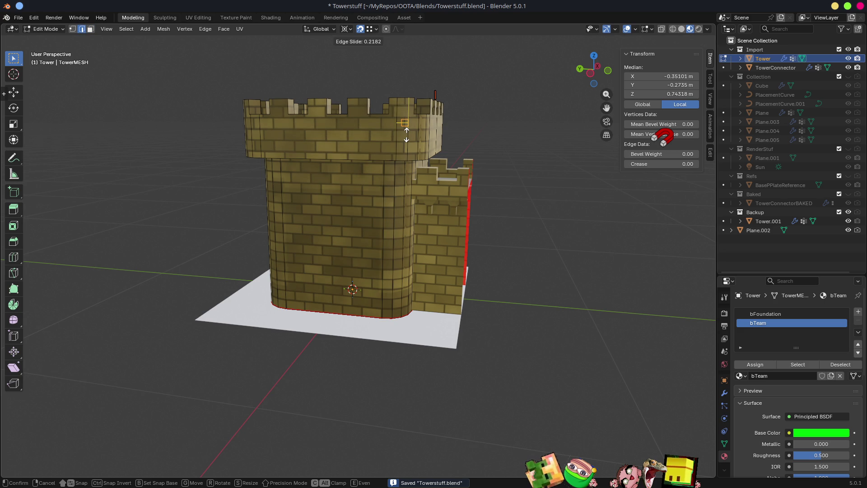
click(407, 142)
mouse_move(399, 151)
middle_down()
mouse_move(460, 216)
mouse_move(479, 196)
mouse_move(395, 174)
middle_up()
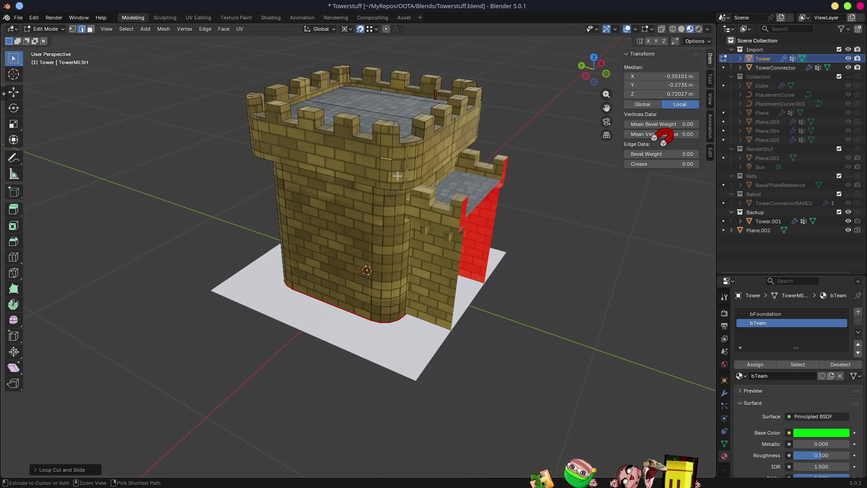
Switch to face select and show the Tower alone in local view with solid shading
key(3)
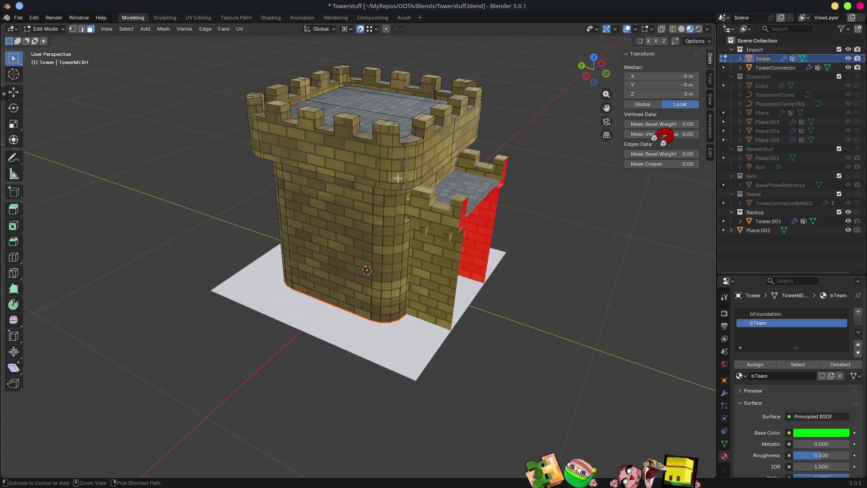
key(KP_Divide)
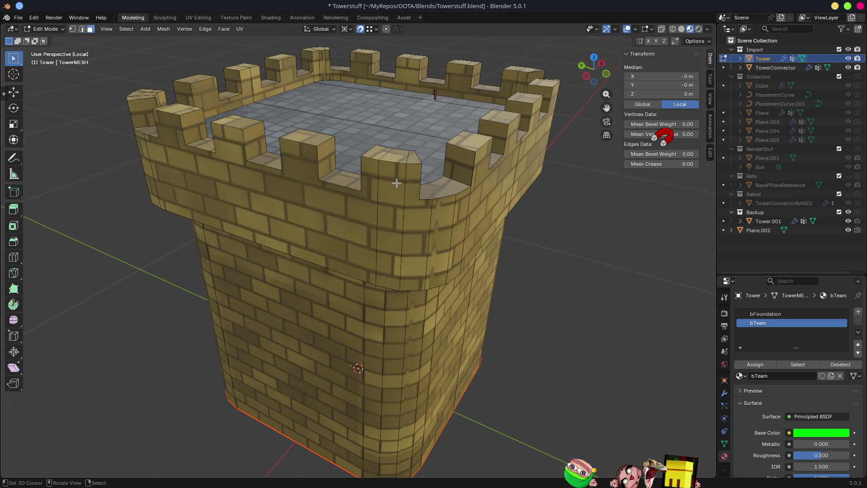
key(z)
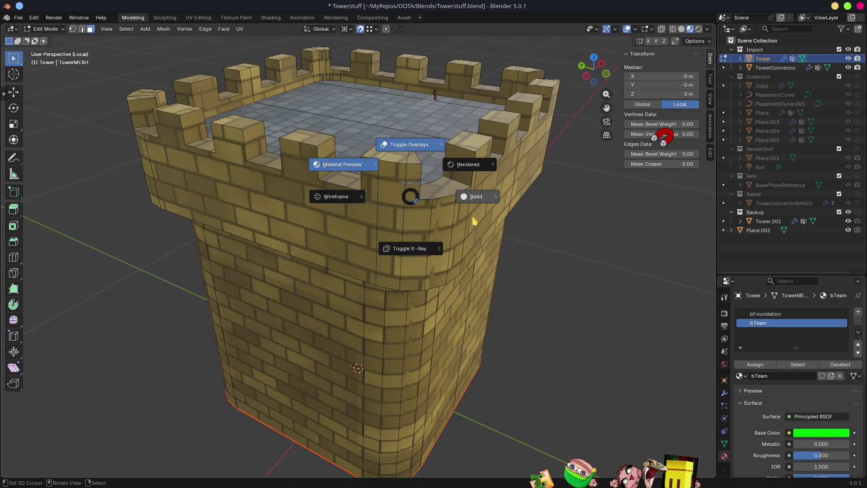
click(471, 196)
scroll(471, 196, down, 3)
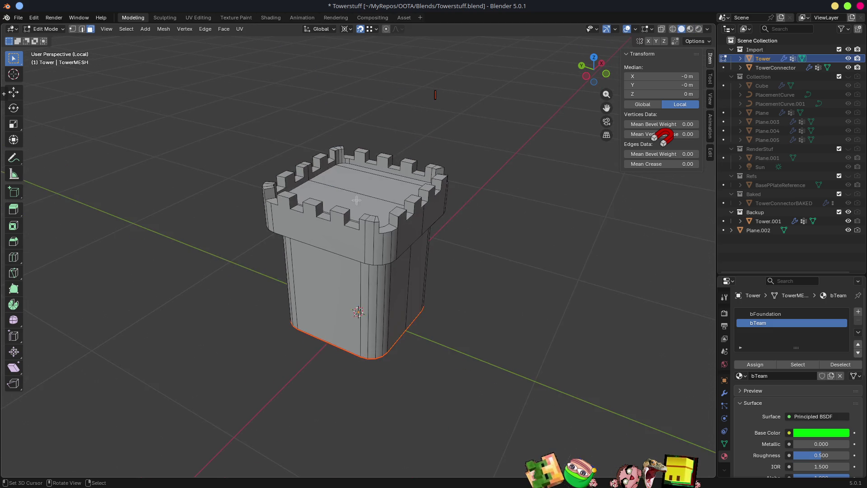
Select the ring of side faces near the tower's base and test hiding them
middle_drag(456, 191, 338, 192)
scroll(386, 189, up, 5)
scroll(386, 189, down, 5)
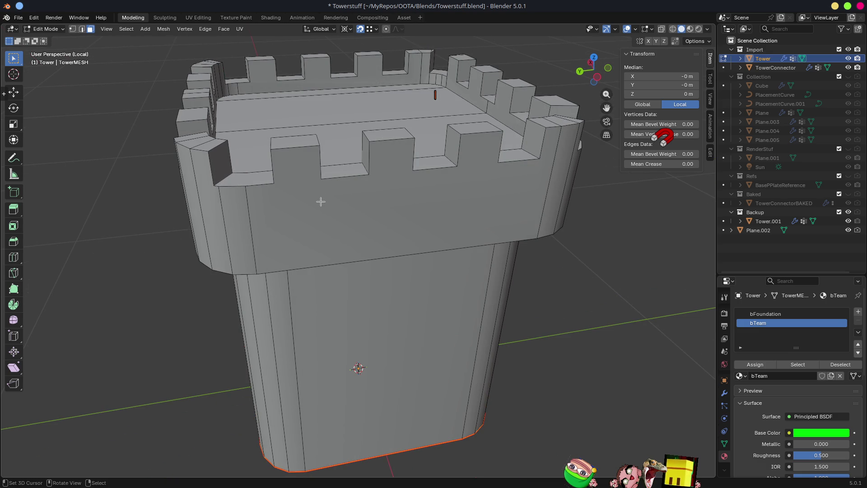
mouse_move(320, 202)
middle_down()
mouse_move(325, 176)
mouse_move(301, 113)
mouse_move(321, 111)
mouse_move(411, 195)
mouse_move(497, 145)
mouse_move(480, 128)
mouse_move(485, 170)
mouse_move(507, 169)
mouse_move(499, 144)
mouse_move(458, 168)
mouse_move(449, 212)
mouse_move(394, 240)
mouse_move(408, 246)
mouse_move(404, 212)
mouse_move(403, 246)
mouse_move(408, 234)
mouse_move(491, 257)
mouse_move(461, 229)
middle_up()
scroll(480, 127, down, 4)
alt+click(393, 240)
key(h)
key(alt+h)
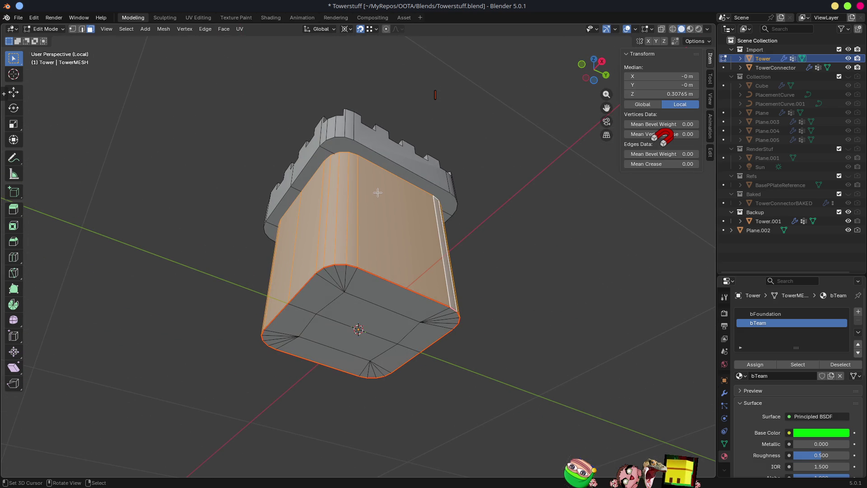
Inspect the tower from below, toggling X-ray on and off to check the selection
scroll(342, 135, up, 5)
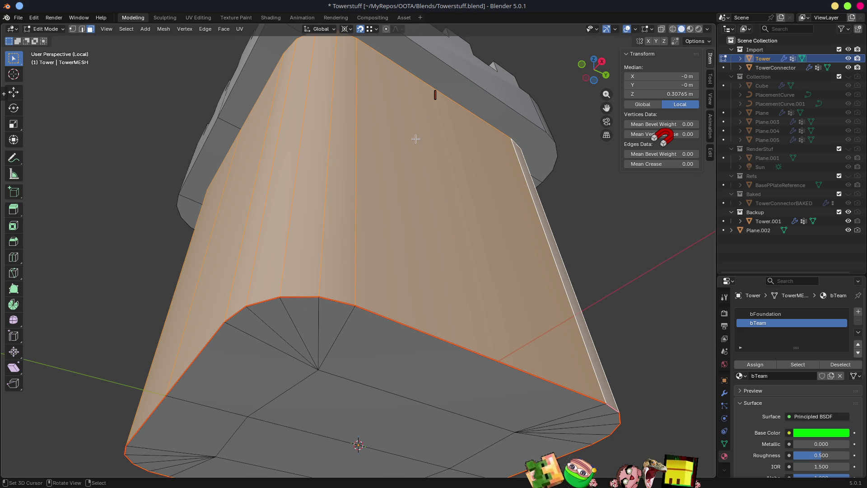
scroll(419, 162, down, 5)
mouse_move(419, 165)
middle_down()
mouse_move(445, 246)
mouse_move(446, 276)
mouse_move(513, 195)
mouse_move(463, 154)
mouse_move(393, 151)
mouse_move(452, 253)
mouse_move(472, 160)
mouse_move(379, 156)
mouse_move(480, 170)
middle_up()
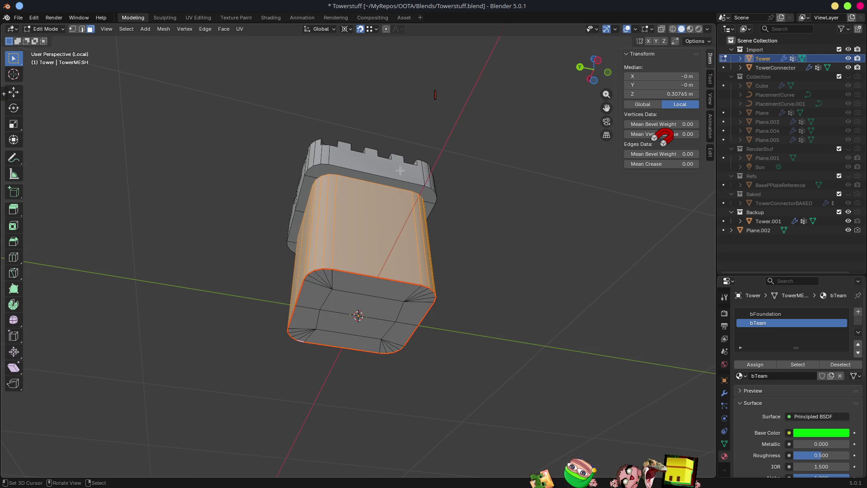
scroll(400, 170, up, 3)
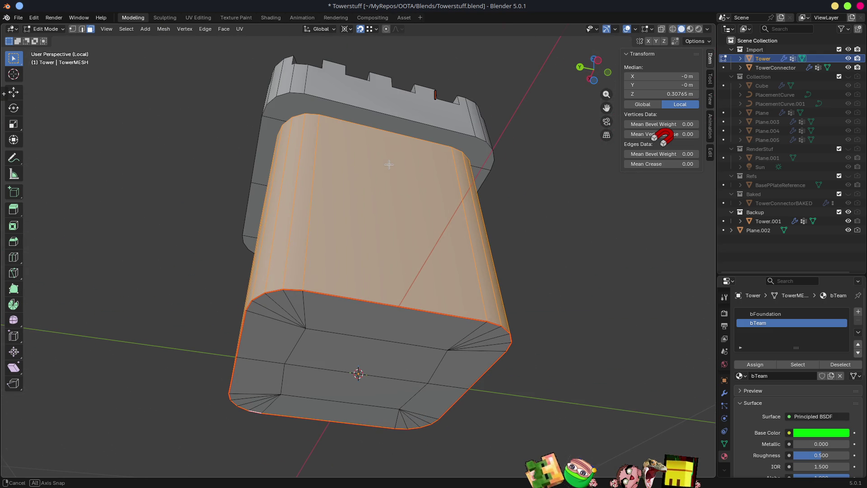
middle_drag(389, 164, 410, 156)
key(alt+z)
middle_drag(373, 126, 396, 144)
key(alt+z)
Hide the lower wall faces, select the underside, and switch to textured viewport shading
key(h)
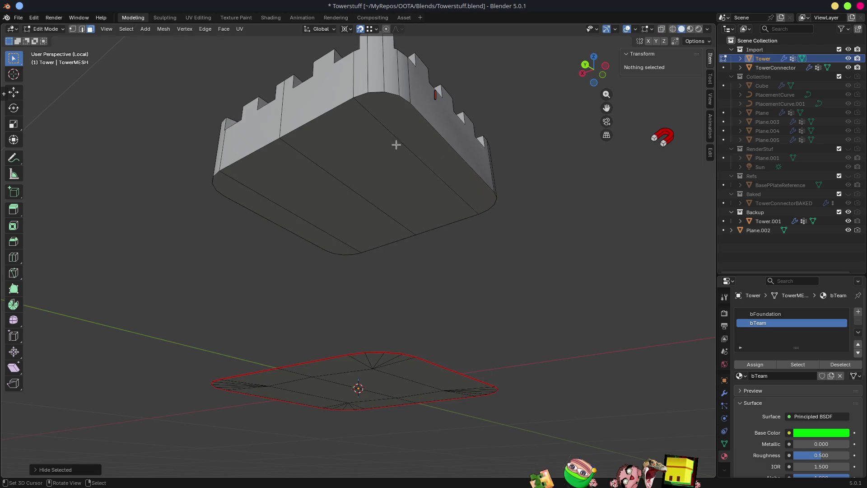
click(264, 223)
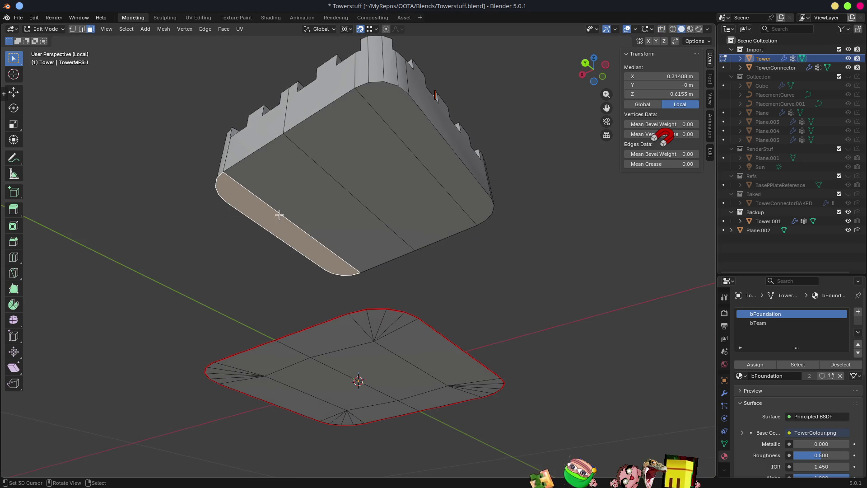
ctrl+click(412, 126)
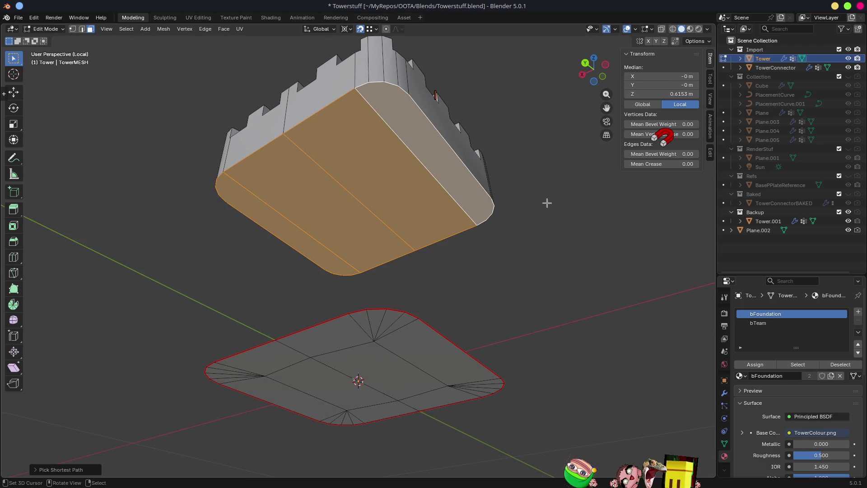
key(z)
click(474, 235)
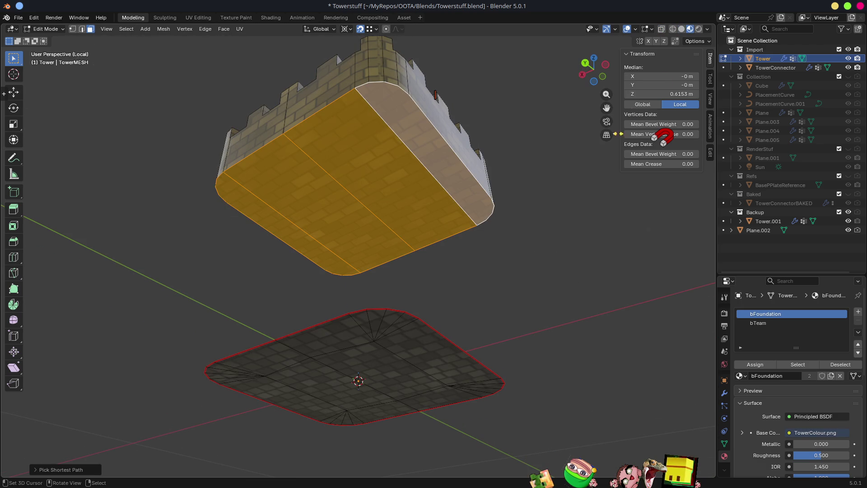
click(706, 42)
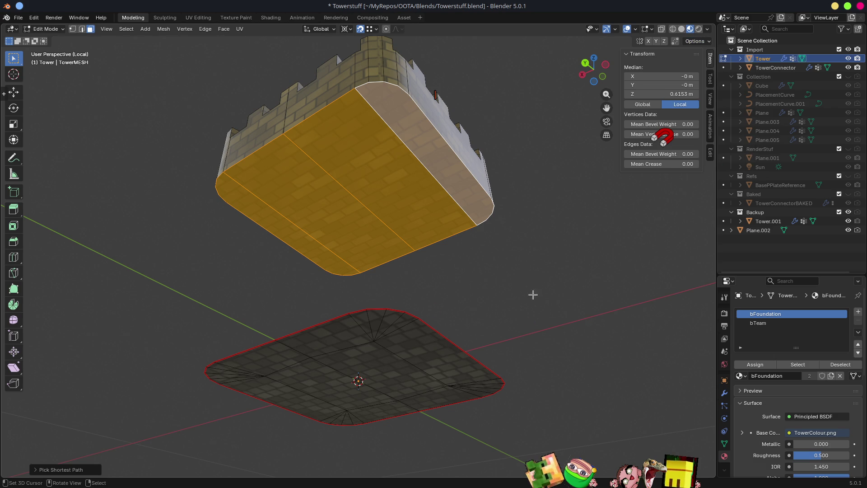
middle_drag(545, 287, 534, 272)
Inset the battlement section's bottom face, delete its centre, and unhide the tower body
click(533, 275)
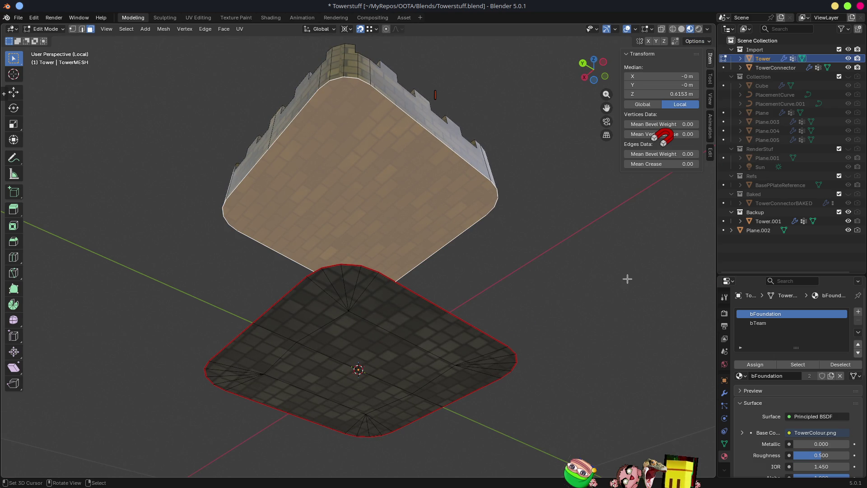
key(i)
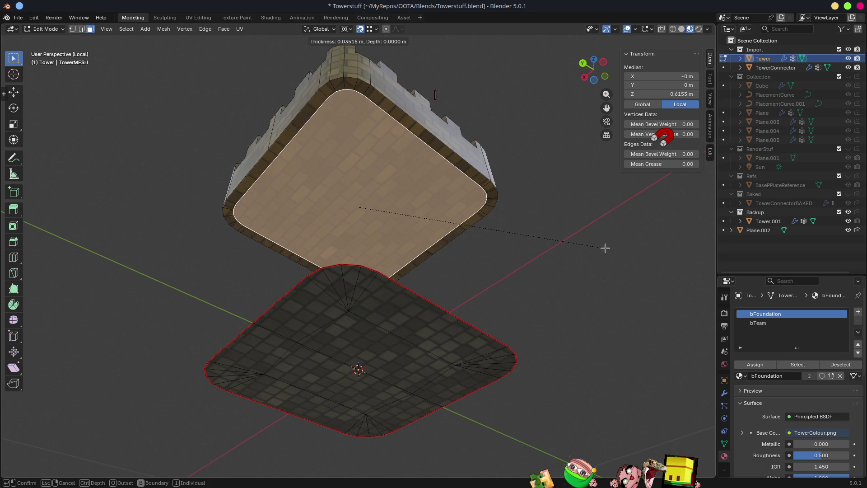
click(599, 246)
key(x)
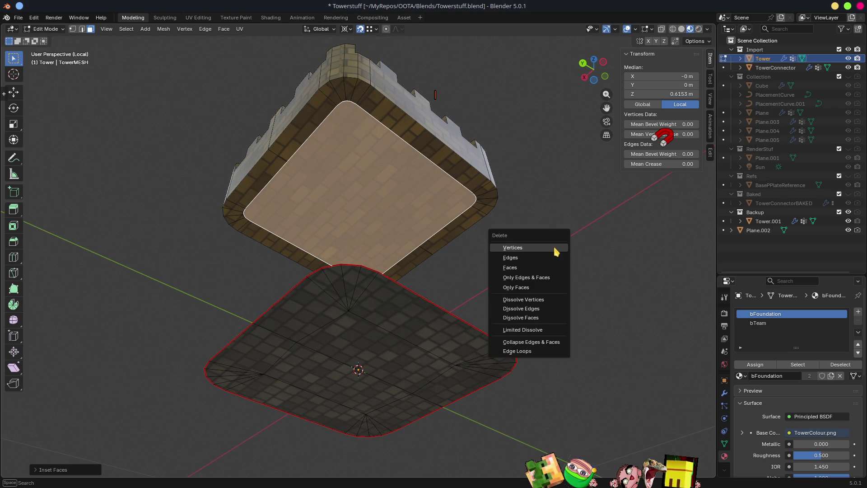
click(546, 269)
mouse_move(455, 225)
middle_down()
mouse_move(484, 236)
mouse_move(478, 253)
mouse_move(323, 261)
middle_up()
key(alt+h)
click(275, 176)
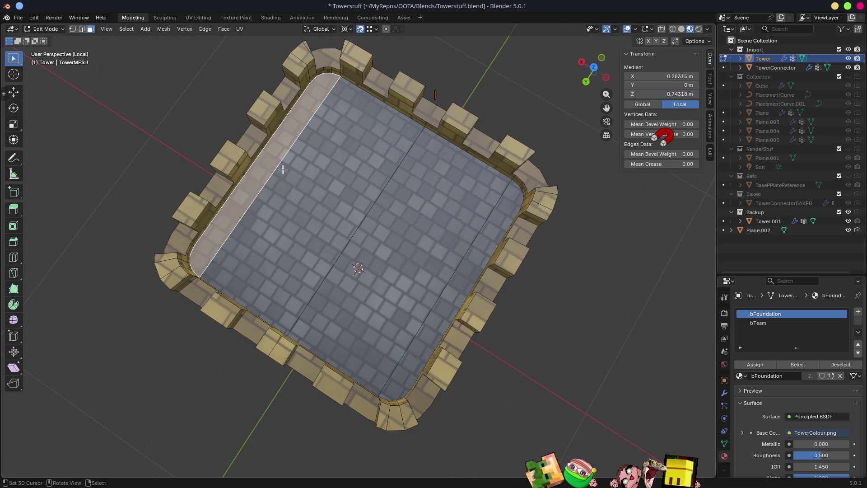
Hide the tower's floor faces and set up vertex snapping for the rim corners
ctrl+click(456, 284)
key(h)
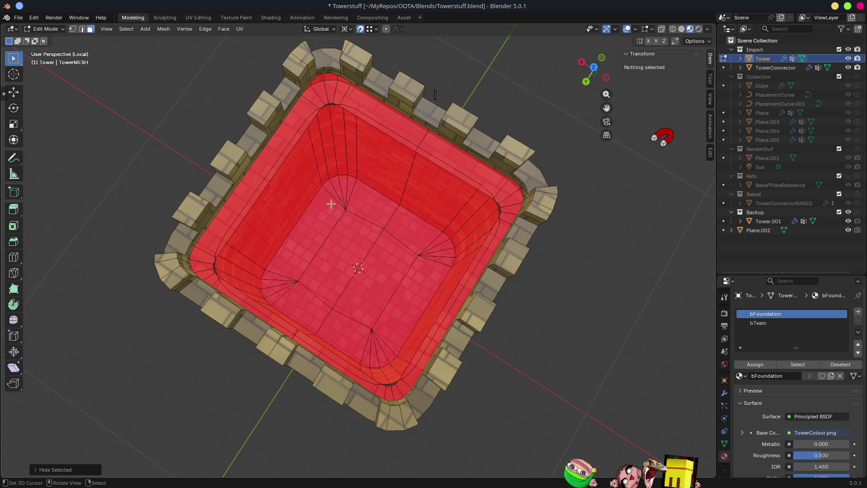
scroll(338, 121, up, 6)
mouse_move(356, 260)
middle_down()
mouse_move(359, 248)
mouse_move(338, 267)
middle_up()
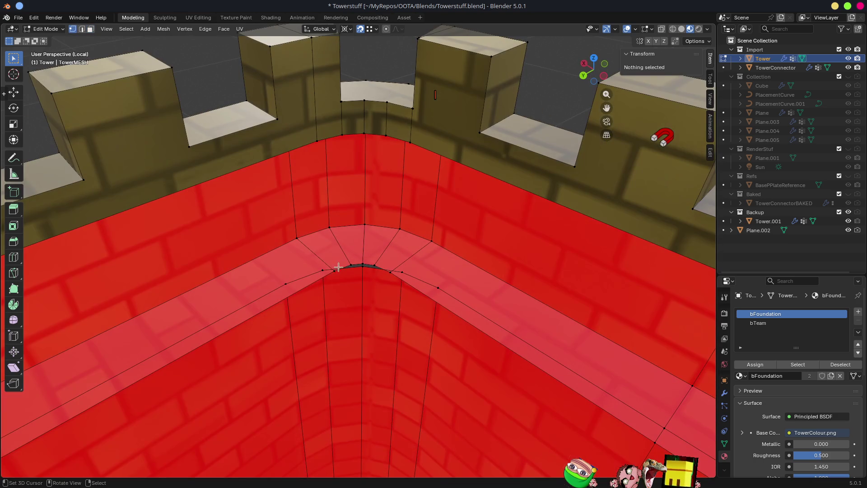
click(365, 261)
click(370, 29)
click(365, 30)
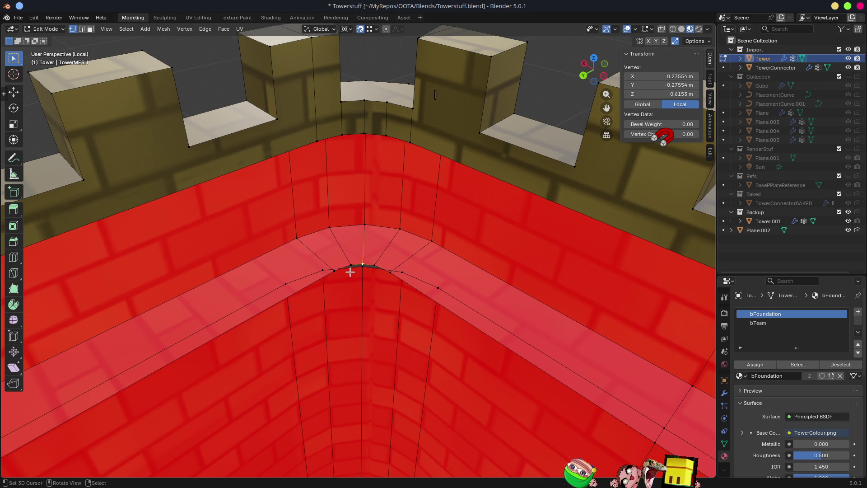
scroll(367, 278, down, 2)
scroll(358, 252, up, 5)
Snap the stray rim vertices at the first inner corner onto their neighbours, closing the gap
key(g)
click(370, 226)
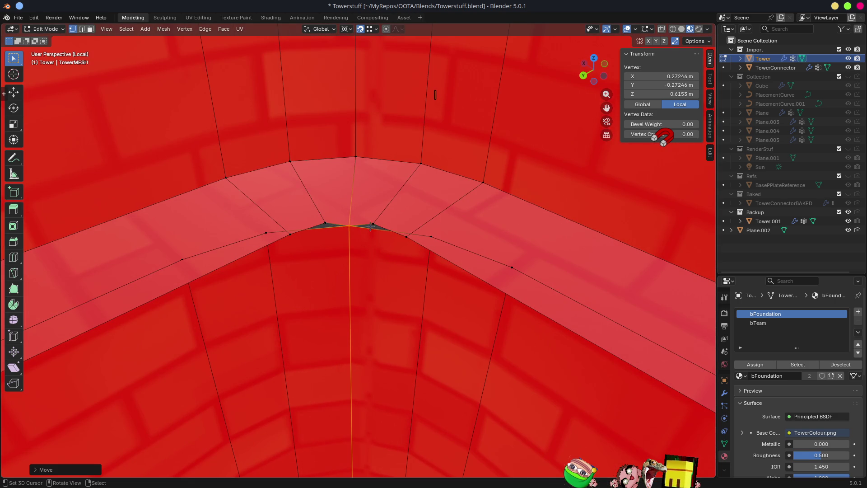
click(414, 237)
key(g)
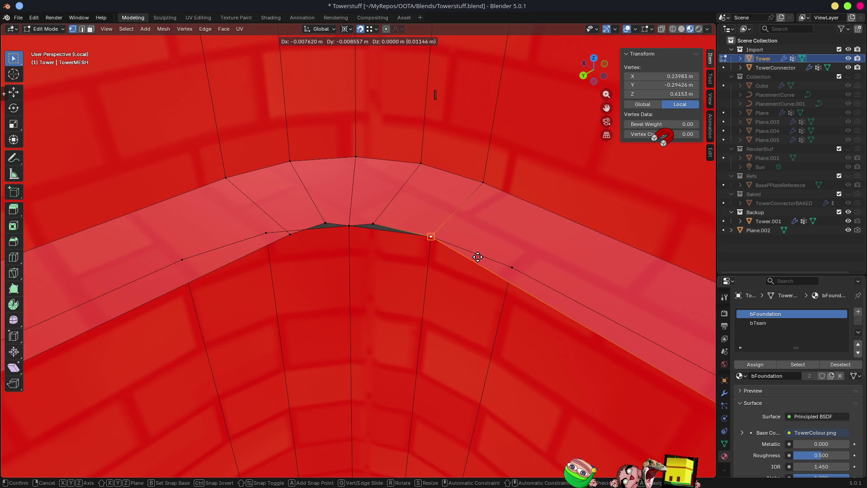
click(515, 266)
click(375, 216)
key(g)
click(433, 232)
click(297, 233)
key(g)
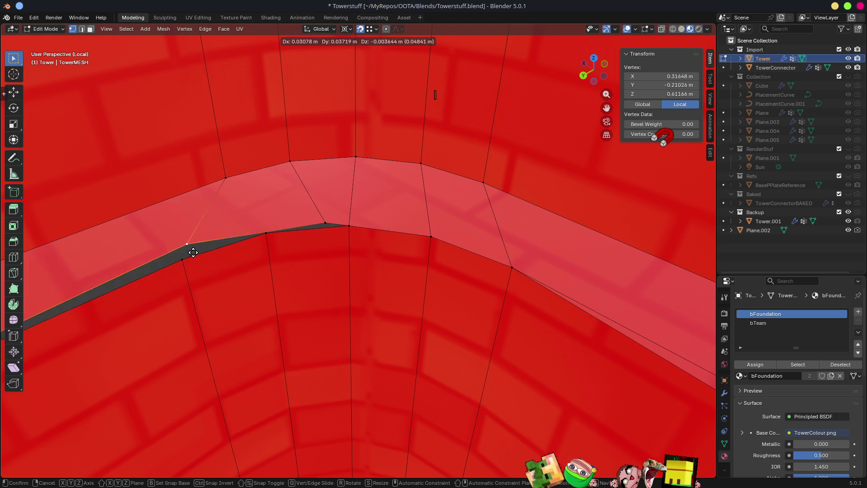
click(187, 263)
click(326, 225)
key(g)
click(258, 232)
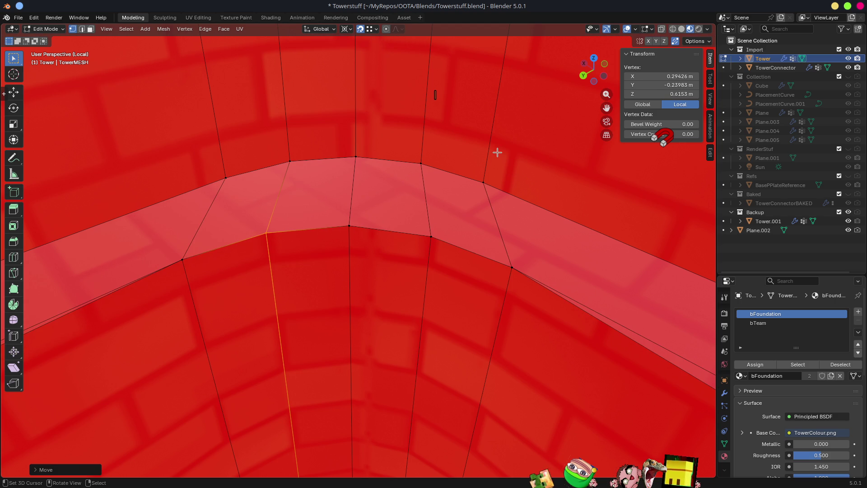
Move the red wall band vertices at the next corners into place, undoing one misplaced move
mouse_move(496, 159)
middle_down()
mouse_move(466, 196)
mouse_move(472, 203)
mouse_move(559, 221)
mouse_move(538, 218)
mouse_move(532, 203)
mouse_move(470, 218)
middle_up()
scroll(470, 219, up, 8)
click(337, 294)
key(g)
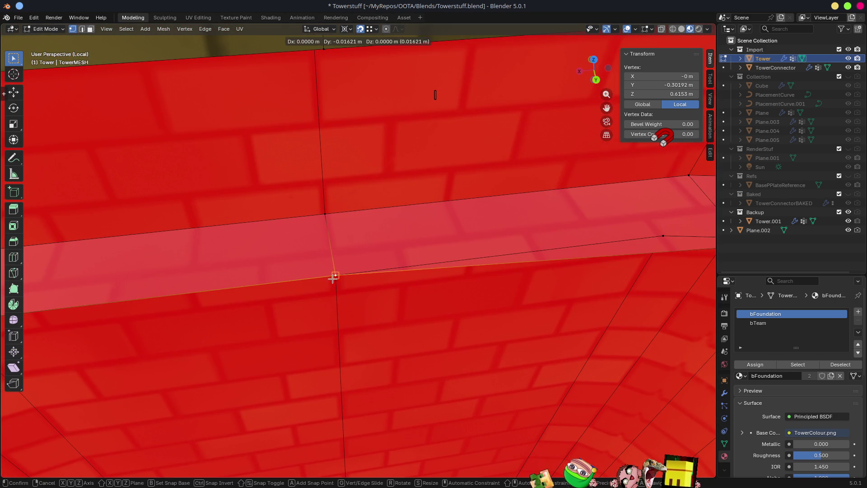
click(333, 274)
mouse_move(600, 240)
middle_down()
mouse_move(361, 252)
mouse_move(484, 261)
middle_up()
click(402, 265)
key(g)
click(387, 248)
click(496, 257)
key(g)
click(532, 271)
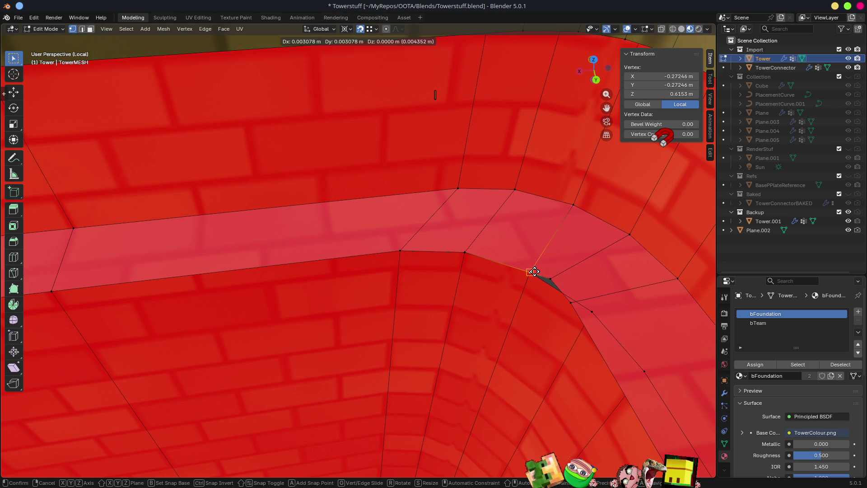
click(590, 312)
key(g)
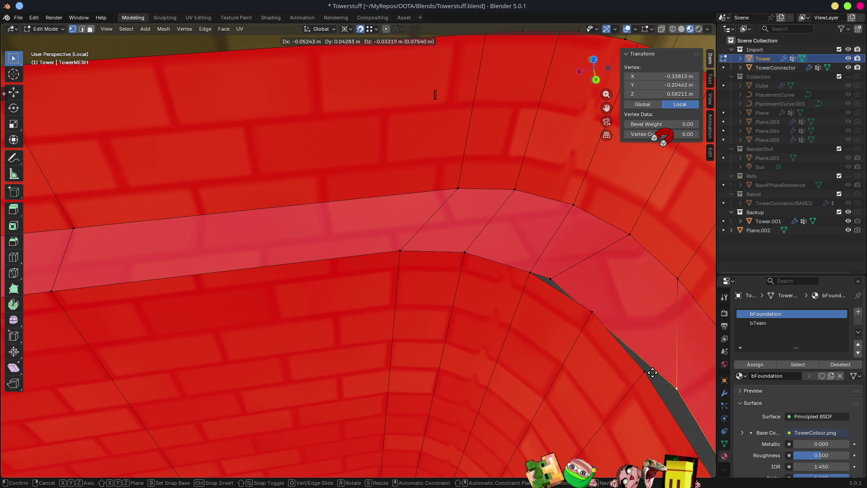
click(641, 370)
key(ctrl+z)
scroll(594, 294, down, 4)
Pull the rim vertices at the far corner into the corner
mouse_move(529, 285)
middle_down()
mouse_move(609, 290)
mouse_move(321, 280)
mouse_move(501, 224)
middle_up()
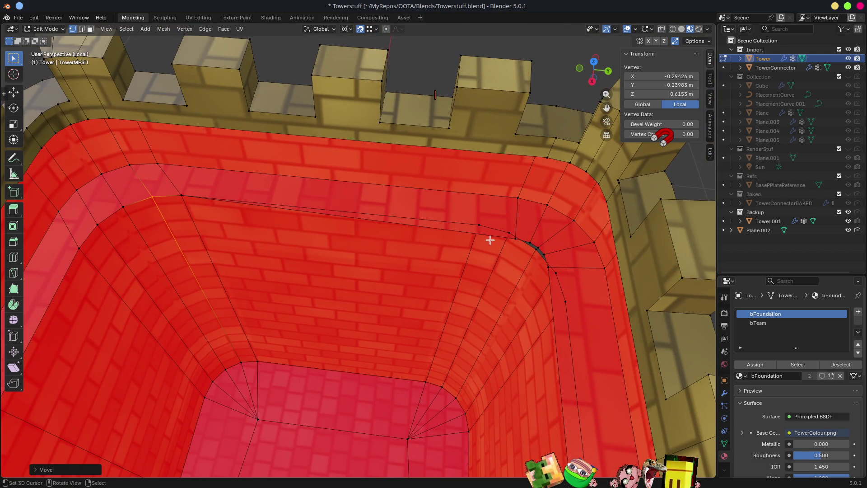
scroll(489, 240, up, 2)
click(596, 234)
mouse_move(596, 231)
mouse_down()
mouse_move(641, 252)
mouse_move(629, 278)
mouse_up()
click(662, 323)
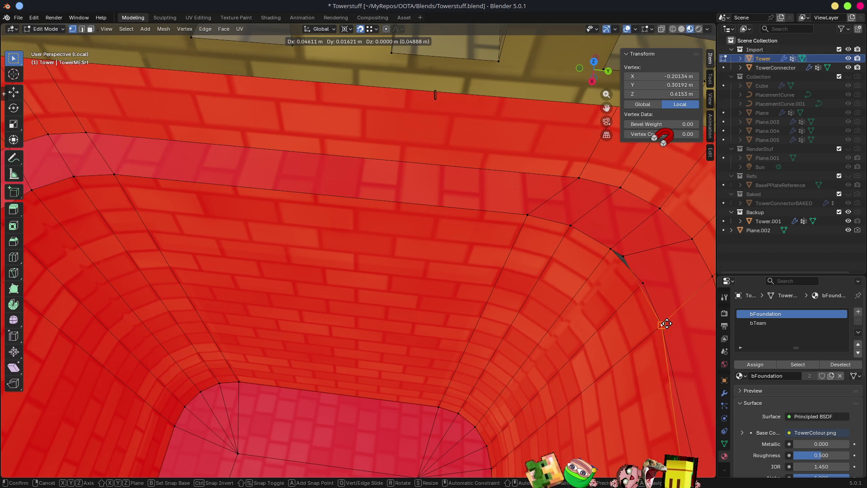
click(641, 281)
scroll(649, 285, down, 10)
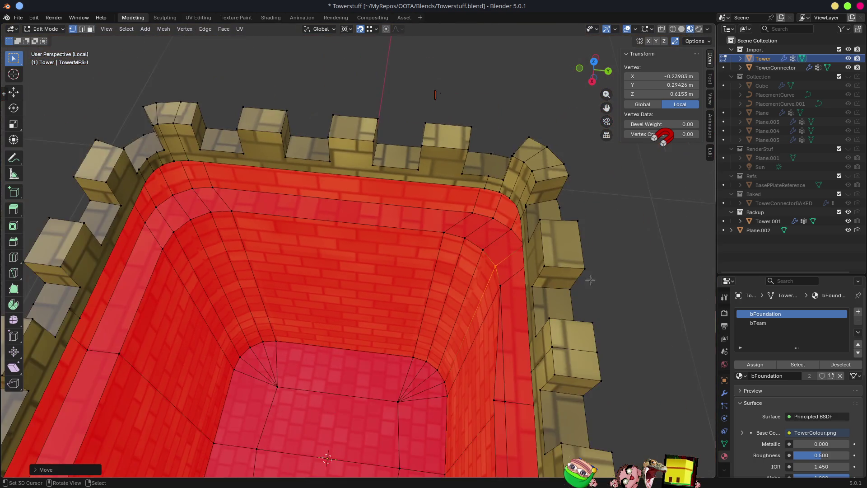
key(g)
click(546, 331)
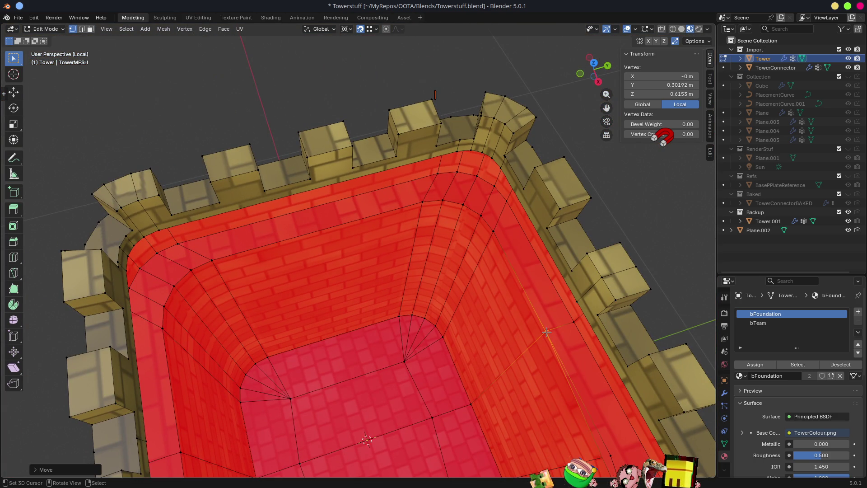
Snap the corner vertex at the inner wall sliver onto its neighbour
middle_drag(604, 405, 496, 316)
scroll(470, 303, up, 6)
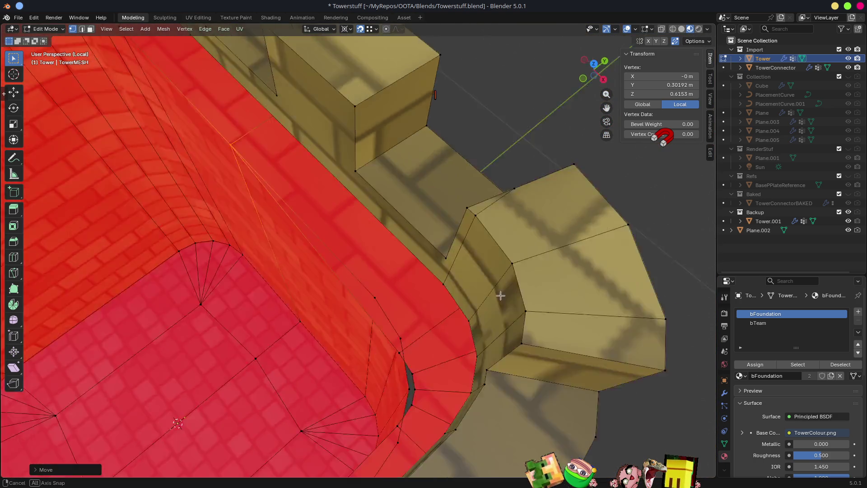
shift+middle_drag(514, 260, 310, 243)
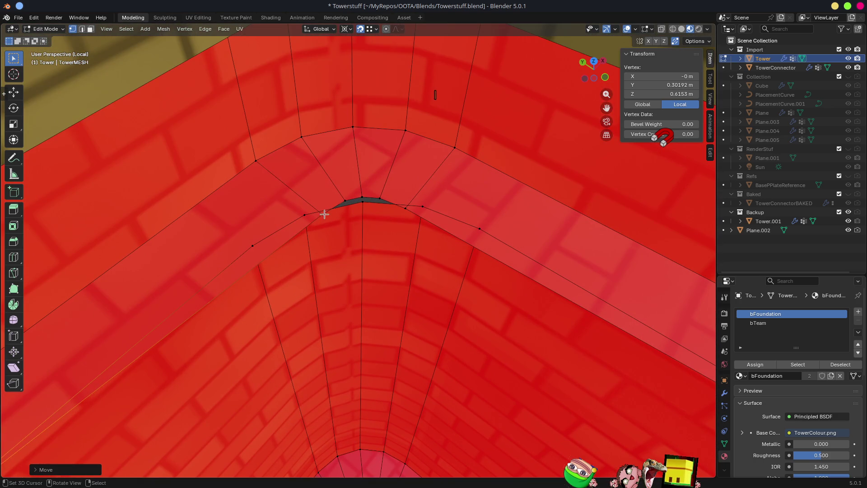
click(252, 239)
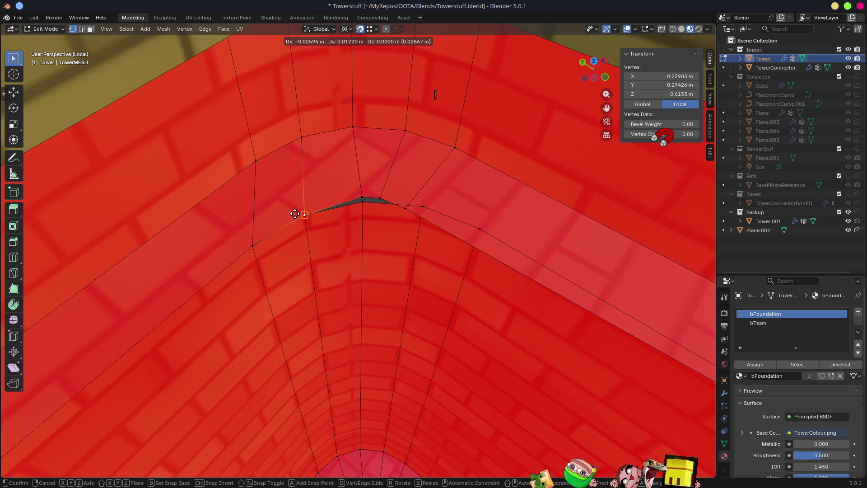
drag(359, 201, 364, 204)
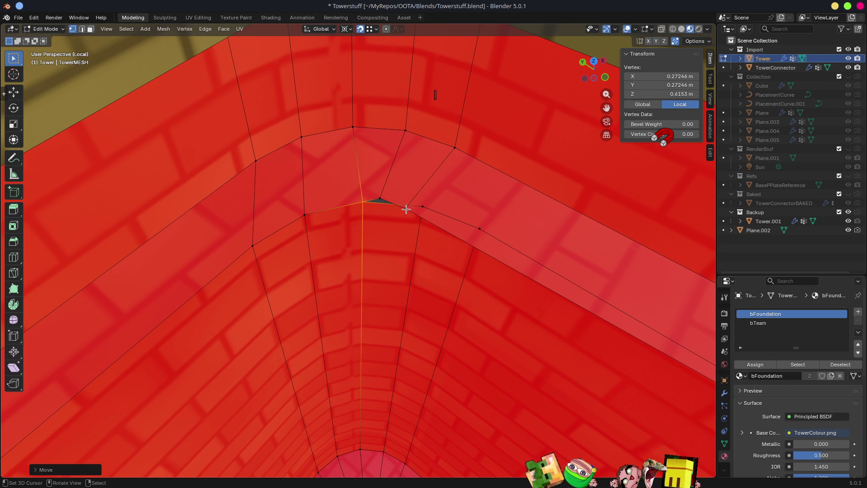
key(g)
click(418, 204)
scroll(528, 311, down, 5)
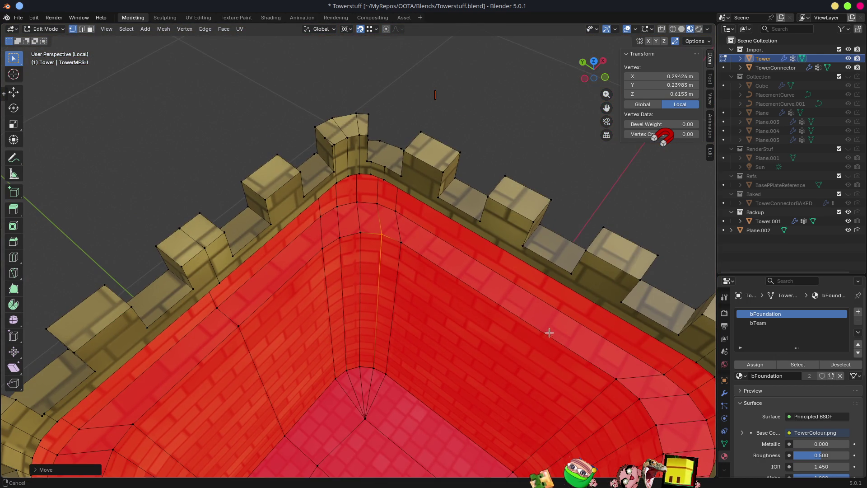
scroll(546, 237, down, 6)
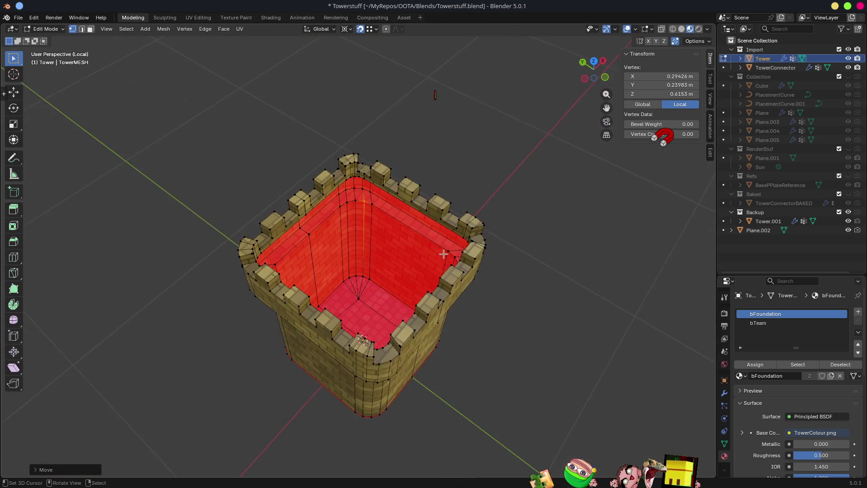
Mark the crown's base edge loop around the tower as sharp
mouse_move(444, 254)
middle_down()
mouse_move(506, 135)
mouse_move(511, 171)
mouse_move(441, 196)
mouse_move(541, 193)
middle_up()
alt+click(441, 196)
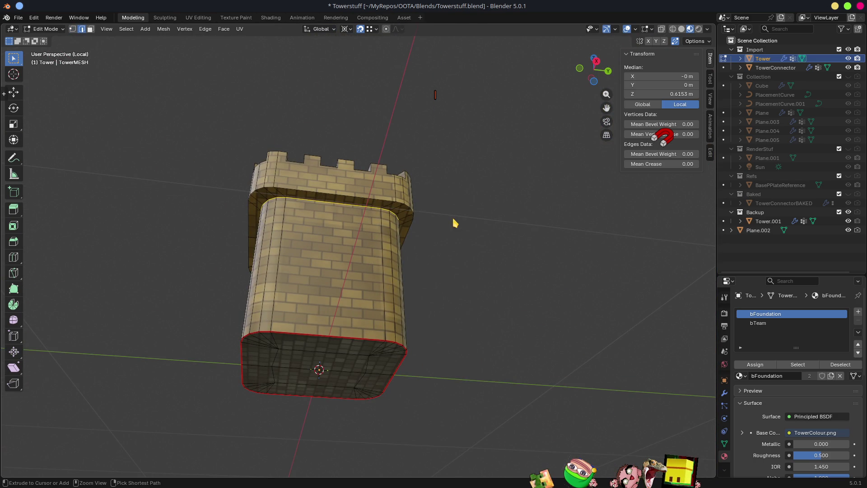
key(ctrl+e)
click(407, 382)
mouse_move(408, 382)
middle_down()
mouse_move(455, 284)
mouse_move(526, 296)
mouse_move(502, 242)
mouse_move(514, 207)
mouse_move(551, 235)
mouse_move(553, 243)
mouse_move(468, 303)
mouse_move(480, 302)
mouse_move(338, 224)
mouse_move(325, 239)
mouse_move(416, 282)
mouse_move(253, 50)
middle_up()
In the UV Editing workspace, select the lower tower's face loop and a wall strip to inspect their UVs
click(198, 17)
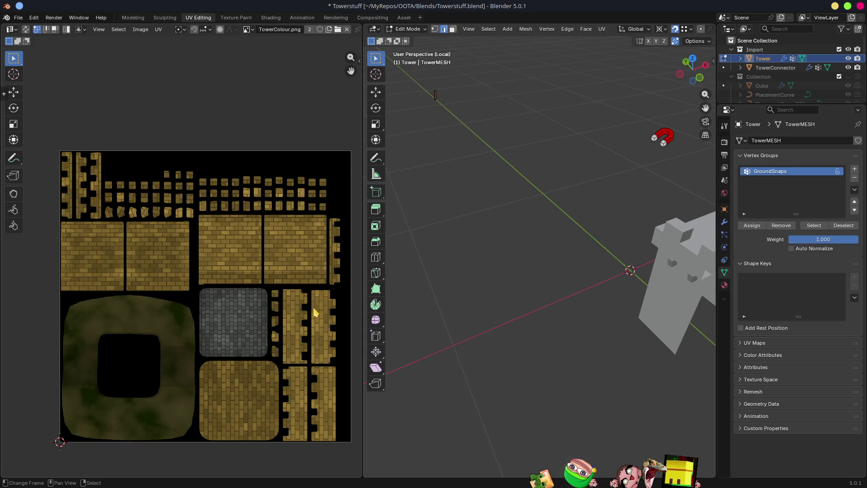
mouse_move(479, 329)
middle_down()
mouse_move(522, 303)
mouse_move(496, 280)
middle_up()
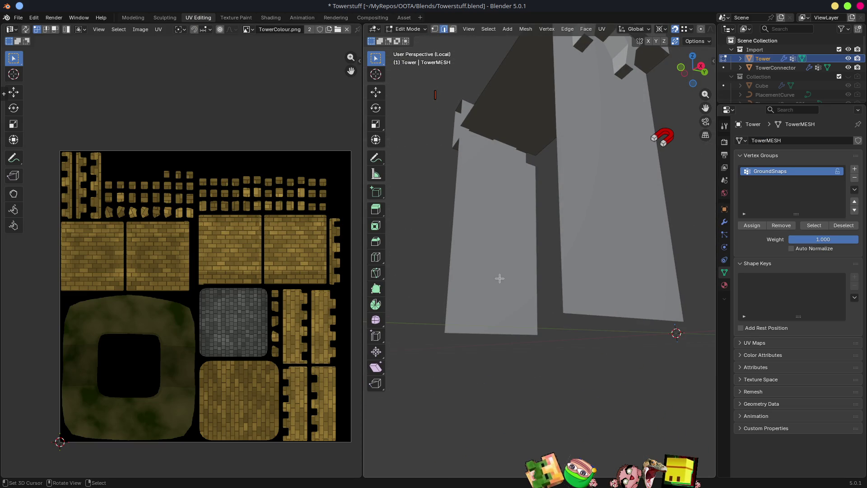
key(Home)
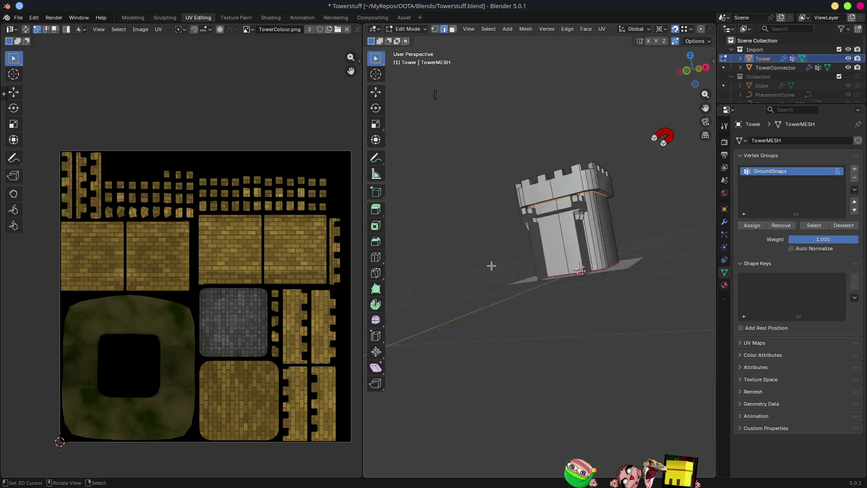
scroll(491, 266, up, 4)
key(3)
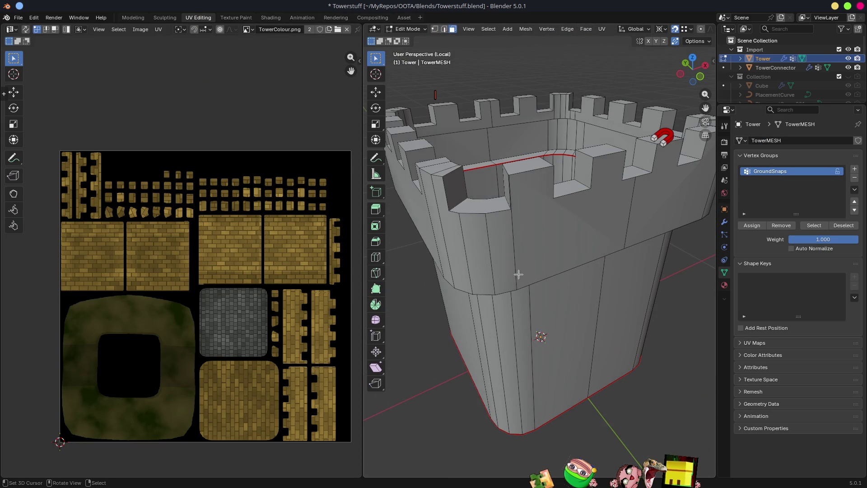
click(531, 352)
alt+click(532, 352)
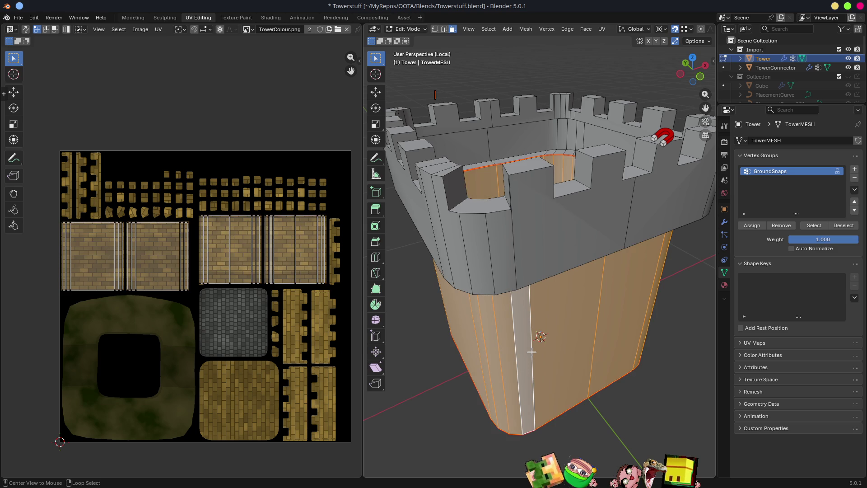
middle_drag(531, 351, 553, 276)
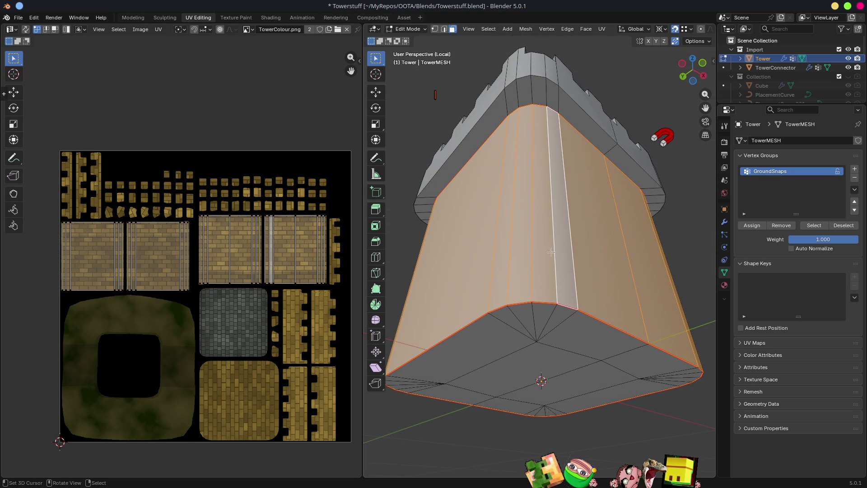
click(567, 253)
Select the vertical edge between the two front wall strips and bring up the Edge menu
key(2)
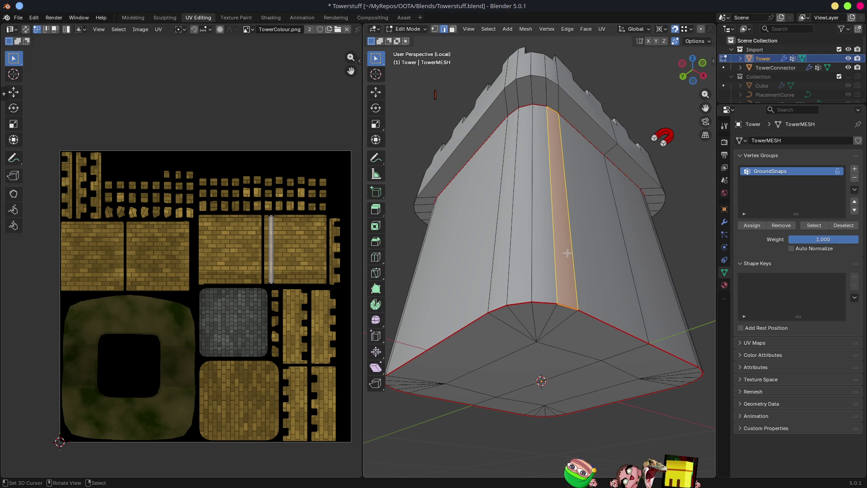
click(538, 243)
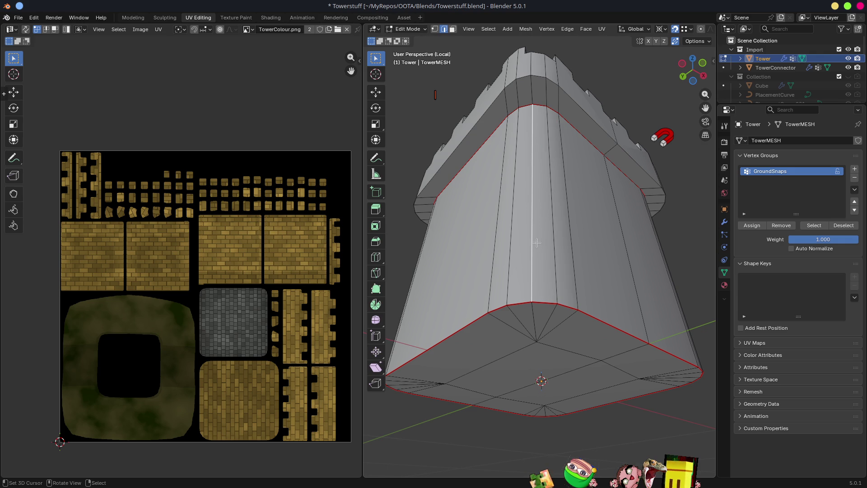
key(3)
click(547, 246)
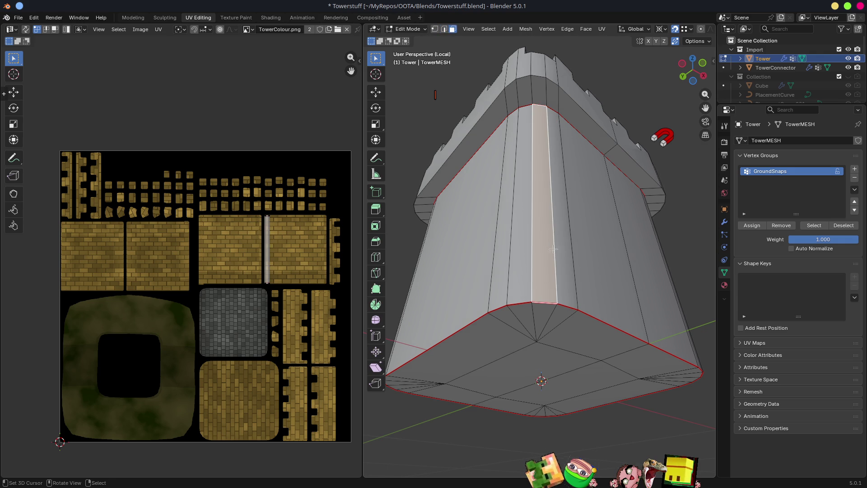
shift+click(564, 255)
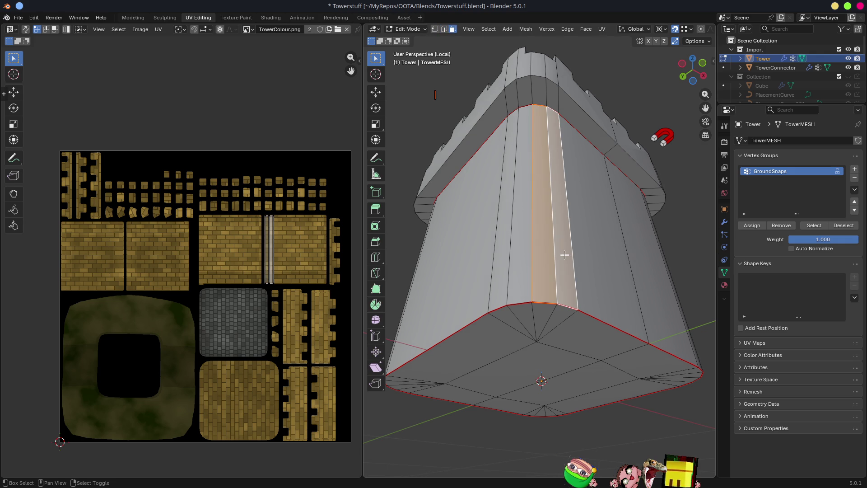
key(2)
click(531, 248)
key(ctrl+e)
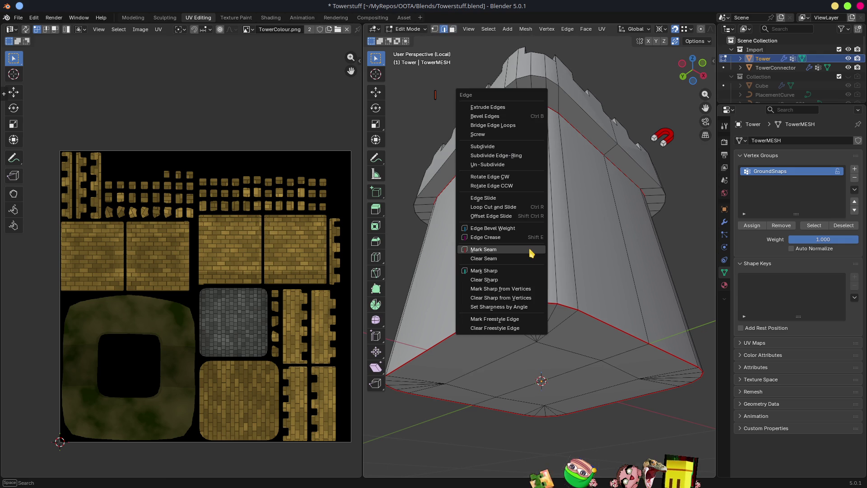
Mark the tower's vertical corner edges as UV seams, working around the tower
click(529, 249)
mouse_move(529, 249)
middle_down()
mouse_move(603, 271)
mouse_move(590, 261)
mouse_move(545, 260)
mouse_move(580, 263)
middle_up()
click(539, 259)
key(ctrl+e)
click(540, 261)
click(557, 248)
click(560, 249)
middle_drag(560, 249, 600, 249)
click(552, 230)
key(ctrl+e)
click(551, 231)
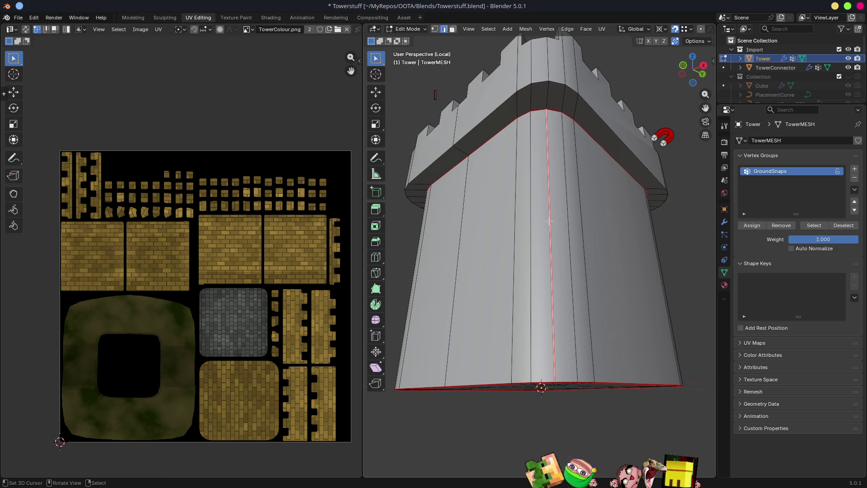
Mark the edge loop around the top ledge as a seam and check the ledge faces' UVs
alt+click(557, 93)
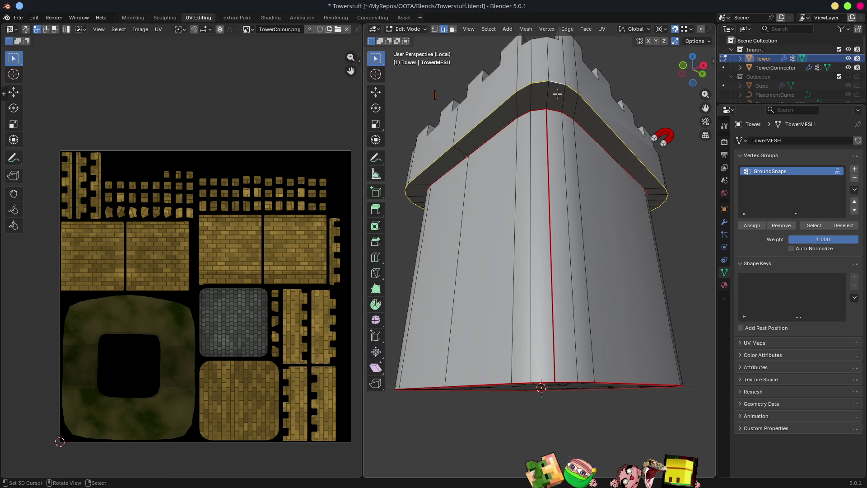
key(ctrl+e)
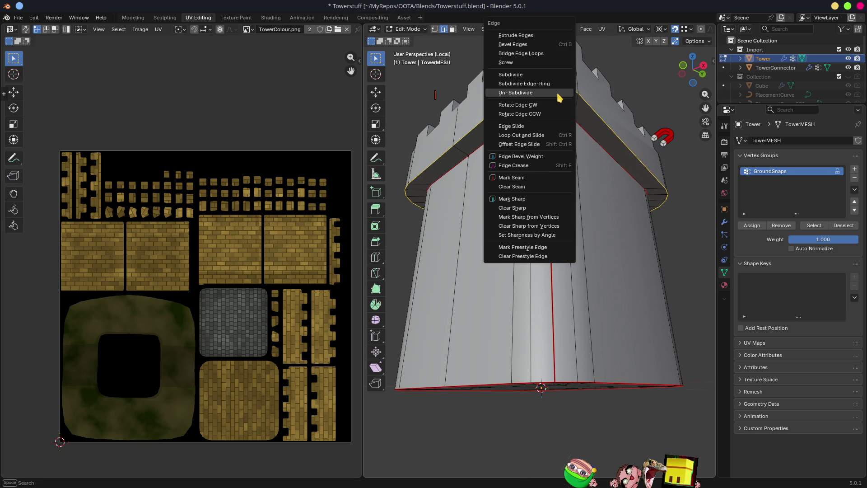
click(557, 177)
key(3)
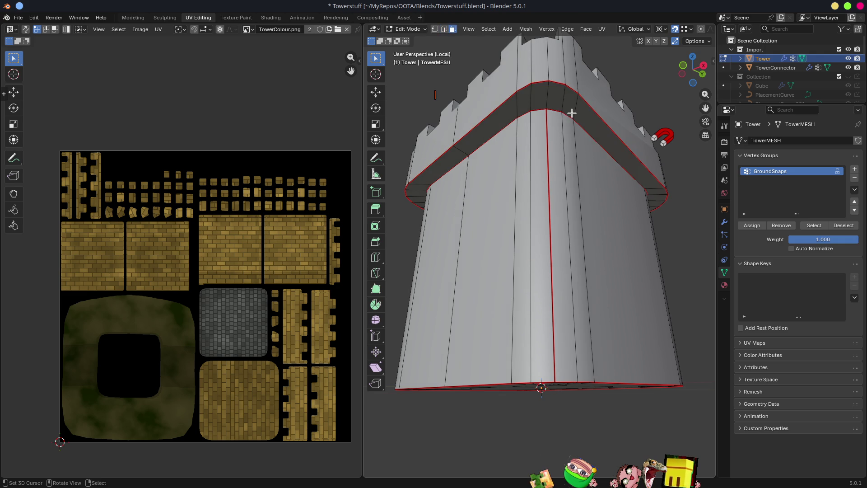
alt+click(572, 108)
Mark the corner's vertical edge loop as a seam, linking the top and bottom seam loops
key(2)
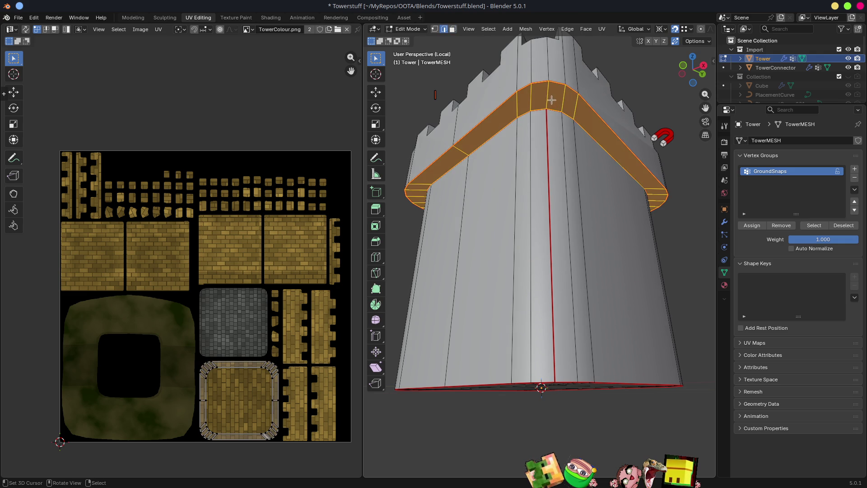
alt+click(547, 98)
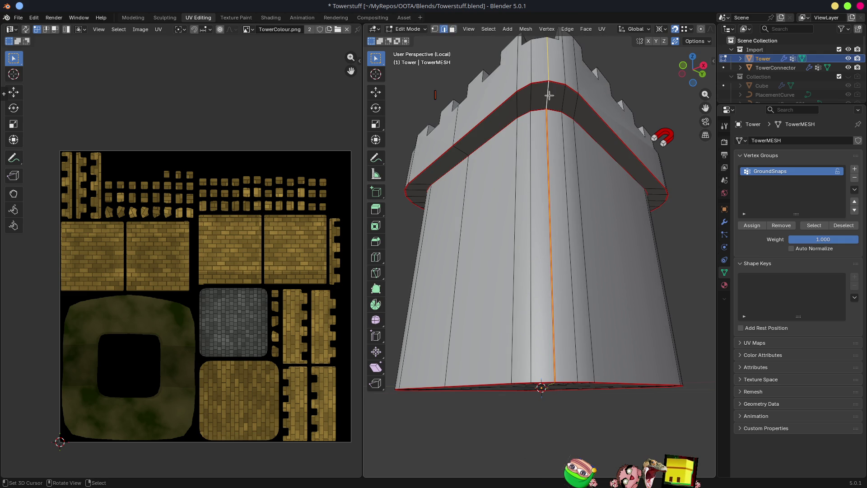
key(alt+a)
mouse_move(520, 105)
middle_down()
mouse_move(504, 123)
mouse_move(483, 108)
mouse_move(501, 104)
middle_up()
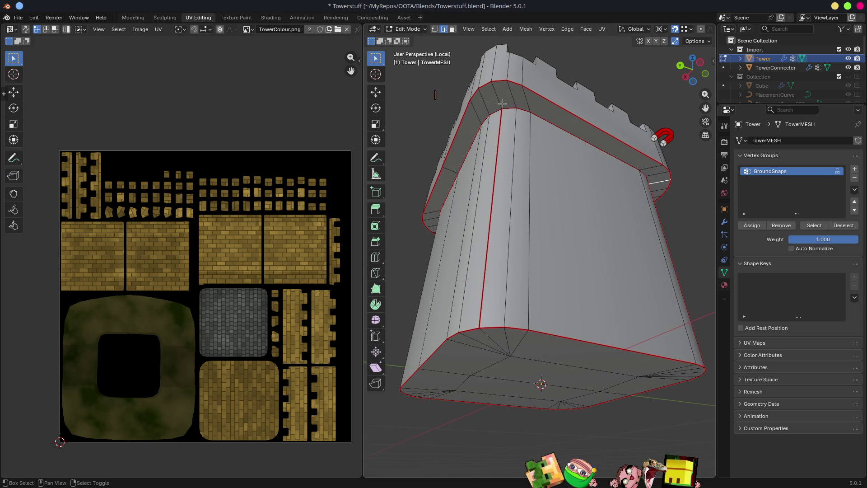
mouse_move(468, 128)
middle_down()
mouse_move(528, 97)
mouse_move(504, 144)
mouse_move(517, 149)
middle_up()
key(ctrl+e)
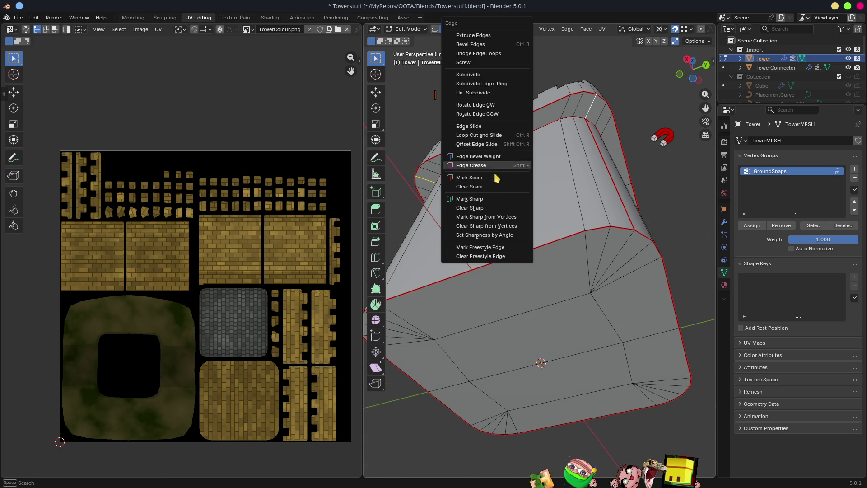
click(486, 180)
middle_drag(485, 180, 514, 211)
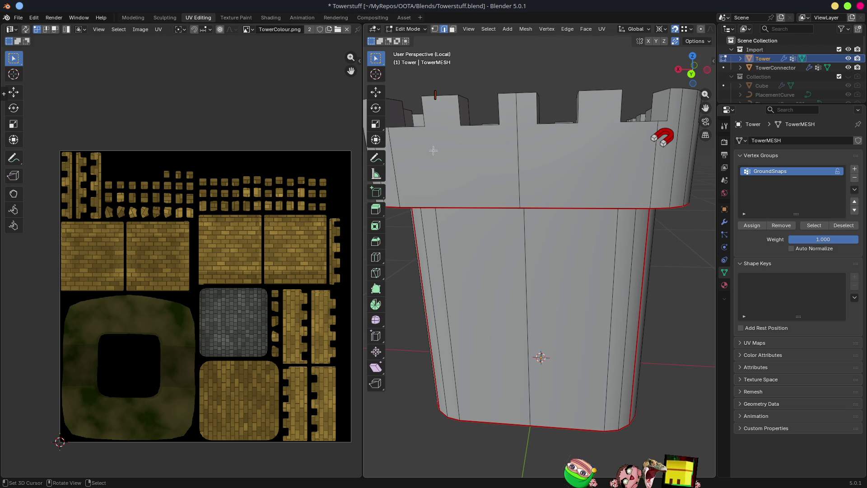
Switch to the Modeling workspace and return the tower to Object Mode
click(130, 17)
scroll(444, 313, down, 5)
scroll(444, 313, up, 4)
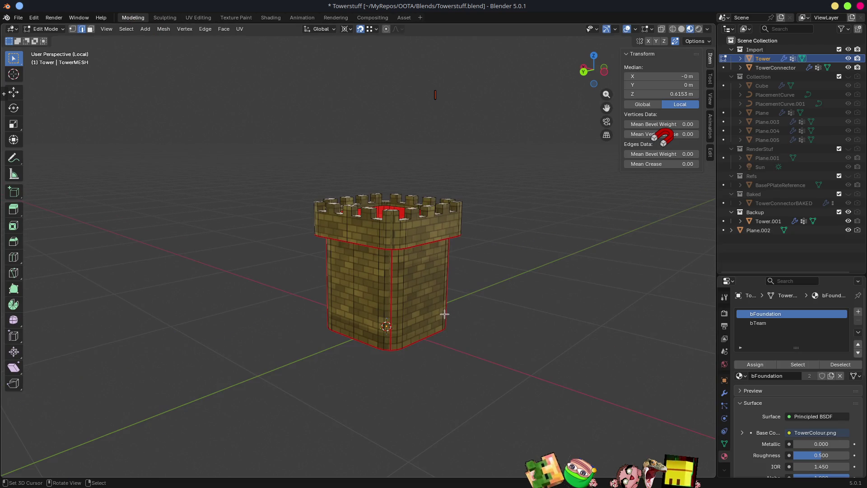
key(Tab)
middle_drag(493, 281, 537, 286)
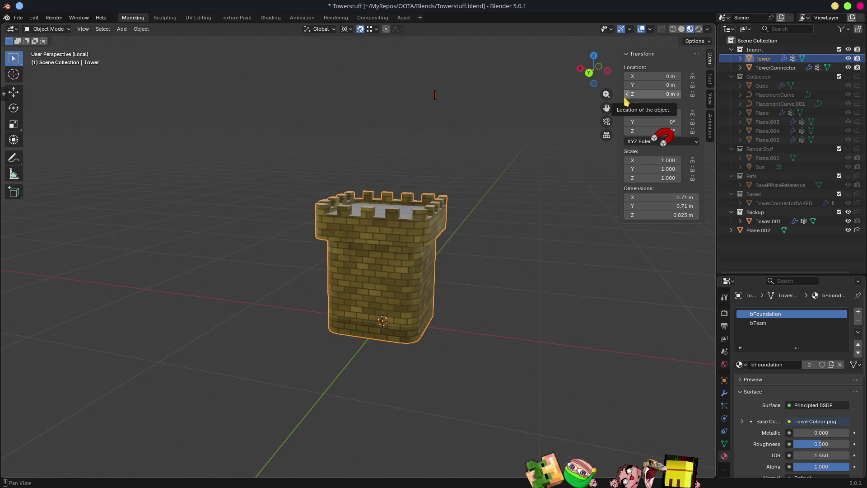
Exit local view and move Tower.001 along X to sit beside the tower for comparison
click(765, 221)
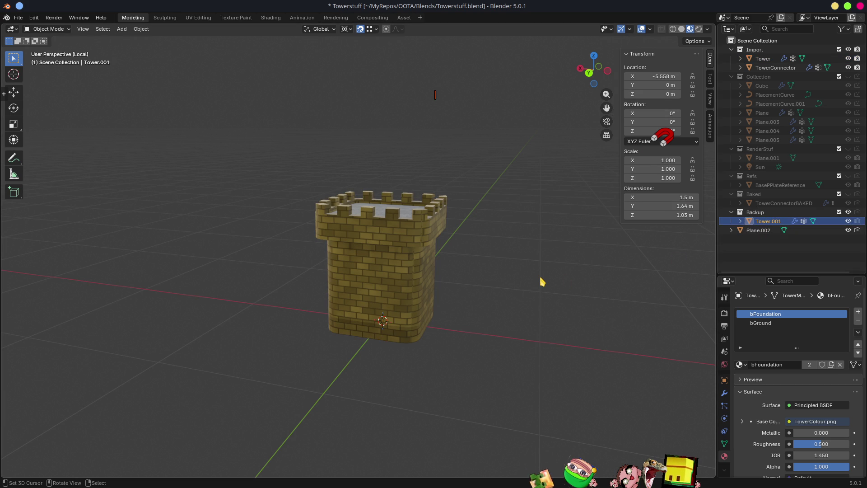
key(slash)
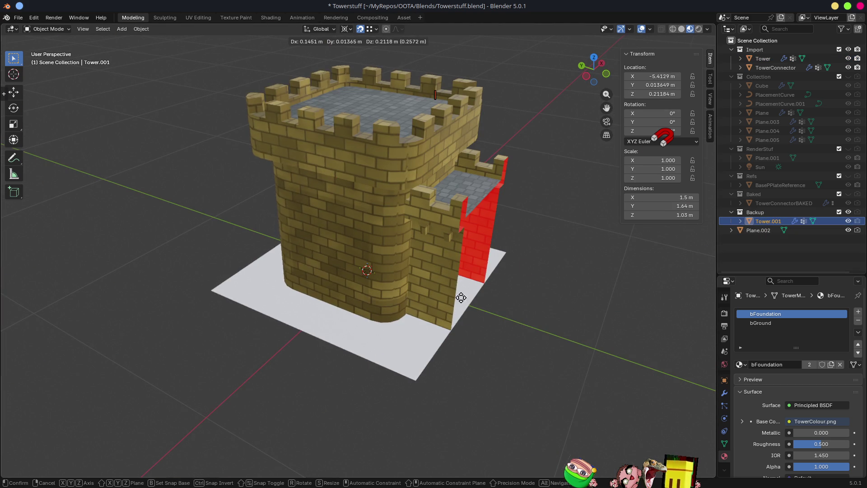
scroll(409, 310, down, 5)
key(g)
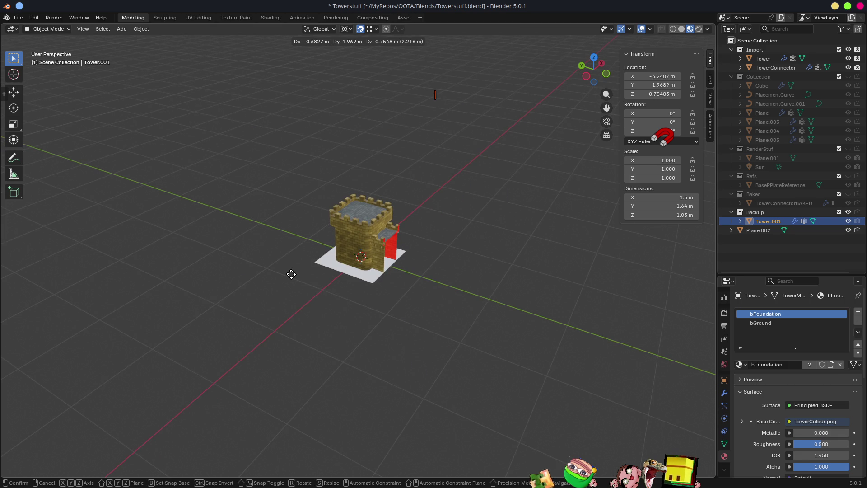
key(x)
right_click(416, 257)
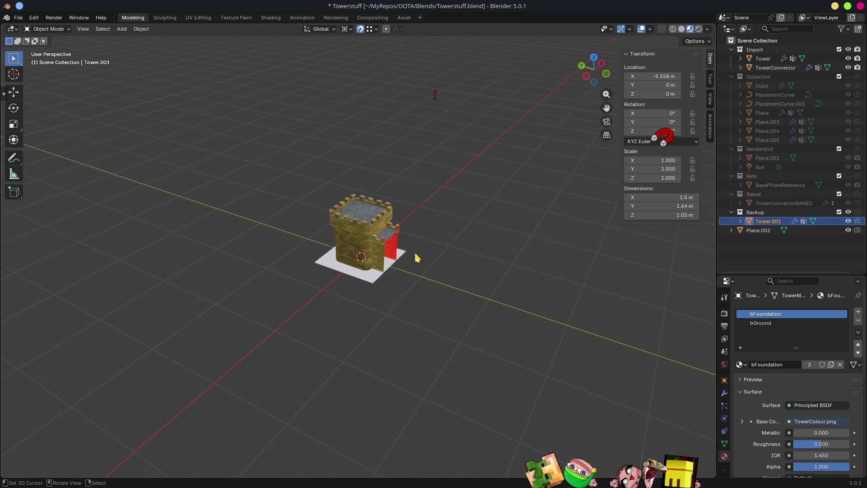
key(shift+Tab)
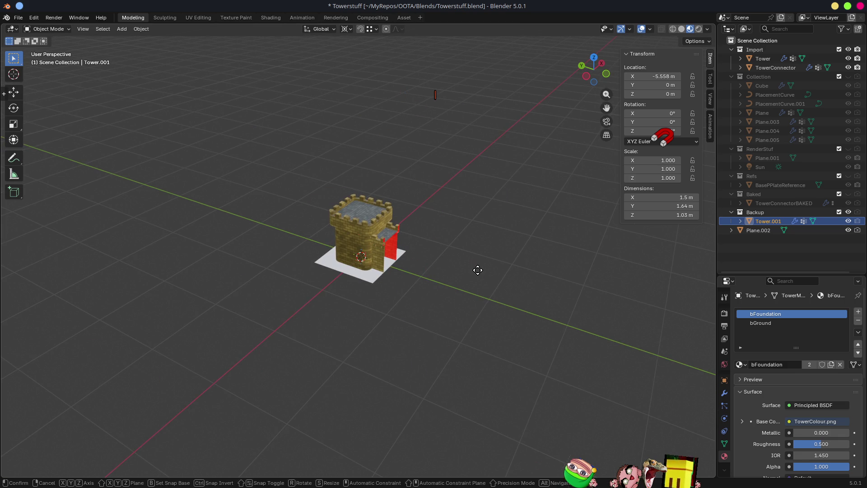
mouse_move(441, 277)
middle_down()
mouse_move(458, 298)
mouse_move(390, 296)
mouse_move(288, 264)
middle_up()
key(g)
key(x)
click(353, 278)
middle_drag(353, 278, 394, 263)
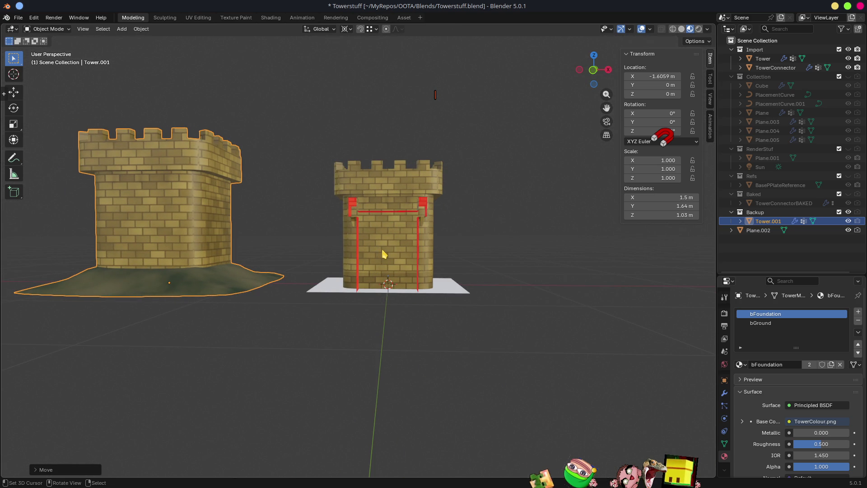
middle_drag(382, 250, 431, 276)
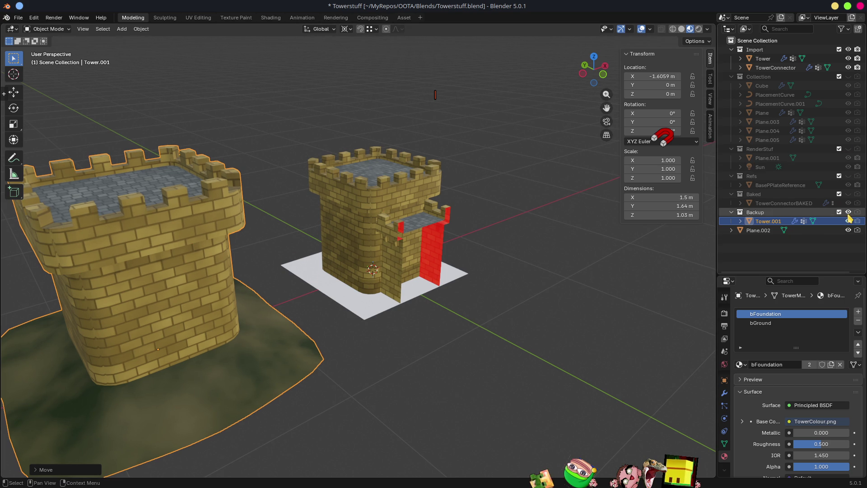
Hide Tower.001, isolate Tower in local view, and enter Edit Mode
click(848, 221)
click(370, 194)
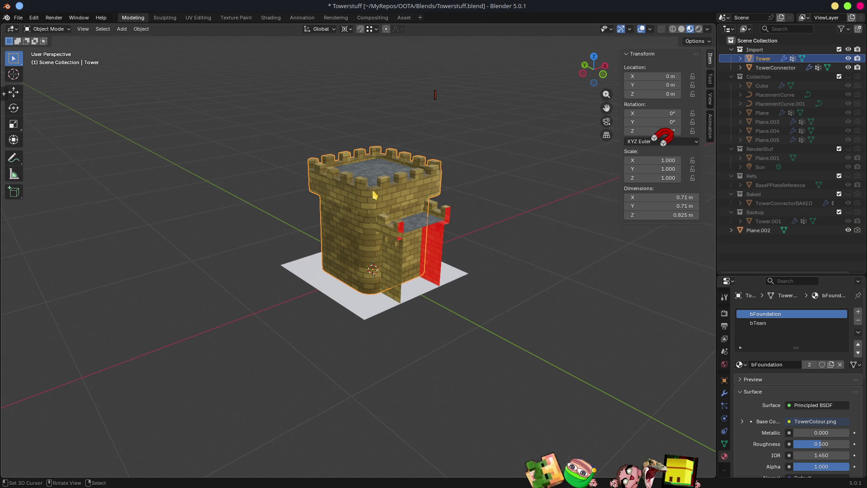
key(slash)
scroll(387, 199, down, 5)
scroll(389, 225, up, 5)
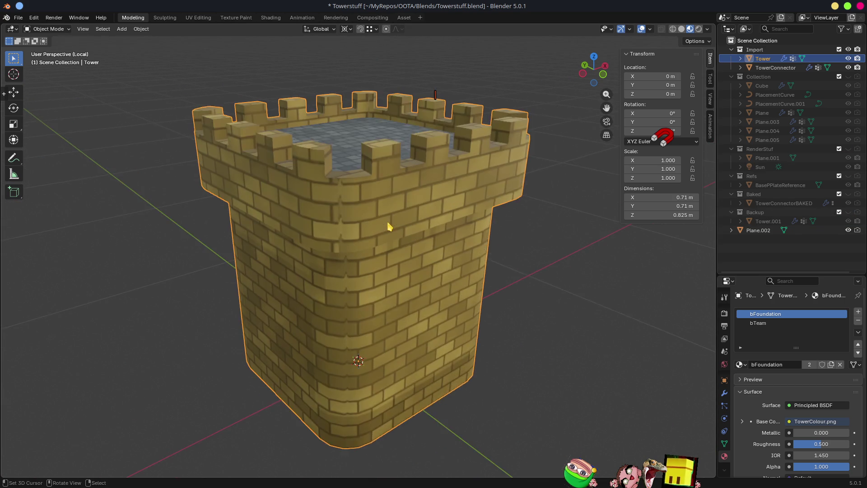
scroll(388, 226, up, 2)
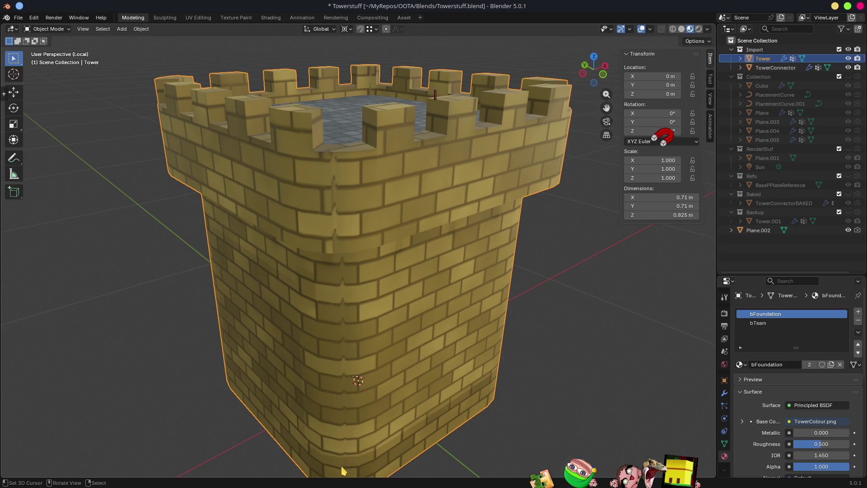
mouse_move(372, 223)
middle_down()
mouse_move(402, 209)
mouse_move(423, 177)
mouse_move(413, 132)
middle_up()
key(Tab)
Switch to solid shading and move a battlement corner vertex and edge into line
key(z)
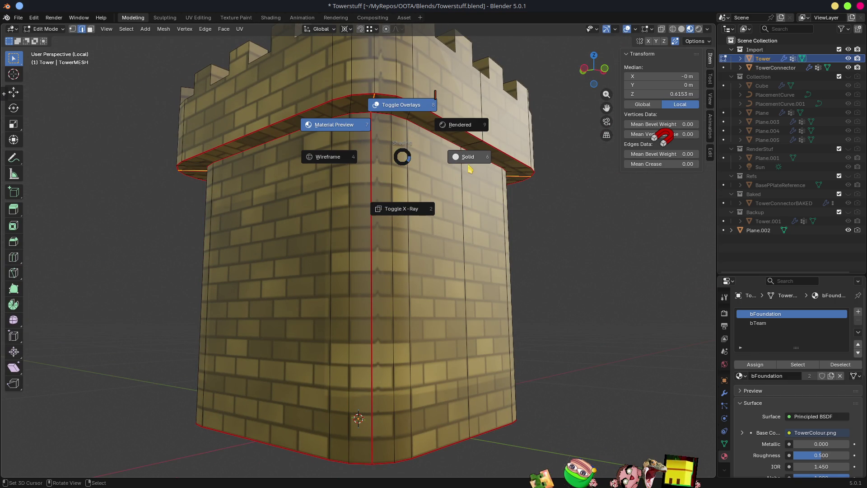
click(465, 153)
mouse_move(465, 153)
middle_down()
mouse_move(406, 251)
mouse_move(309, 232)
mouse_move(325, 249)
mouse_move(351, 253)
mouse_move(443, 300)
mouse_move(412, 303)
mouse_move(257, 282)
middle_up()
scroll(343, 236, down, 5)
scroll(351, 252, up, 3)
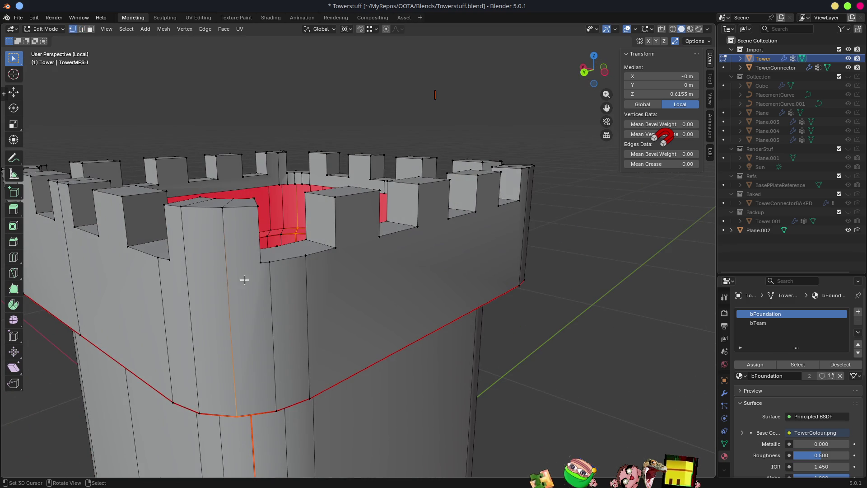
shift+click(260, 262)
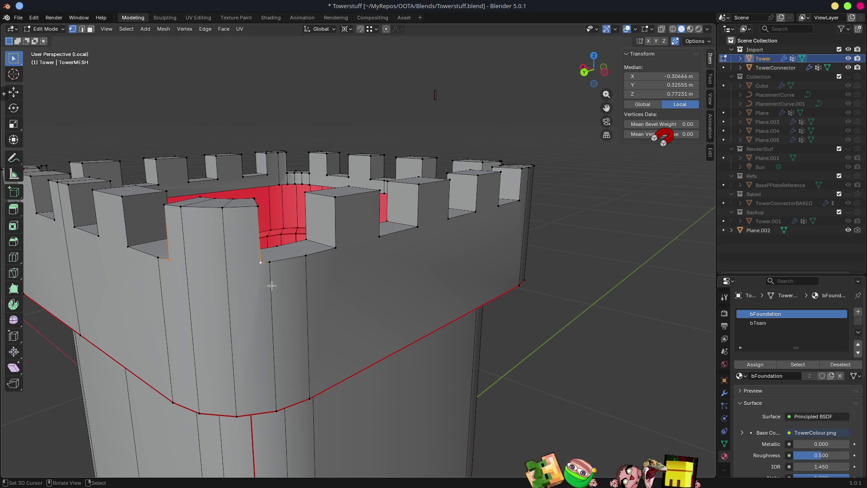
click(370, 30)
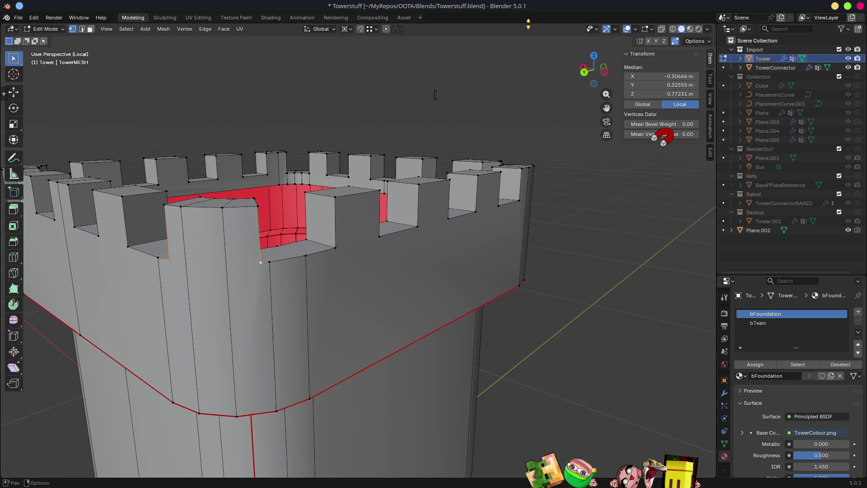
key(g)
click(269, 262)
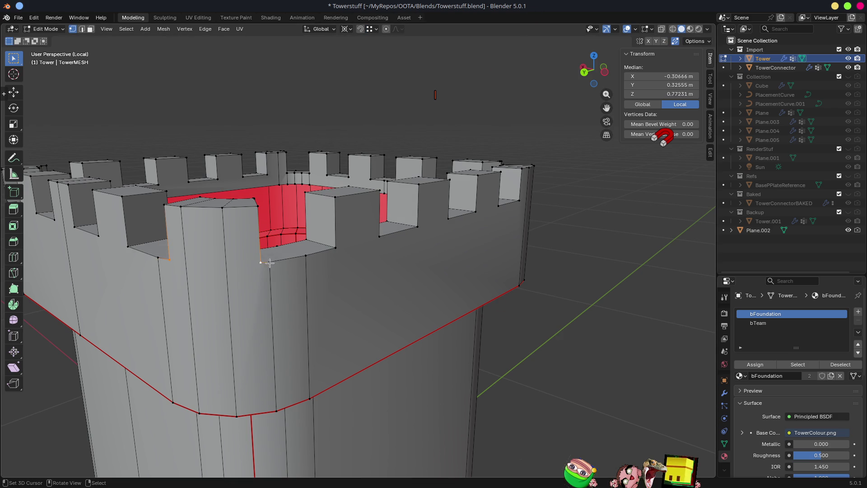
shift+click(260, 202)
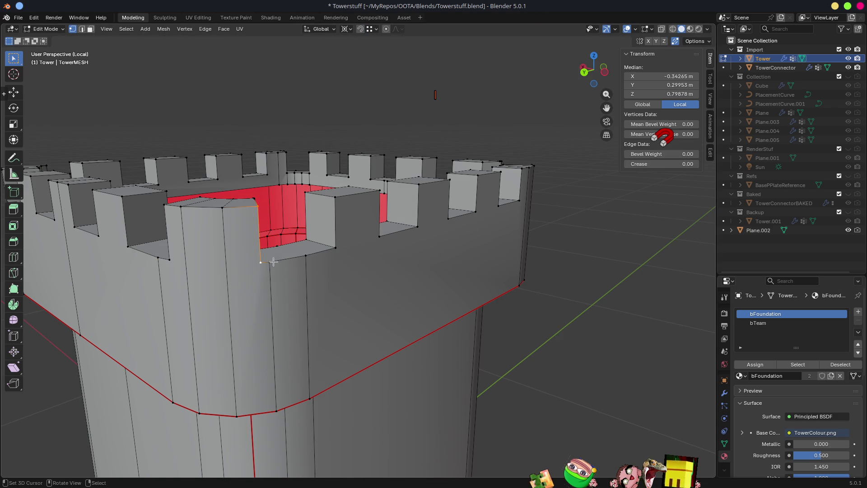
key(g)
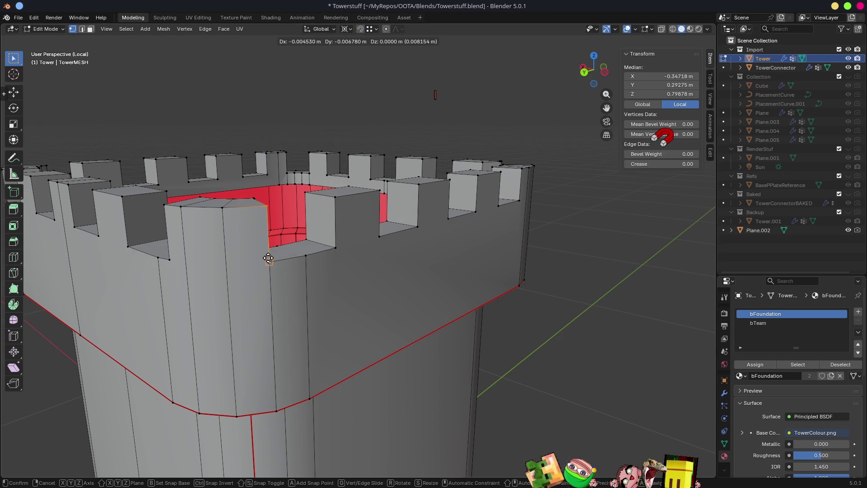
click(272, 261)
With snapping on, snap more merlon base vertices level with the battlement bases
mouse_move(275, 307)
middle_down()
mouse_move(291, 288)
mouse_move(307, 235)
middle_up()
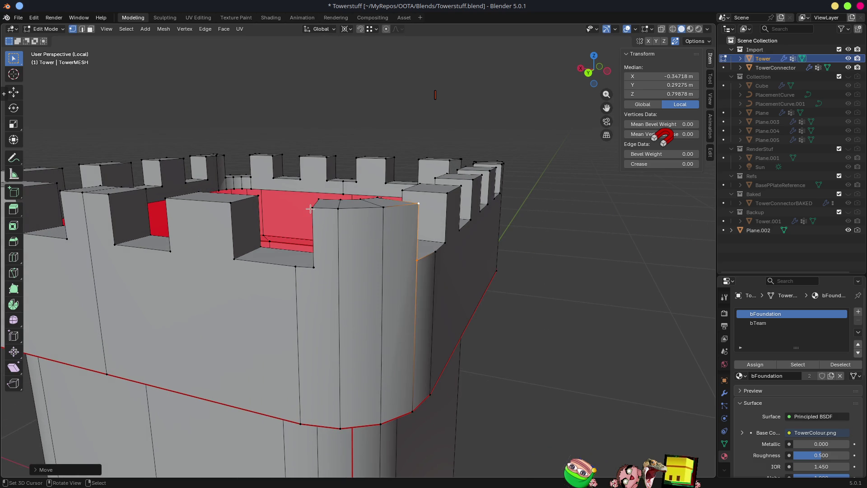
click(310, 208)
shift+click(312, 264)
key(shift+Tab)
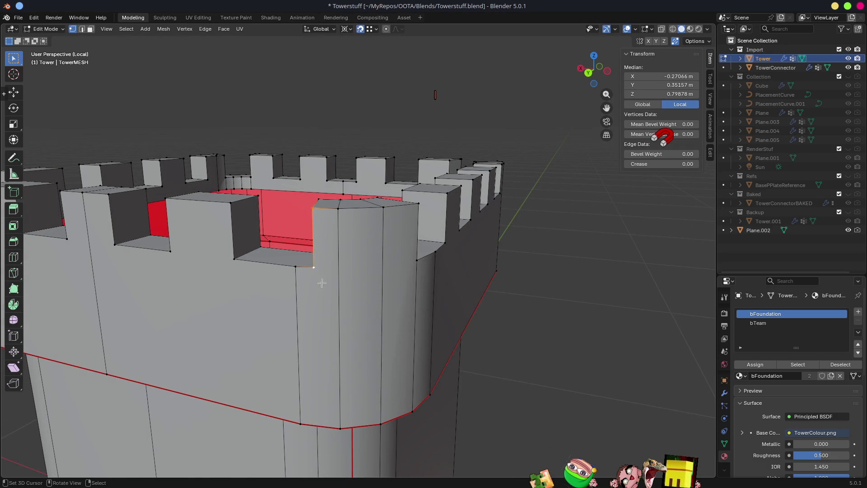
key(g)
click(297, 268)
mouse_move(297, 267)
middle_down()
mouse_move(291, 334)
mouse_move(300, 312)
mouse_move(352, 293)
mouse_move(362, 280)
middle_up()
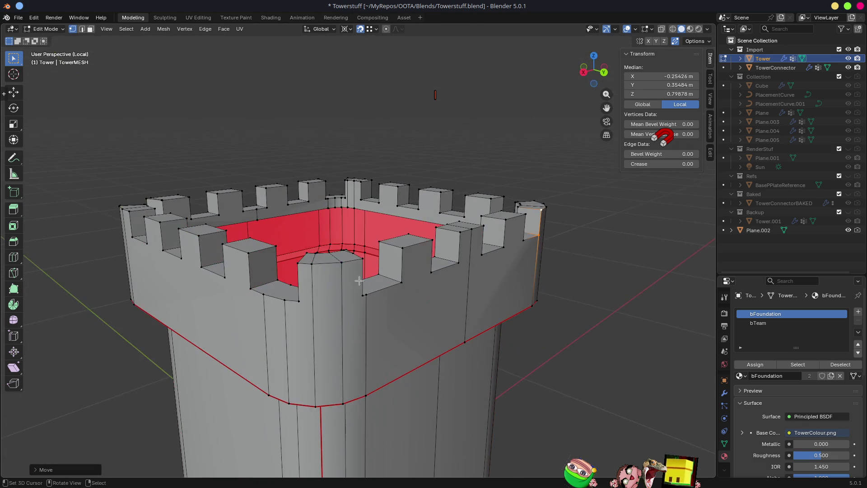
click(364, 259)
key(g)
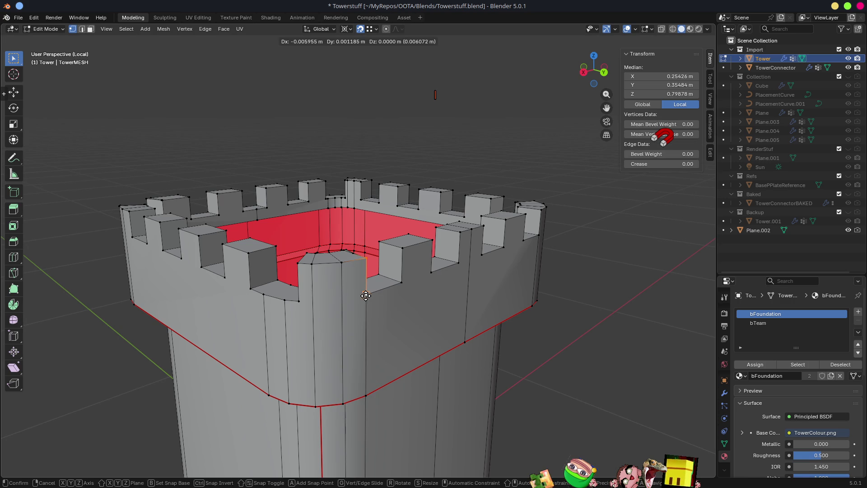
click(292, 294)
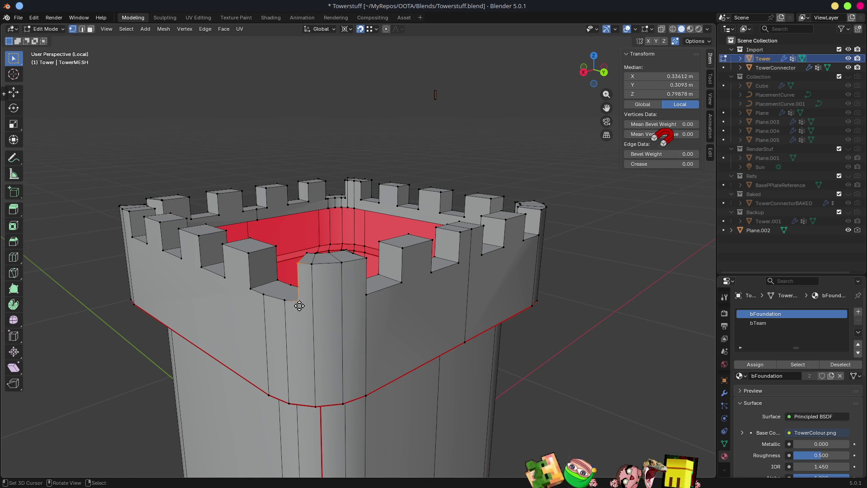
key(g)
click(285, 301)
Select vertices along the battlement wall and a merlon base edge
mouse_move(285, 302)
middle_down()
mouse_move(384, 243)
mouse_move(386, 264)
mouse_move(428, 306)
mouse_move(434, 325)
mouse_move(406, 325)
mouse_move(374, 307)
mouse_move(330, 262)
mouse_move(354, 272)
mouse_move(343, 279)
mouse_move(362, 293)
mouse_move(408, 264)
mouse_move(401, 256)
middle_up()
scroll(378, 324, down, 5)
scroll(408, 264, up, 5)
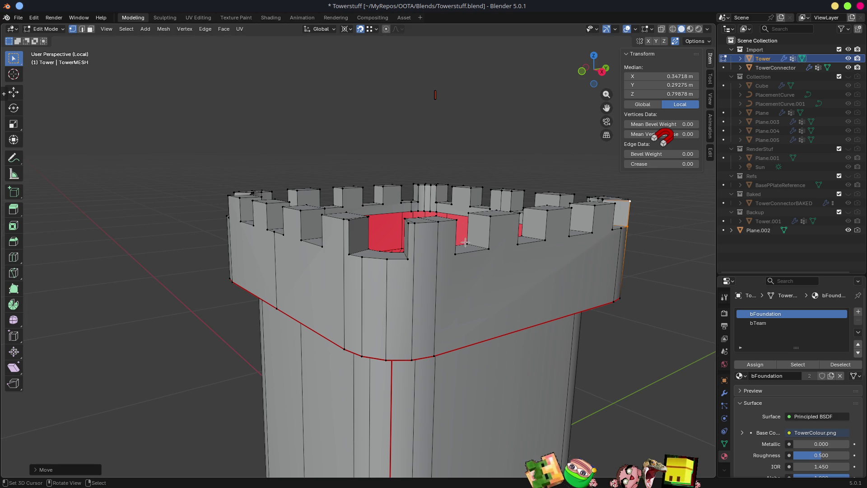
scroll(459, 265, up, 5)
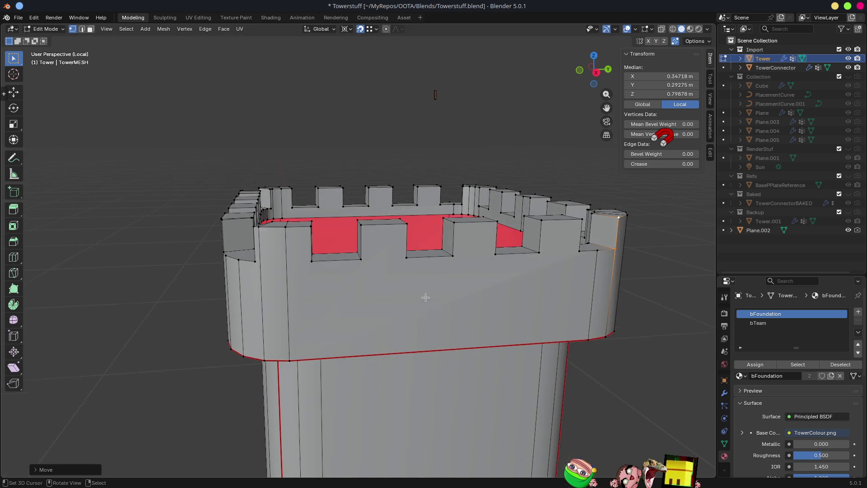
click(377, 284)
click(456, 266)
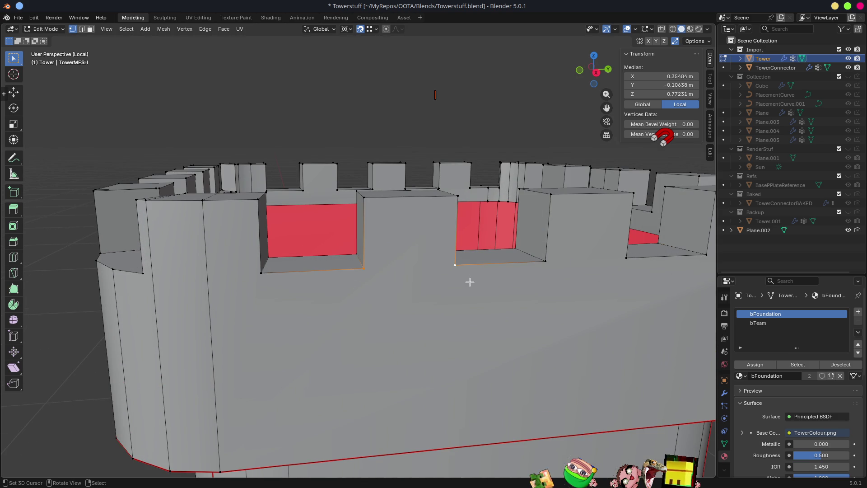
click(546, 264)
shift+click(626, 258)
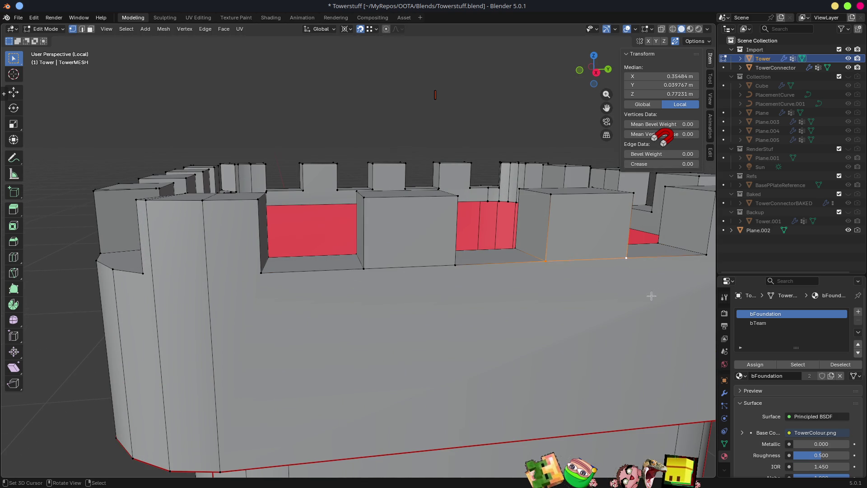
middle_drag(656, 294, 375, 266)
click(325, 239)
shift+click(390, 242)
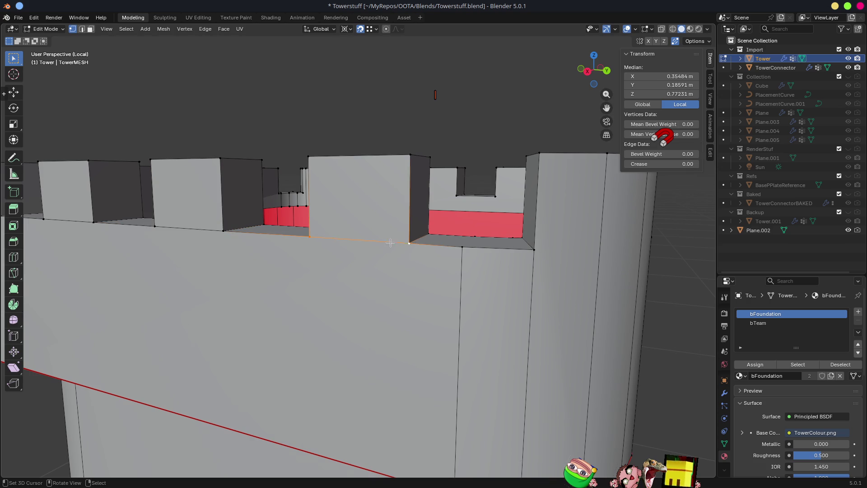
Select further pairs of merlon base vertices around the tower top
middle_drag(468, 264, 310, 298)
click(302, 297)
shift+click(385, 281)
mouse_move(426, 296)
middle_down()
mouse_move(478, 294)
mouse_move(341, 283)
mouse_move(338, 305)
mouse_move(327, 282)
middle_up()
scroll(324, 274, down, 6)
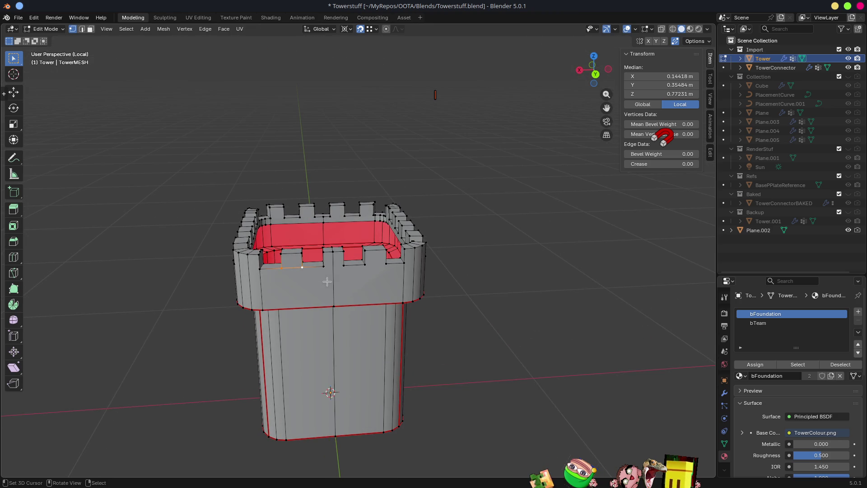
scroll(316, 279, up, 4)
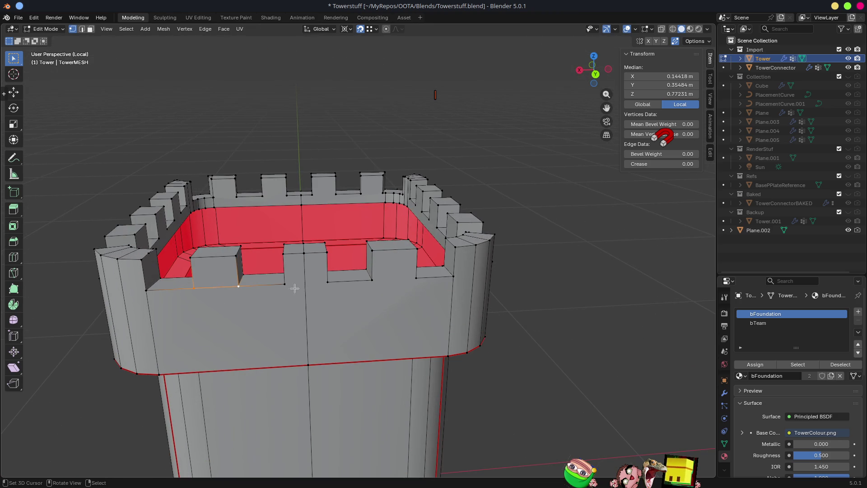
click(328, 281)
click(373, 279)
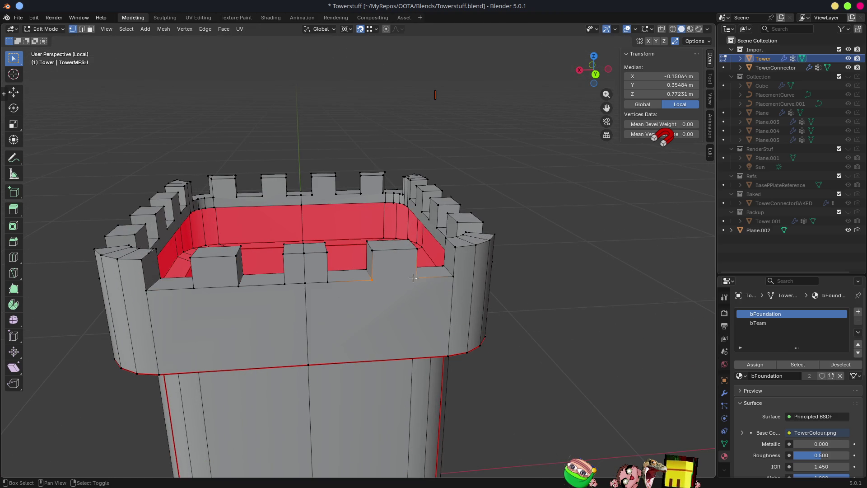
Select a battlement edge and extend the selection along the wall's top edges
mouse_move(474, 295)
middle_down()
mouse_move(452, 300)
mouse_move(300, 280)
middle_up()
click(269, 249)
shift+click(305, 246)
click(340, 241)
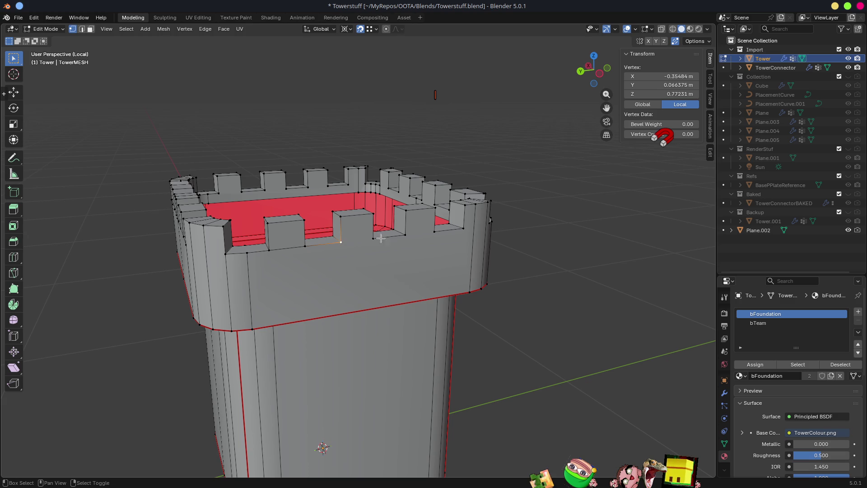
click(405, 234)
shift+click(447, 230)
middle_drag(475, 234, 418, 254)
scroll(418, 254, up, 4)
shift+click(429, 277)
shift+click(528, 285)
mouse_move(528, 286)
middle_down()
mouse_move(542, 304)
mouse_move(548, 289)
mouse_move(440, 192)
middle_up()
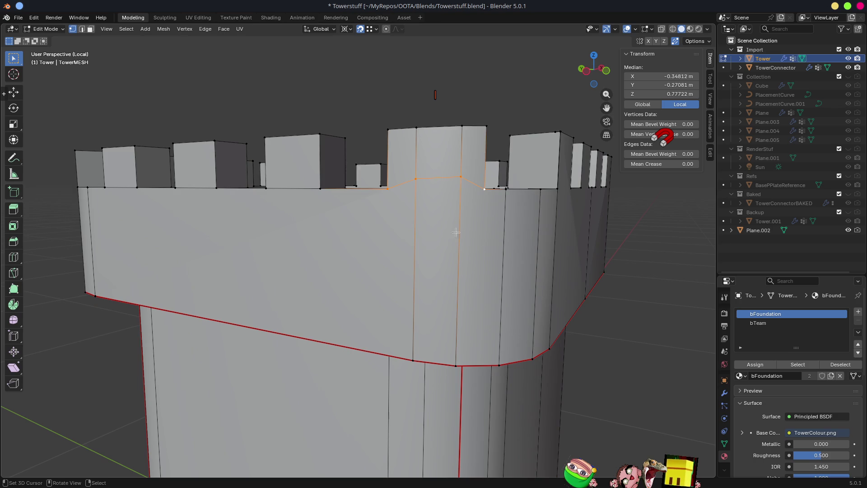
Set the transform pivot to Median Point
click(450, 182)
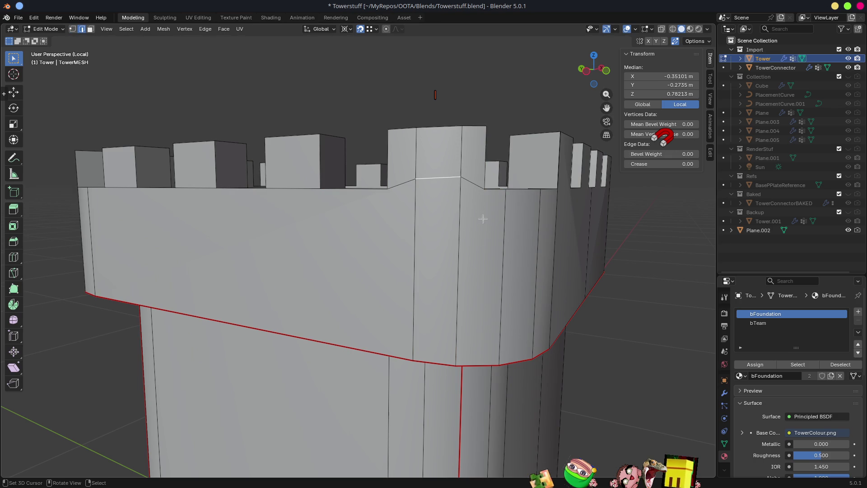
key(s)
key(z)
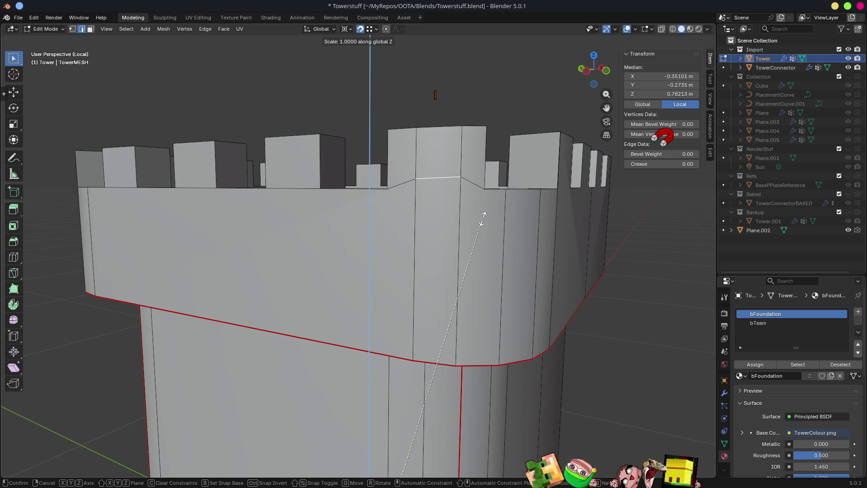
key(Escape)
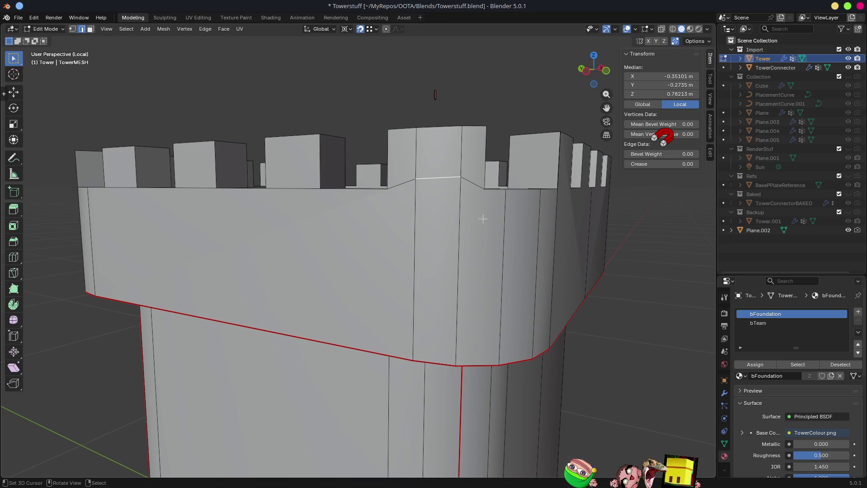
click(483, 219)
click(346, 28)
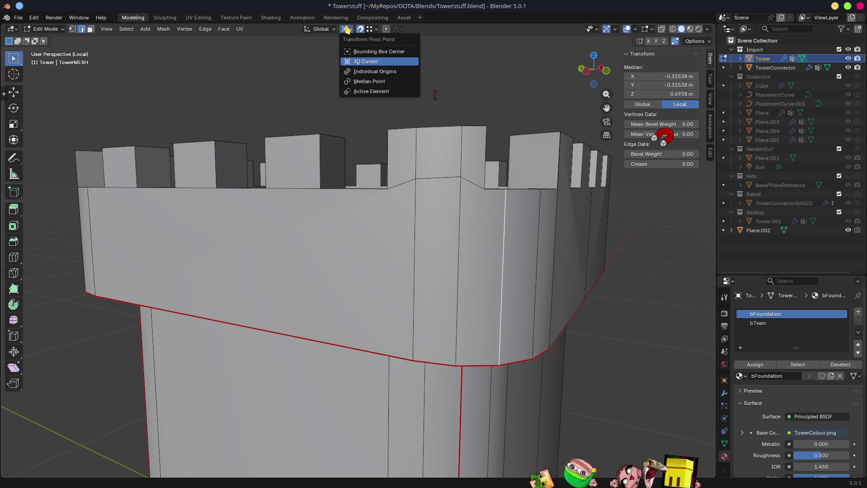
click(368, 82)
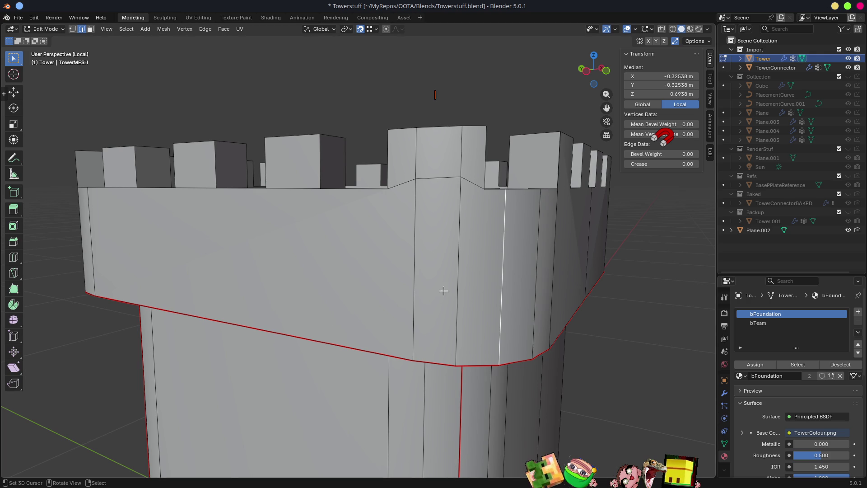
Flatten the sloped top edge with S Z 0, then lower it along Z to the merlon bases
click(443, 179)
key(1)
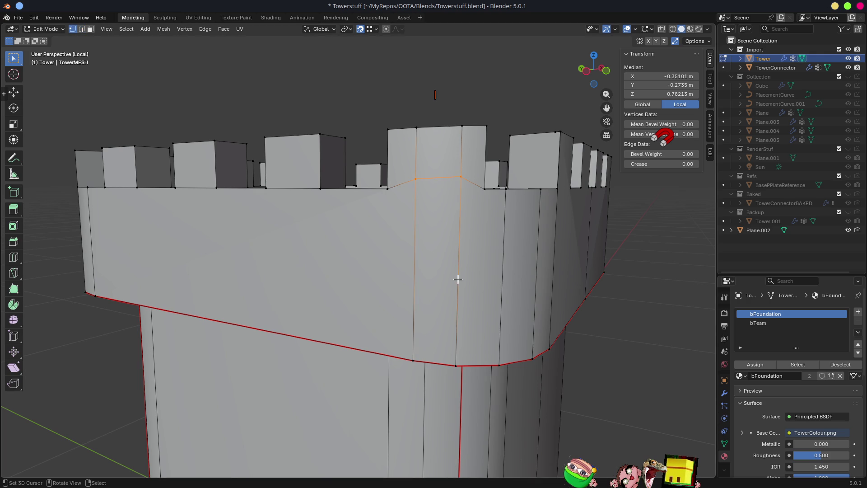
key(s)
key(z)
key(0)
key(Return)
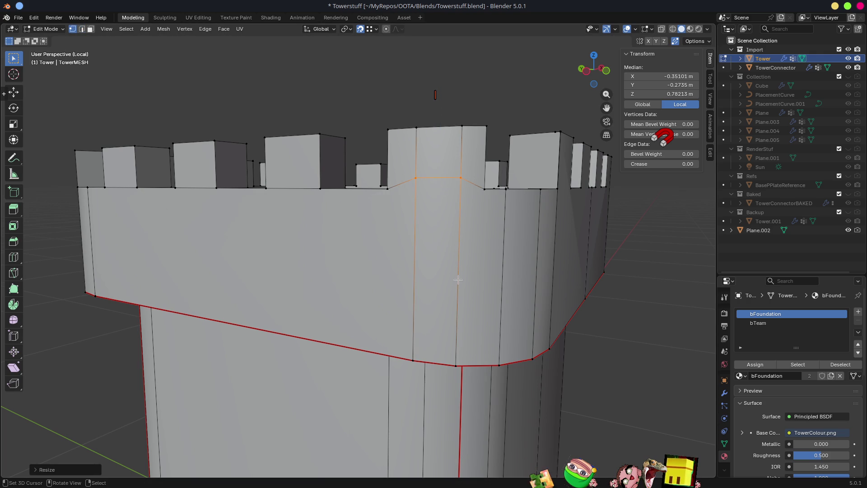
key(g)
key(z)
click(482, 182)
mouse_move(508, 227)
middle_down()
mouse_move(515, 249)
mouse_move(491, 260)
middle_up()
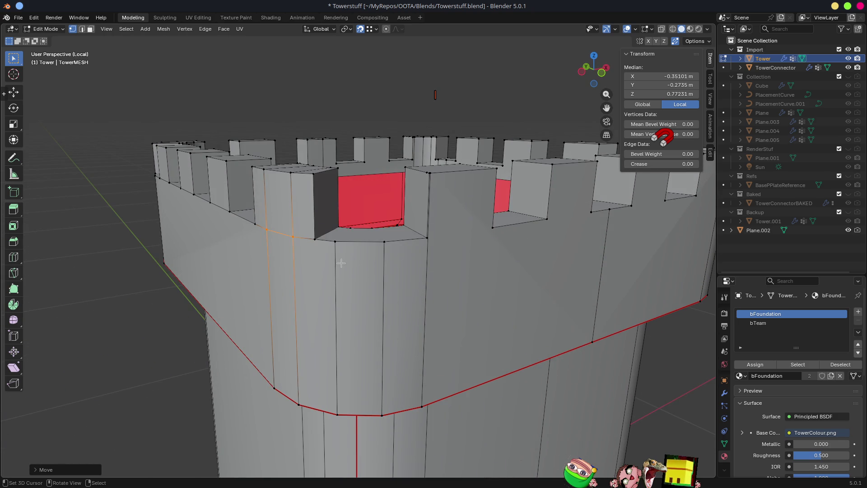
Inspect a battlement vertex and a pillar edge, then try a Z move and cancel it
click(430, 238)
scroll(451, 268, up, 5)
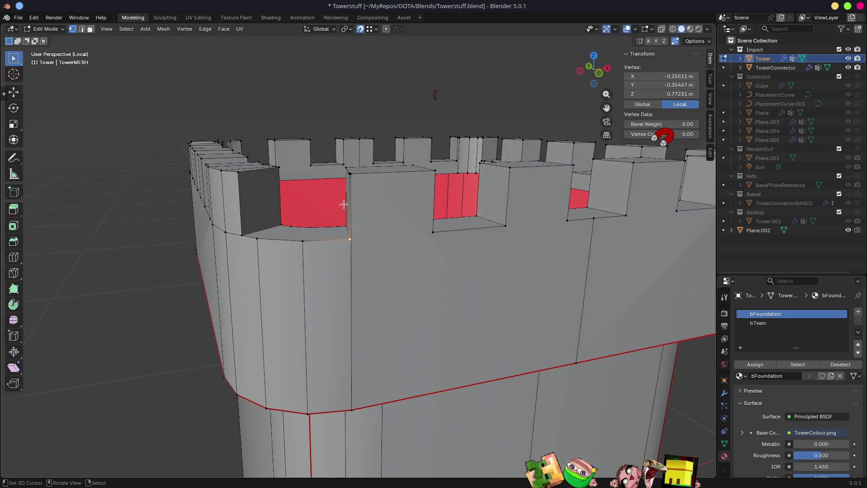
key(2)
click(348, 275)
scroll(357, 281, down, 5)
scroll(357, 281, up, 5)
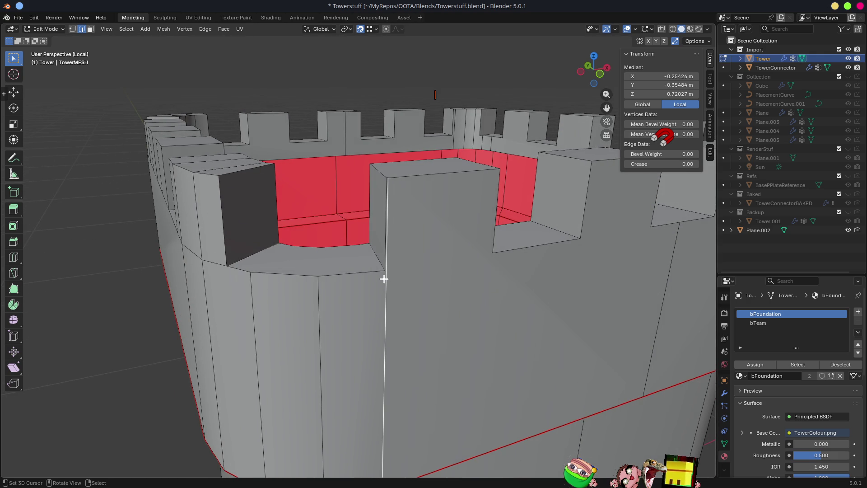
key(1)
key(g)
key(z)
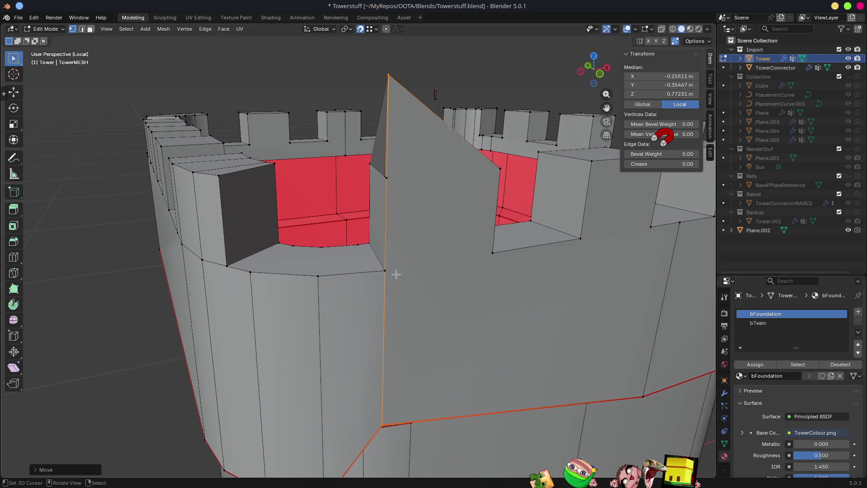
key(Escape)
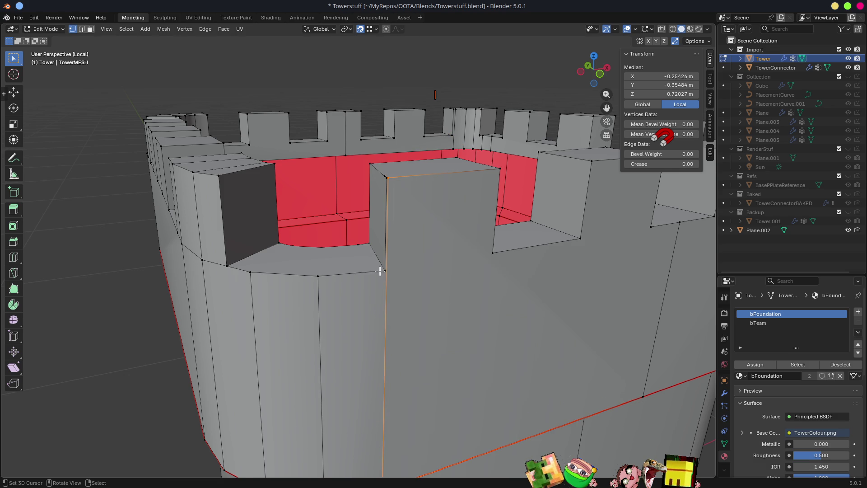
Select the merlon's lower corner vertex and move it to a new position
click(381, 270)
shift+click(491, 252)
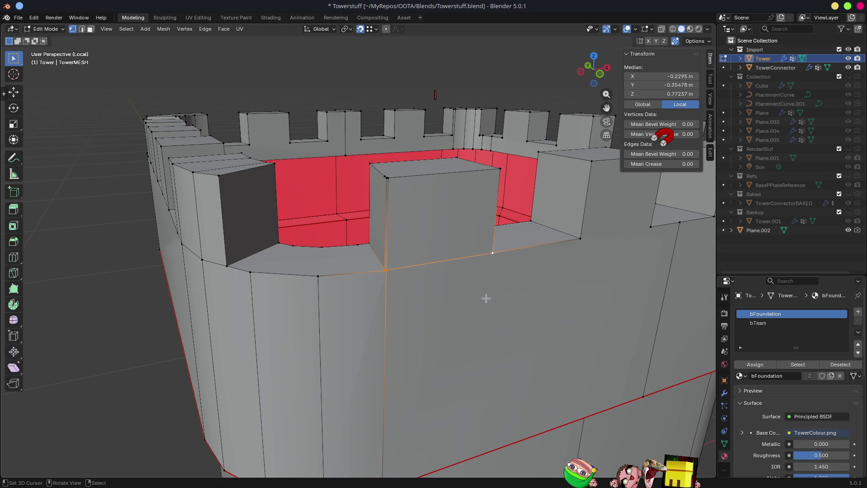
scroll(392, 289, up, 4)
click(428, 308)
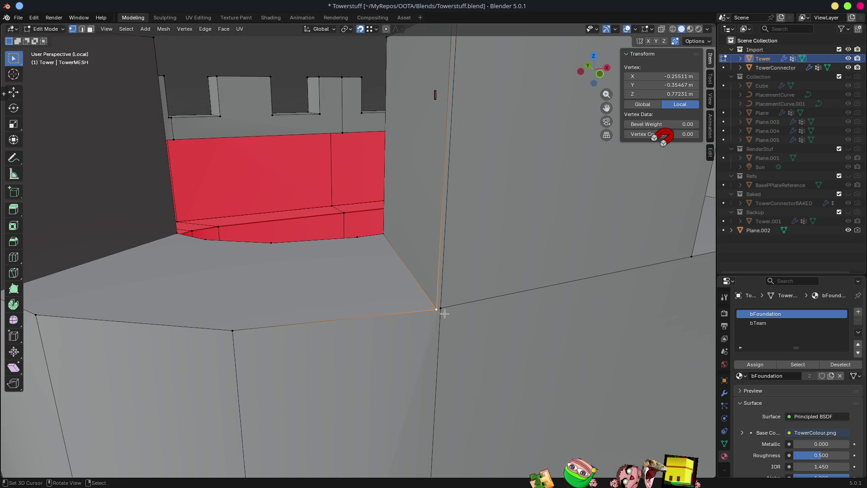
key(g)
click(444, 311)
scroll(447, 309, down, 4)
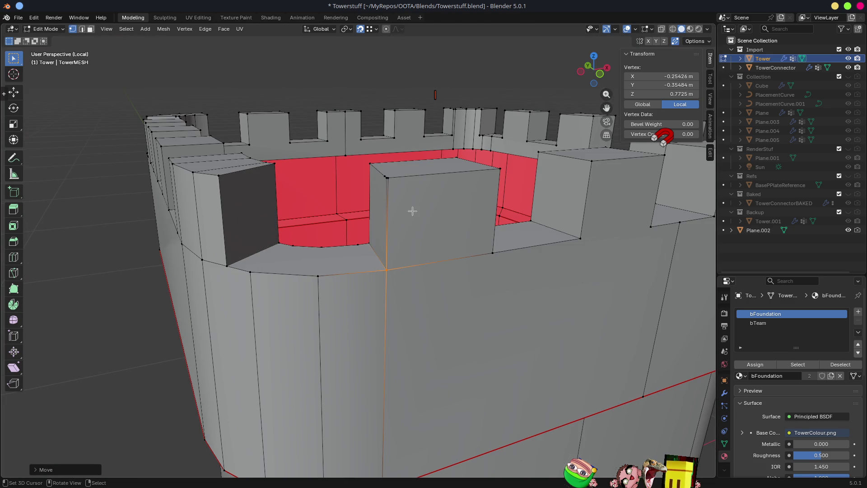
scroll(388, 177, down, 3)
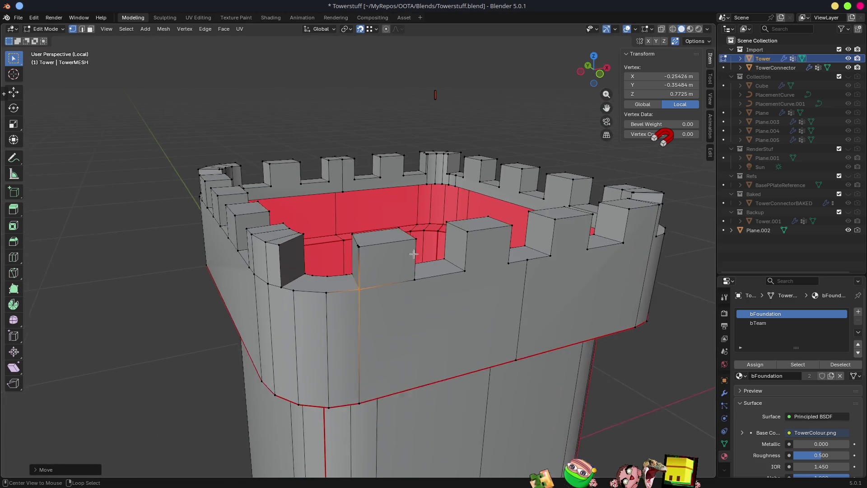
scroll(366, 205, up, 5)
scroll(360, 248, up, 6)
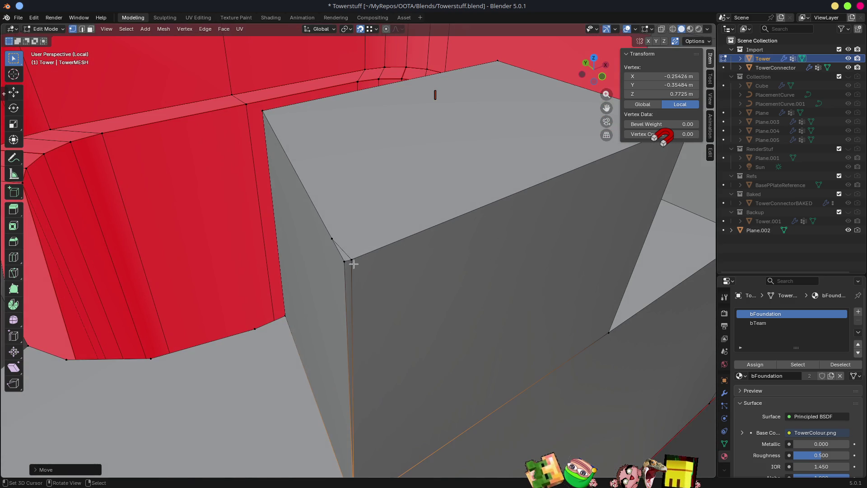
Select the merlon's top corner and the right merlon's base vertices
click(350, 257)
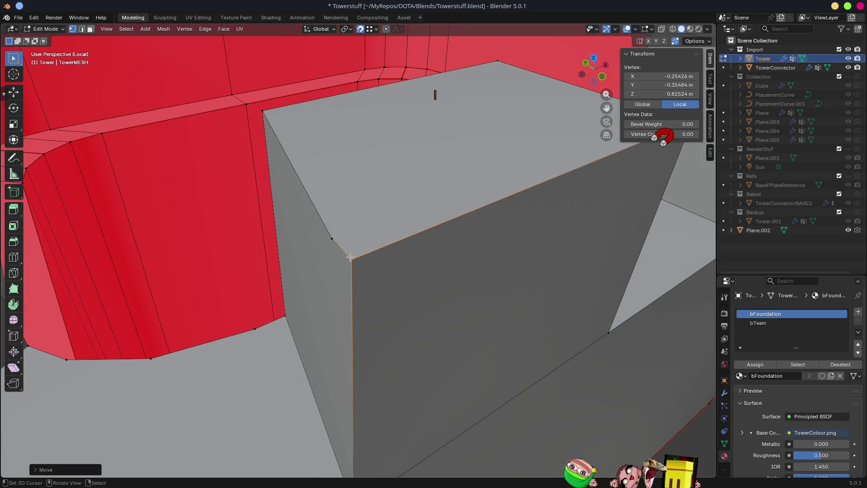
scroll(397, 307, down, 4)
mouse_move(402, 310)
middle_down()
mouse_move(427, 322)
mouse_move(409, 307)
middle_up()
scroll(408, 307, down, 6)
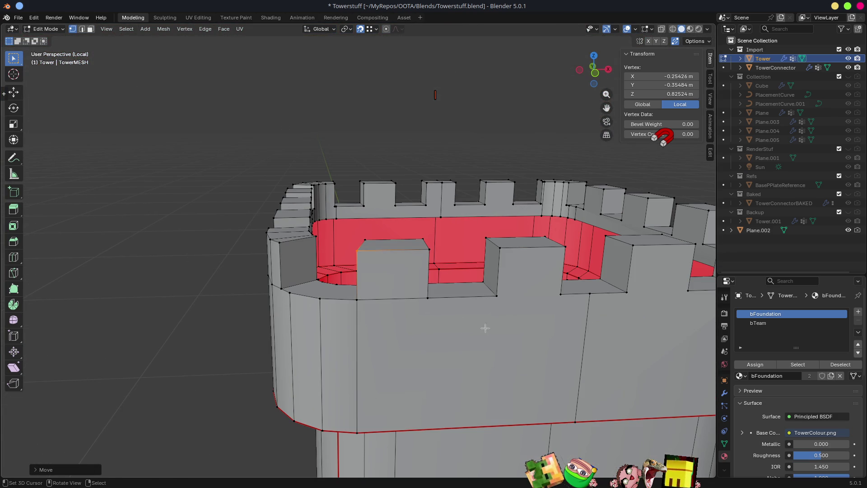
click(497, 296)
shift+click(560, 295)
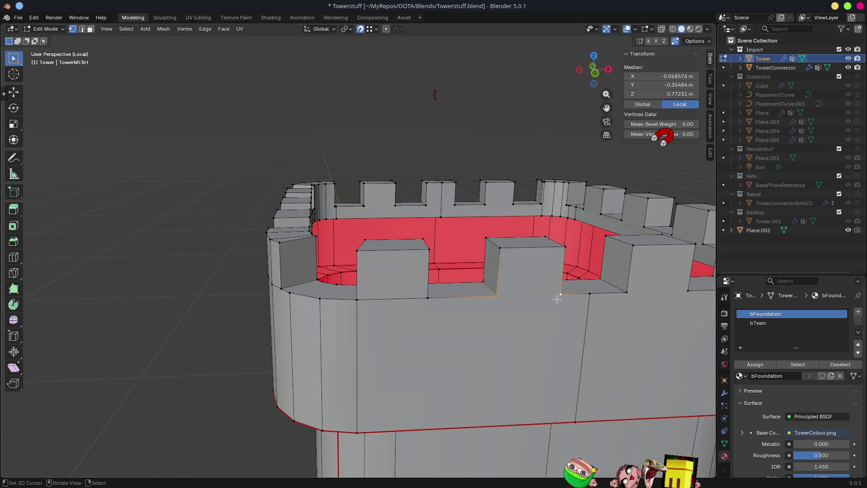
shift+middle_drag(556, 299, 439, 309)
Select the right merlon's base edges and lower a base vertex to Z 0.77231 m
shift+click(428, 296)
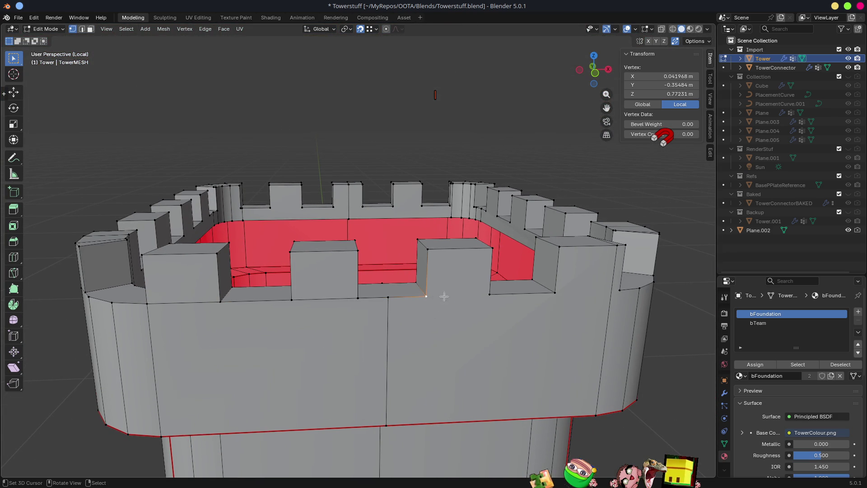
shift+click(527, 293)
click(551, 292)
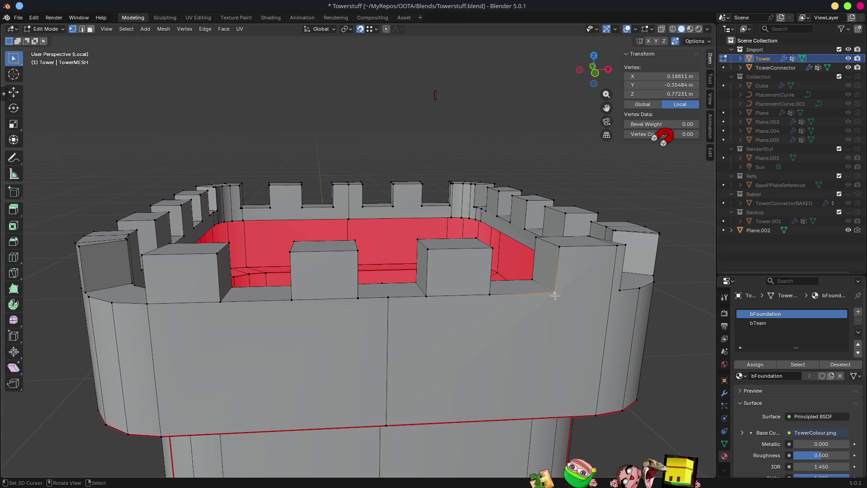
shift+click(620, 289)
middle_drag(628, 292, 534, 294)
scroll(534, 293, up, 3)
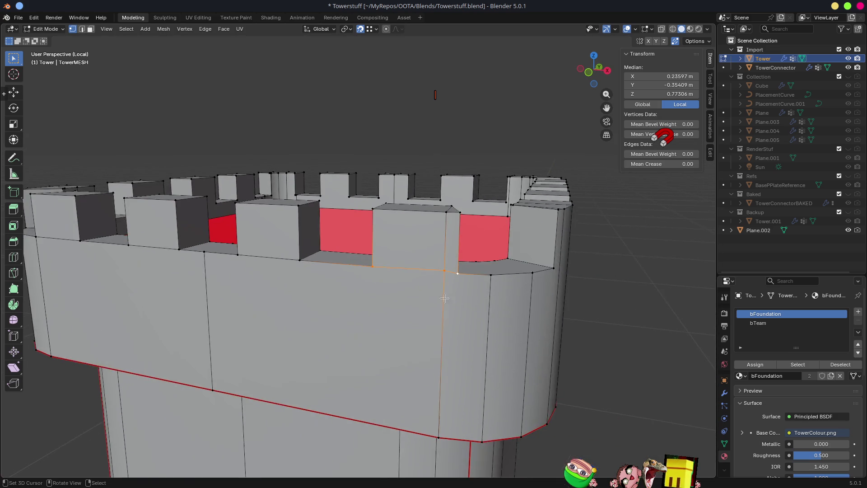
click(518, 286)
key(g)
key(z)
click(519, 287)
Flatten a merlon base edge with Z scale 0 and drop it to Z 0.77231 m
scroll(496, 288, down, 3)
middle_drag(497, 288, 444, 284)
ctrl+click(466, 292)
key(2)
click(400, 280)
key(s)
key(z)
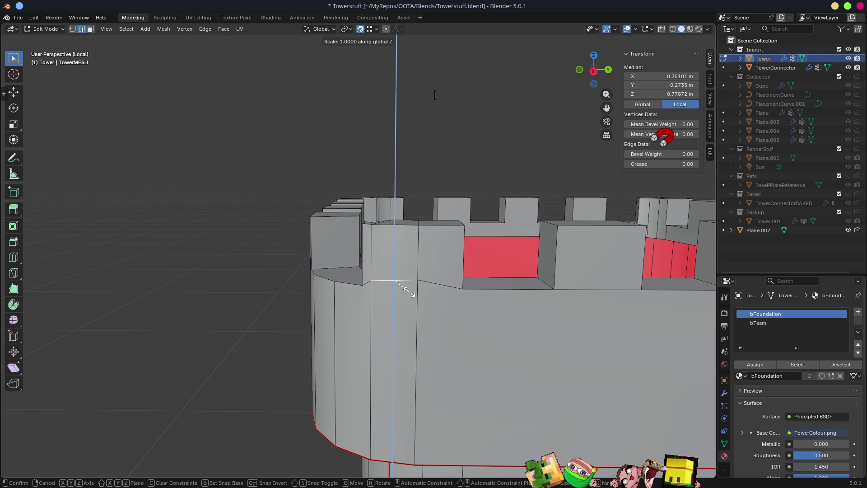
key(0)
key(Return)
key(g)
key(z)
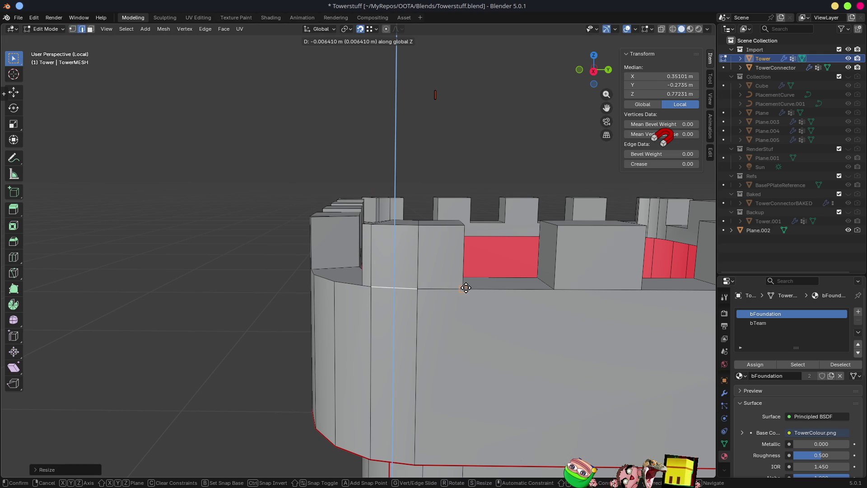
click(464, 286)
middle_drag(464, 286, 536, 310)
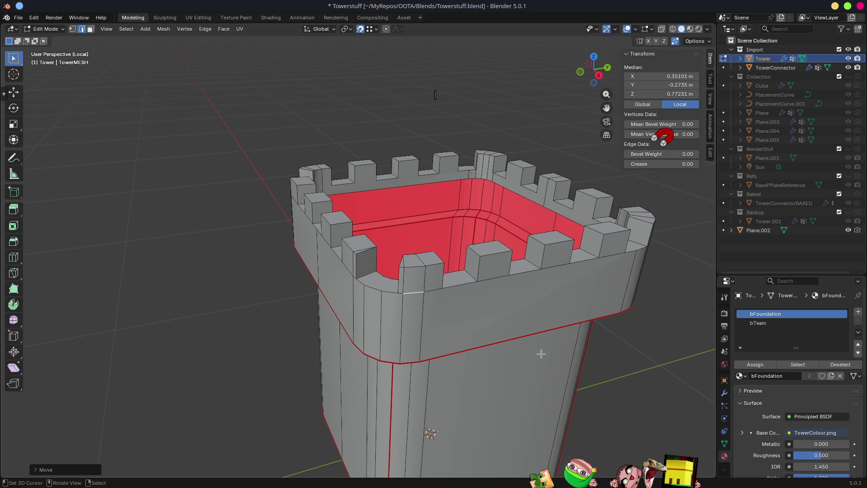
Start a loop cut around the parapet, then cancel it
middle_drag(542, 327, 561, 312)
middle_drag(413, 309, 416, 311)
key(ctrl+r)
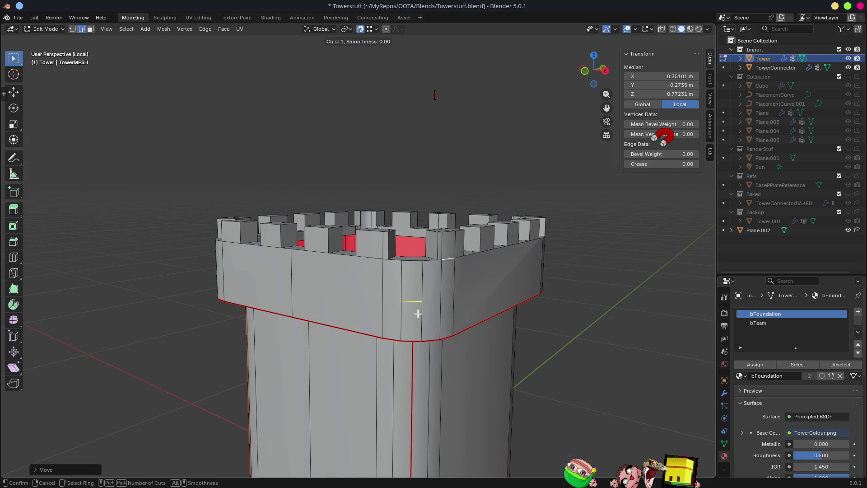
key(Escape)
mouse_move(351, 281)
middle_down()
mouse_move(445, 296)
mouse_move(406, 284)
mouse_move(310, 280)
mouse_move(279, 291)
mouse_move(387, 284)
mouse_move(300, 286)
mouse_move(301, 294)
mouse_move(278, 298)
middle_up()
Select several vertical edge rings on the parapet
key(alt+a)
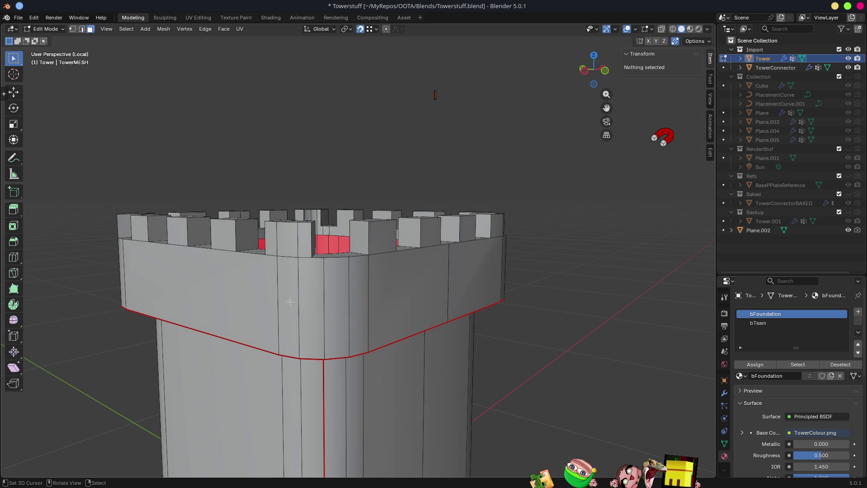
alt+click(299, 301)
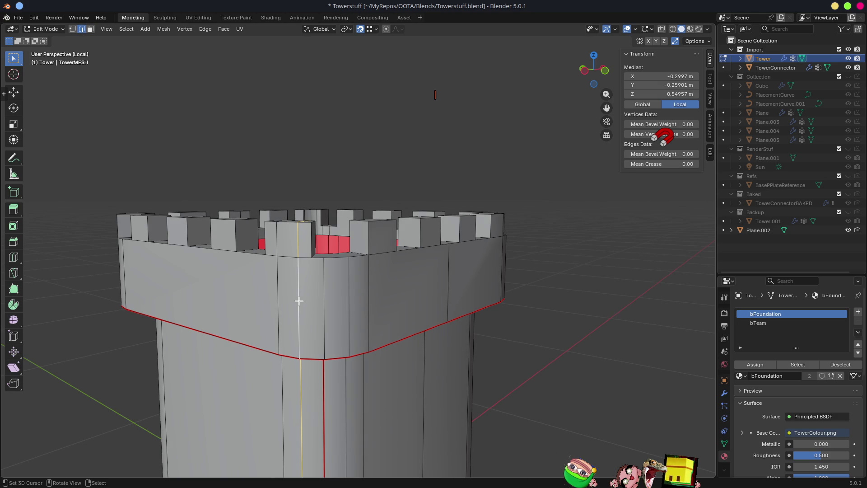
key(alt+a)
ctrl+alt+click(298, 300)
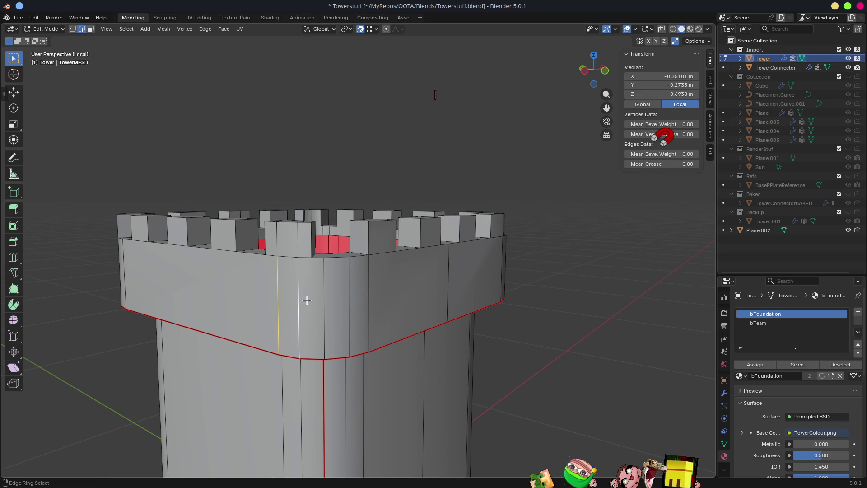
ctrl+alt+click(349, 297)
ctrl+alt+shift+click(316, 302)
ctrl+alt+shift+click(452, 280)
ctrl+alt+shift+click(499, 255)
scroll(564, 294, down, 3)
mouse_move(562, 294)
middle_down()
mouse_move(415, 288)
mouse_move(408, 333)
mouse_move(404, 289)
middle_up()
In front wireframe view, box-select all parapet vertical edges and subdivide them
key(KP_1)
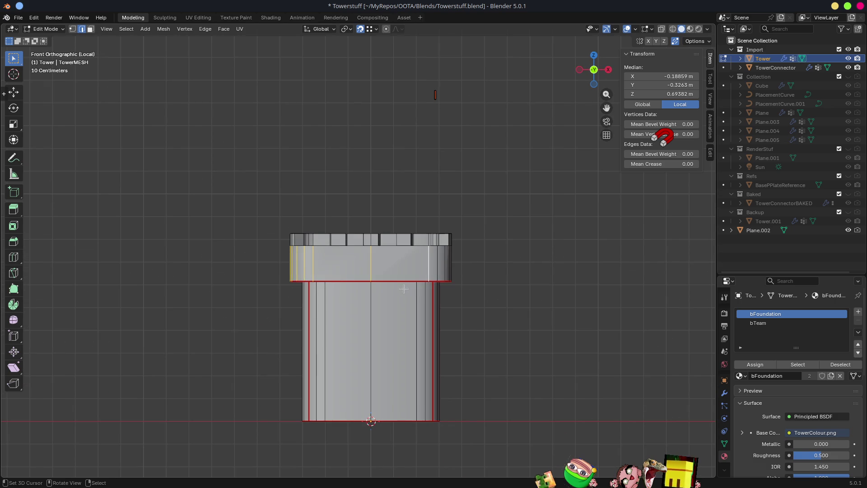
scroll(353, 280, up, 5)
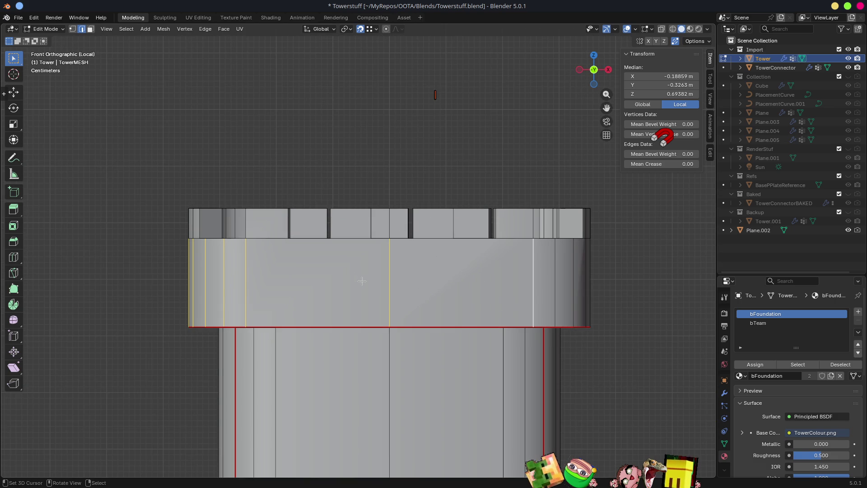
key(shift+z)
key(alt+a)
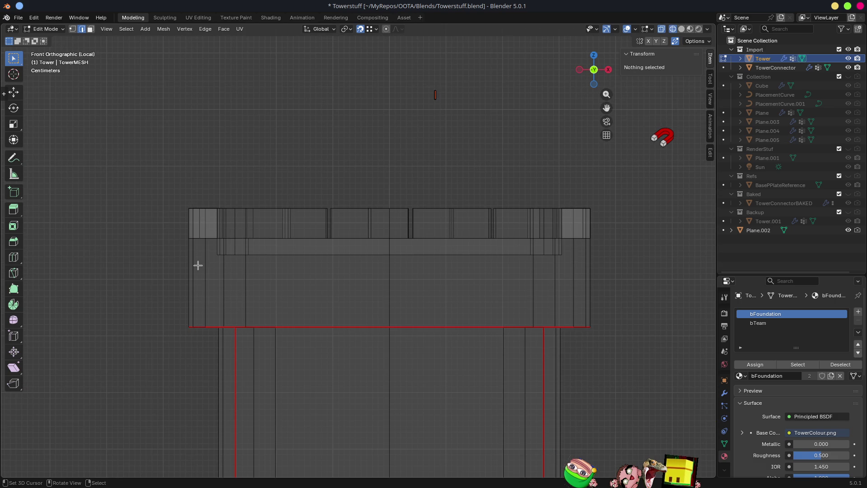
drag(165, 287, 654, 281)
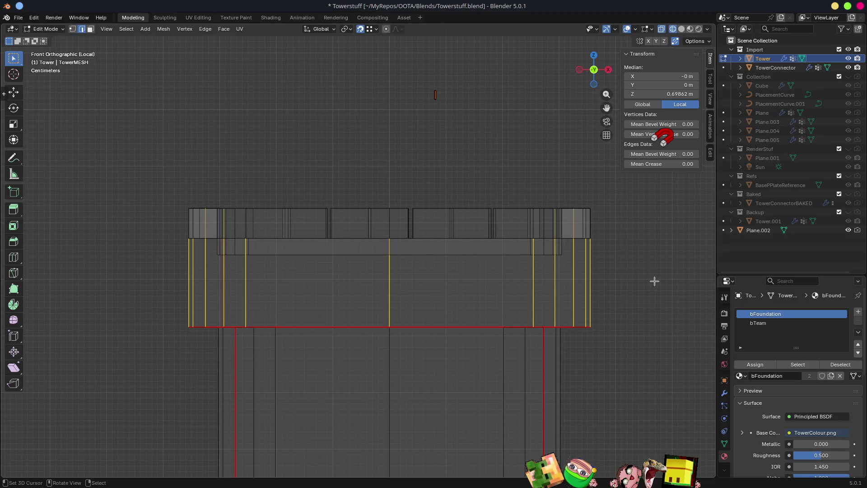
key(q)
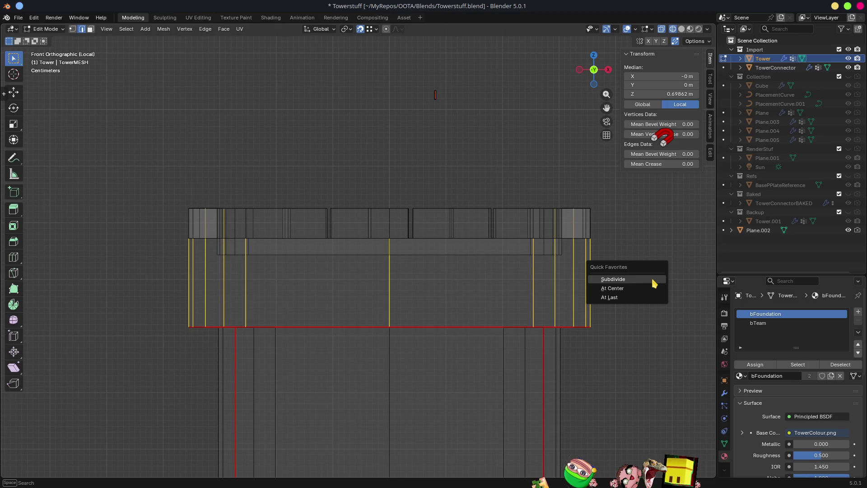
click(644, 283)
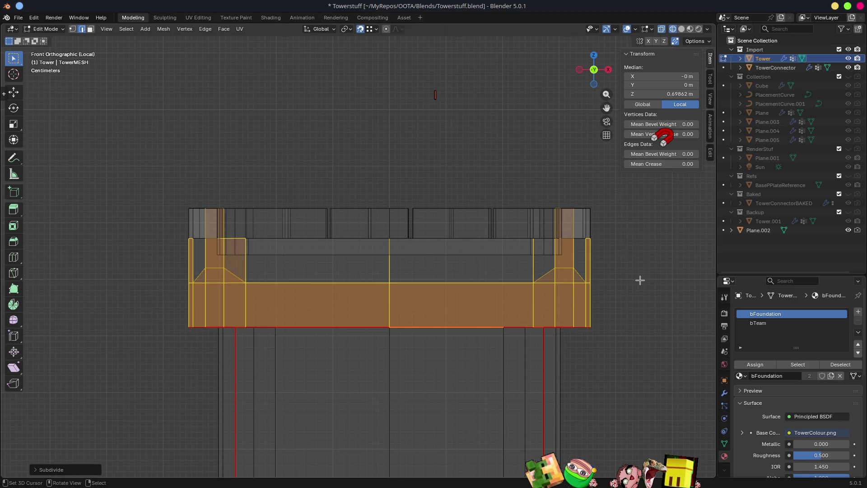
Level the new horizontal loop with S Z 0 and switch to material preview shading
scroll(632, 279, down, 3)
alt+click(360, 268)
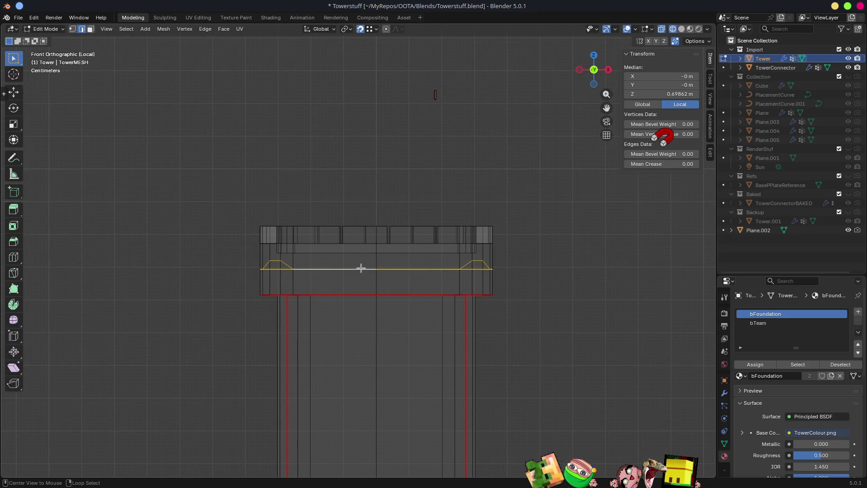
mouse_move(360, 268)
middle_down()
mouse_move(486, 256)
mouse_move(474, 250)
mouse_move(514, 255)
middle_up()
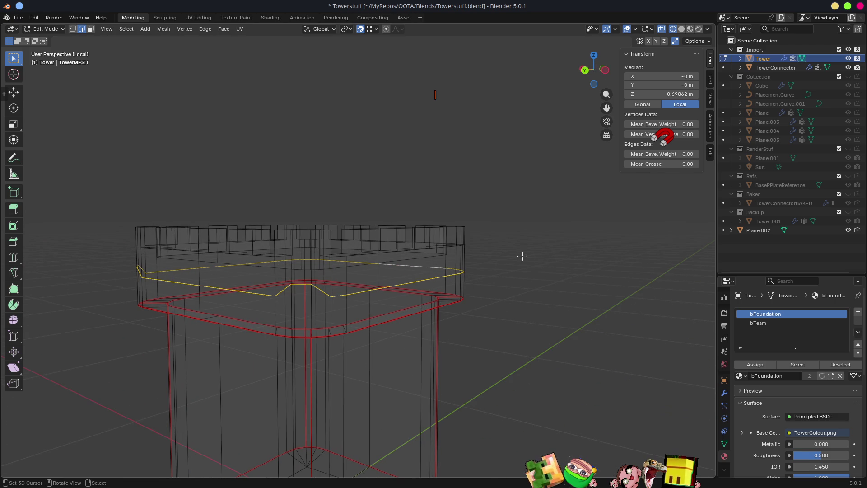
text(sz0)
key(Return)
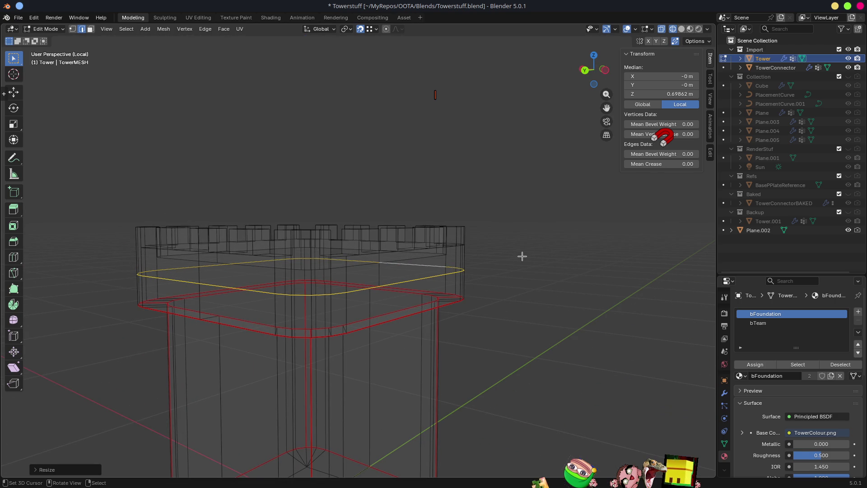
key(shift+z)
key(z)
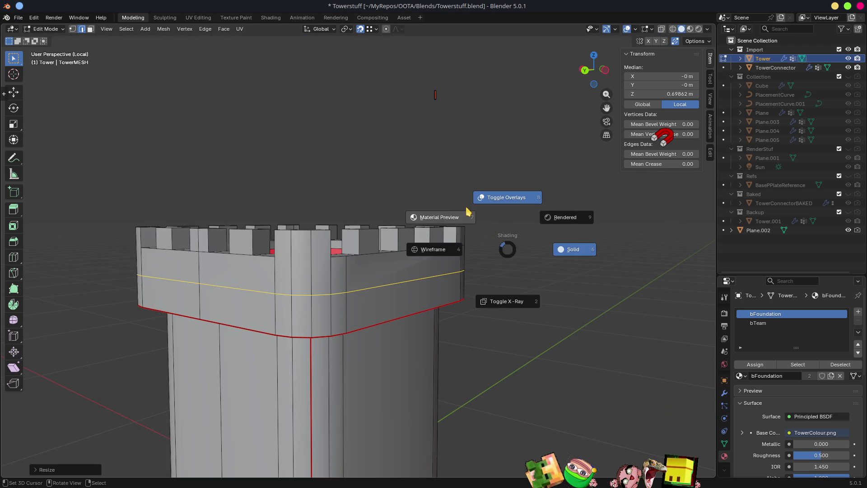
click(452, 220)
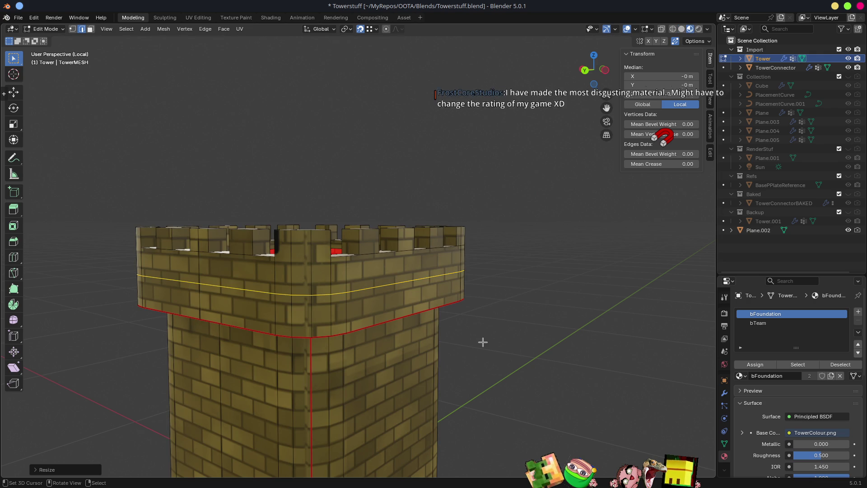
Raise and slide the loop just below the battlements, then select its face band
key(g)
key(z)
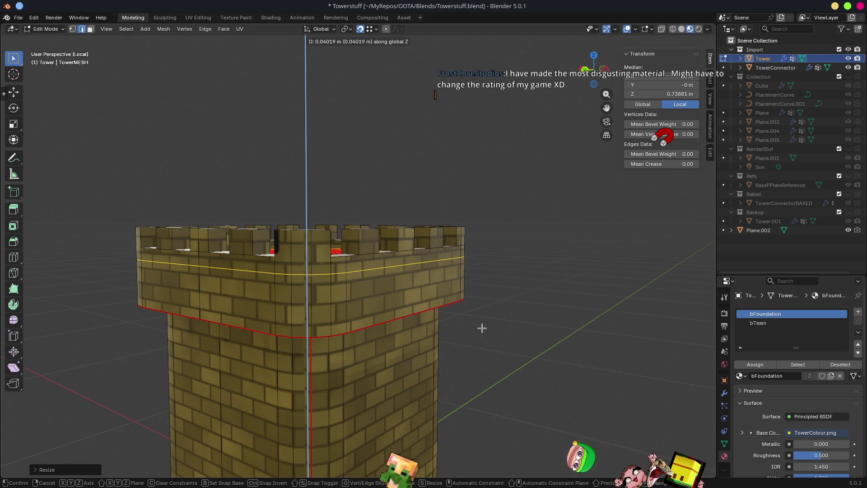
click(481, 328)
key(g)
key(g)
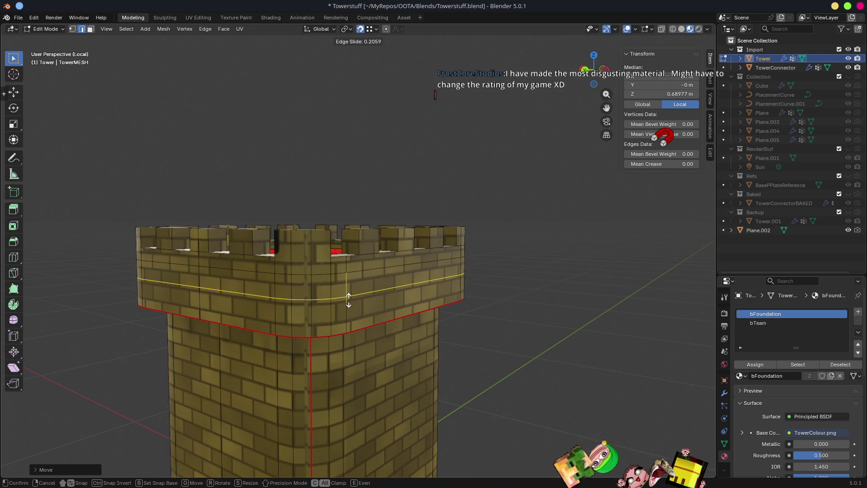
click(348, 300)
key(3)
alt+click(331, 291)
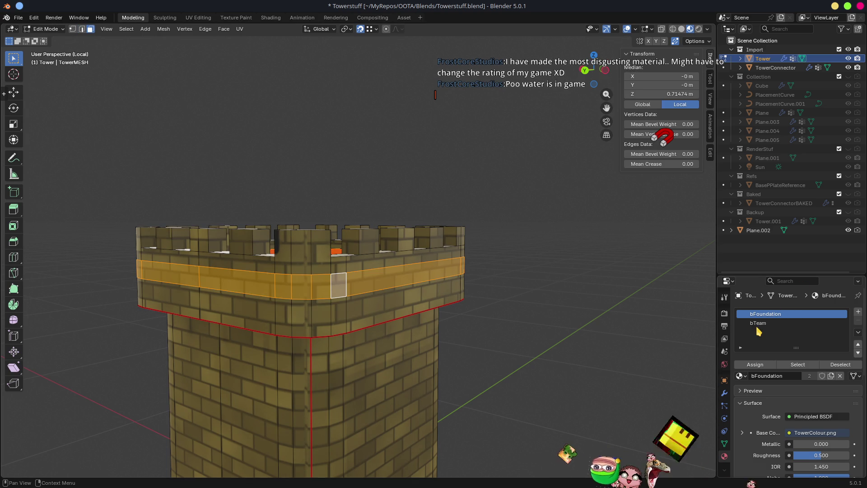
Assign the green bTeam material to the selected band and return to Object Mode
click(759, 323)
click(754, 364)
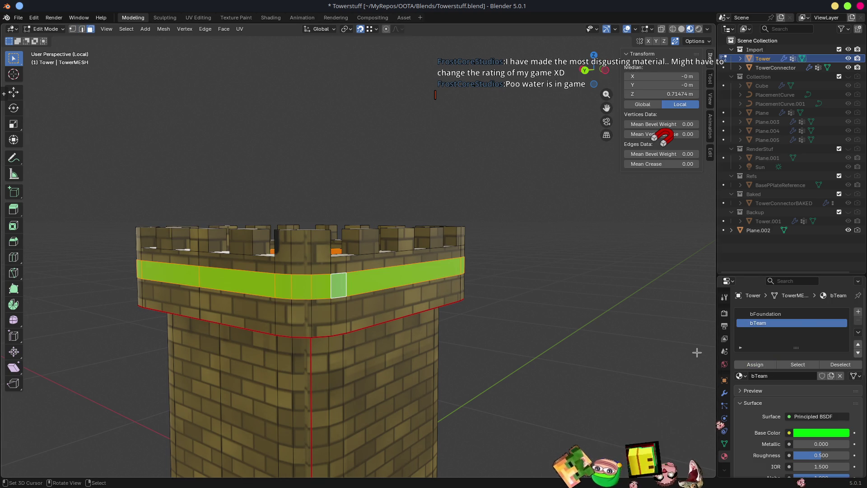
key(Tab)
scroll(691, 334, down, 5)
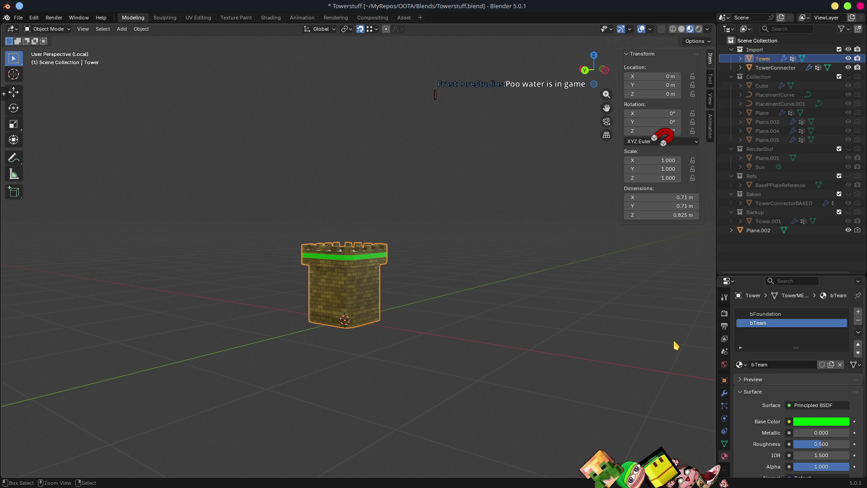
Save Towerstuff.blend, check the tower's top, and minimise Blender
key(ctrl+s)
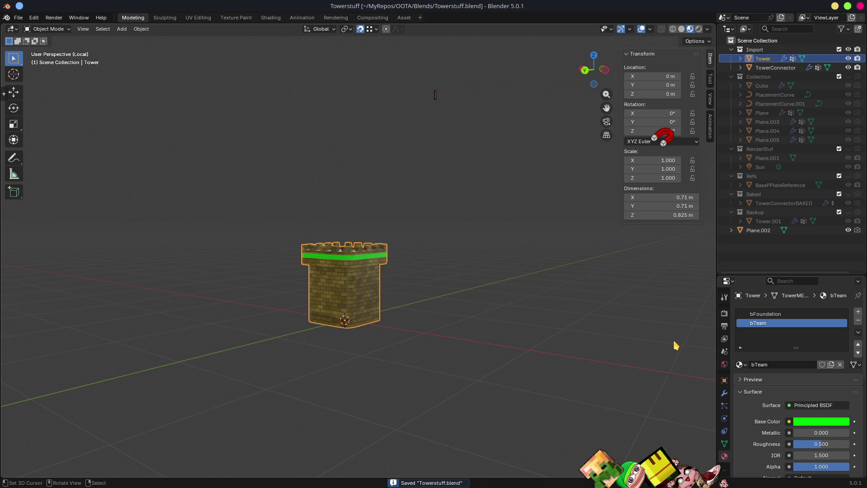
scroll(556, 297, down, 3)
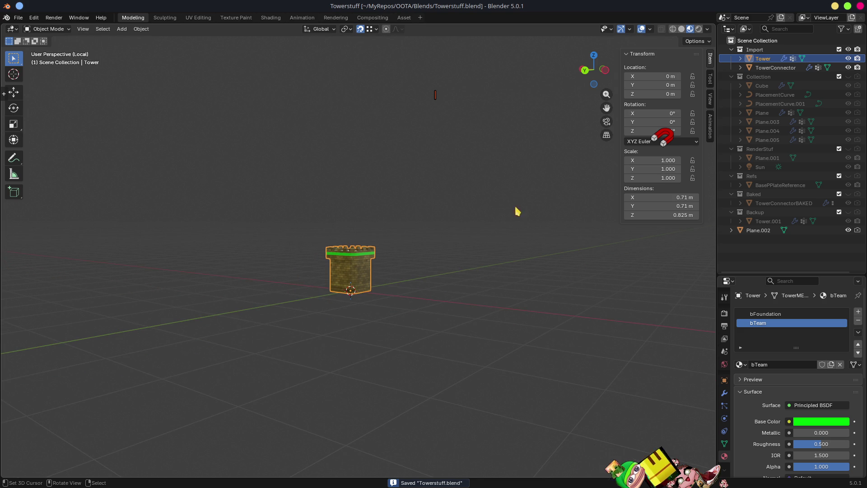
scroll(416, 229, up, 4)
mouse_move(416, 237)
middle_down()
mouse_move(426, 276)
mouse_move(387, 287)
mouse_move(420, 294)
mouse_move(441, 279)
middle_up()
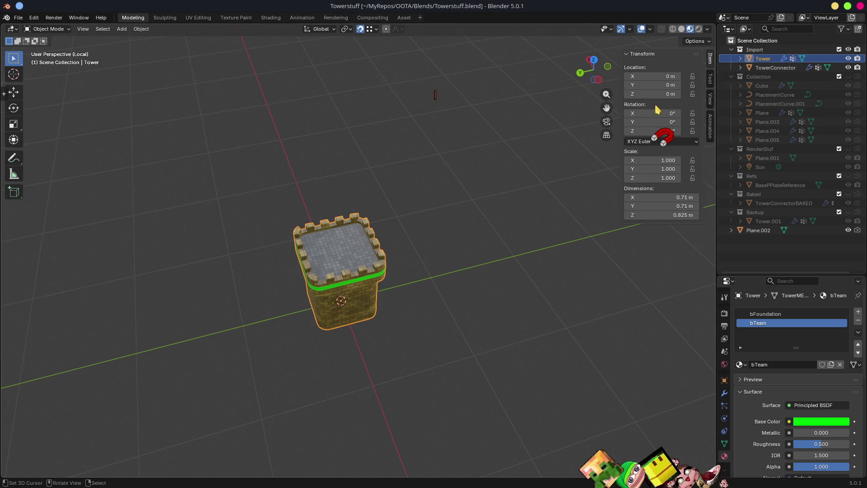
click(835, 6)
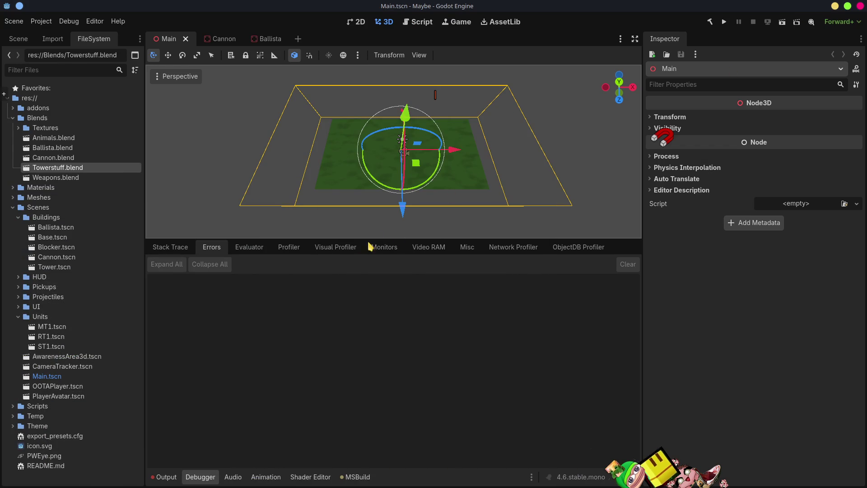
double_click(55, 167)
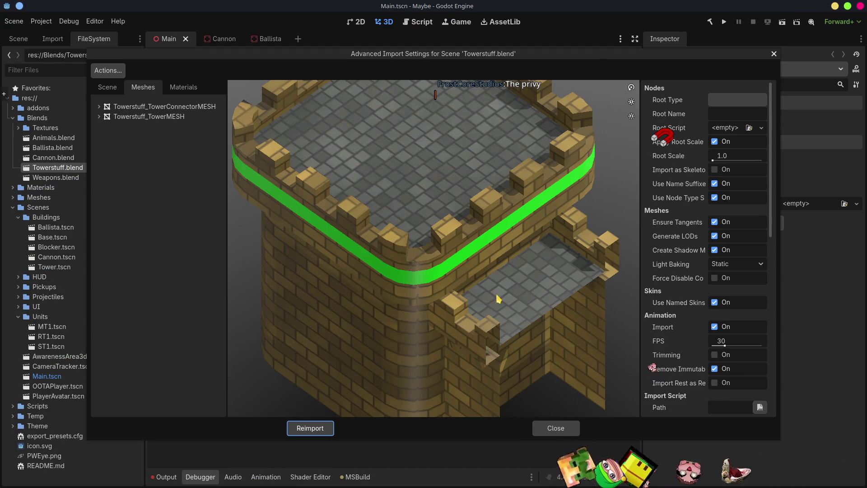
scroll(427, 228, down, 5)
mouse_move(426, 228)
mouse_down()
mouse_move(406, 253)
mouse_move(388, 217)
mouse_move(372, 237)
mouse_move(374, 307)
mouse_up()
click(185, 107)
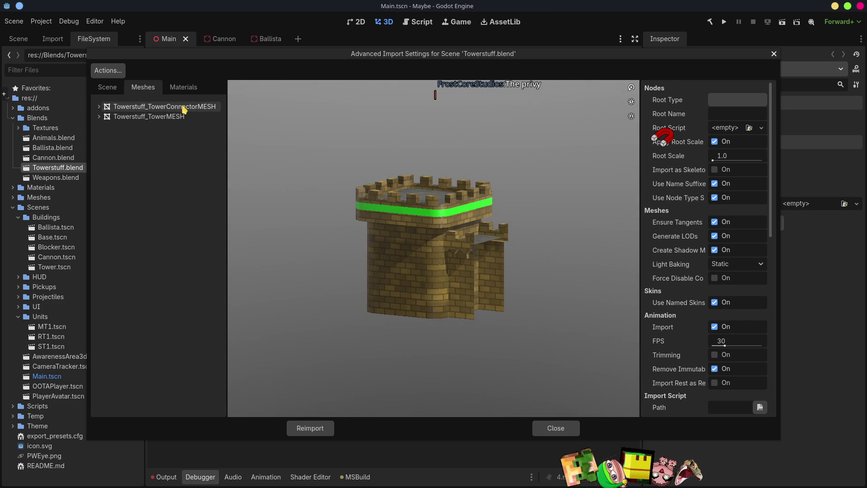
click(168, 119)
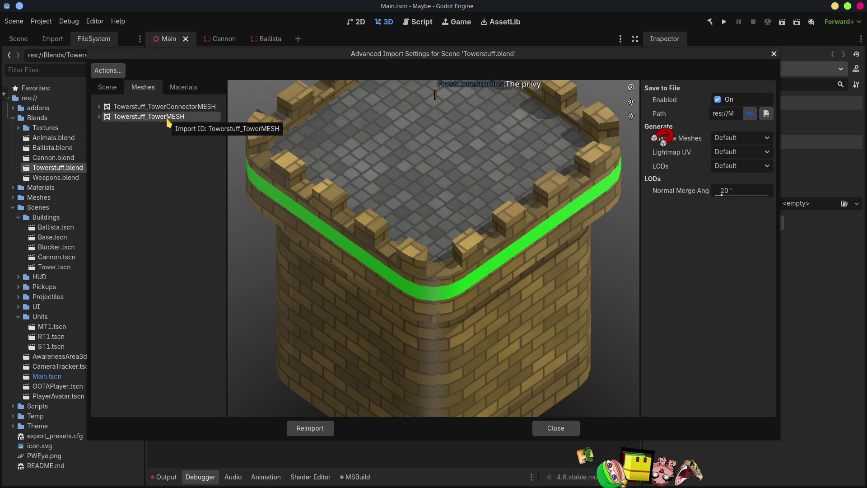
click(165, 111)
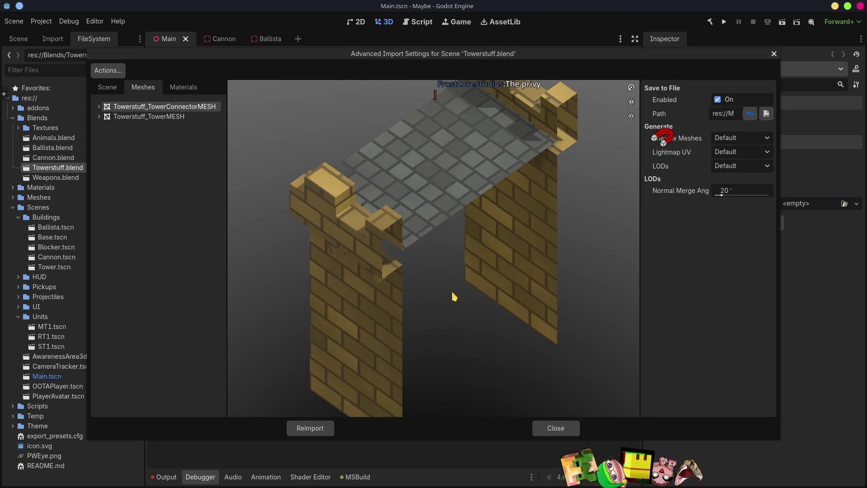
scroll(452, 283, down, 3)
mouse_move(452, 284)
mouse_down()
mouse_move(435, 280)
mouse_move(434, 224)
mouse_move(418, 240)
mouse_up()
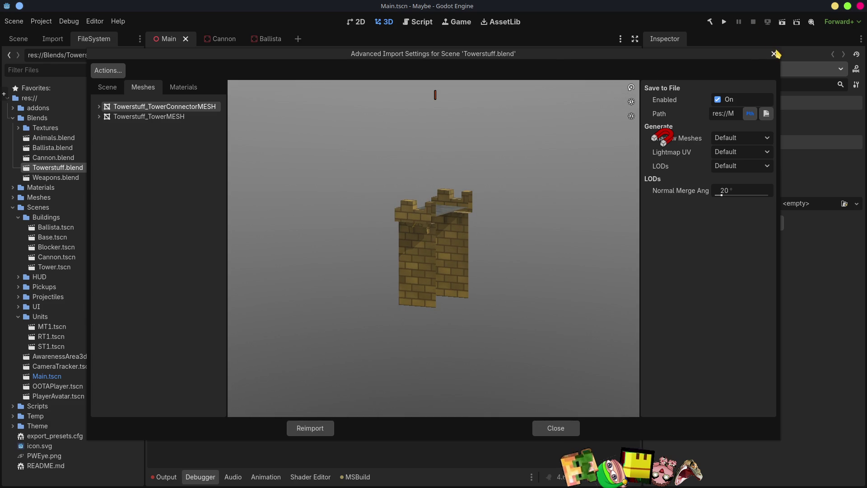
click(773, 54)
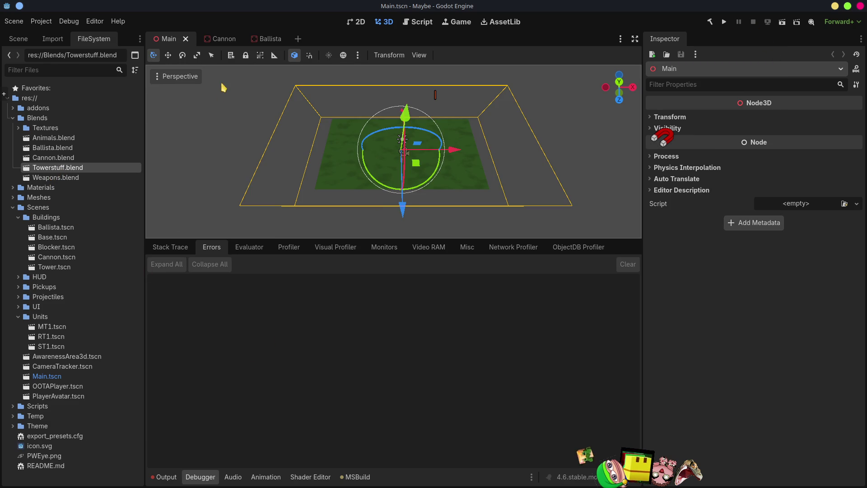
click(226, 41)
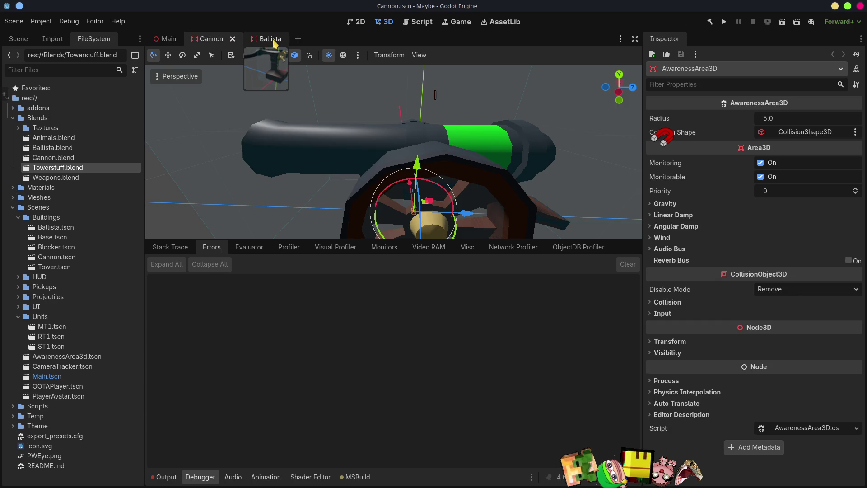
Delete Tower.tscn from the Buildings folder via Remove, then close the Tower tab with Don't Save
click(274, 41)
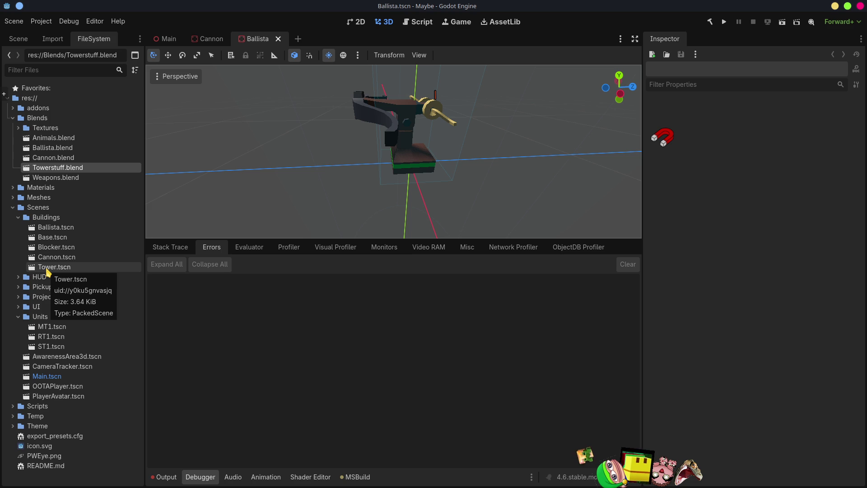
double_click(47, 268)
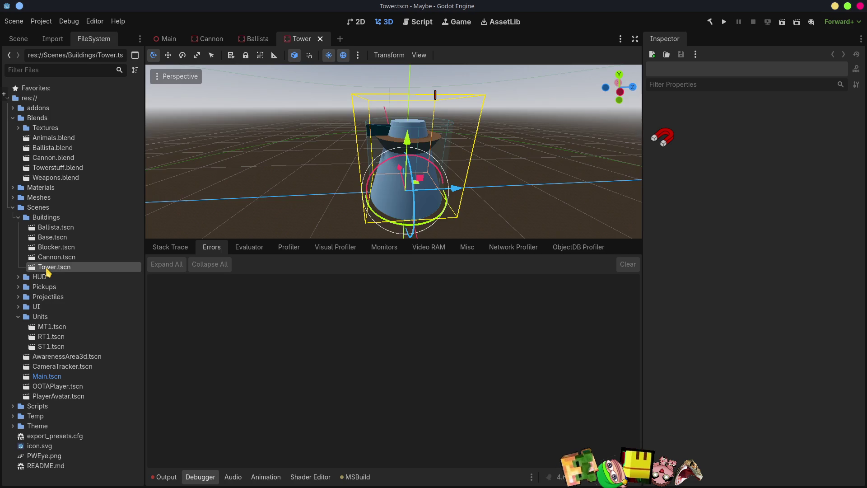
click(51, 258)
click(53, 267)
key(Delete)
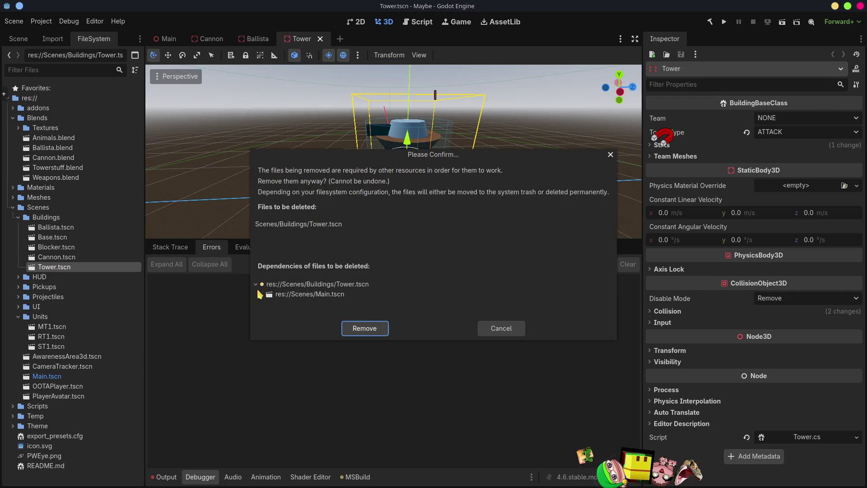
click(364, 327)
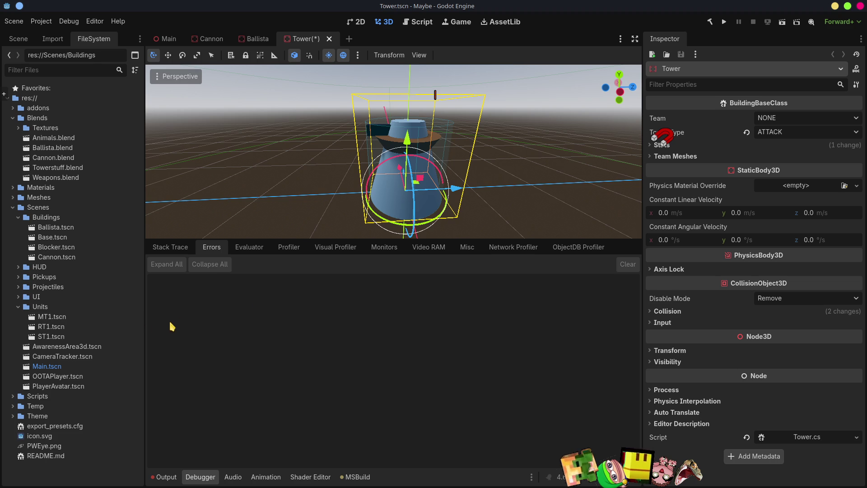
click(329, 39)
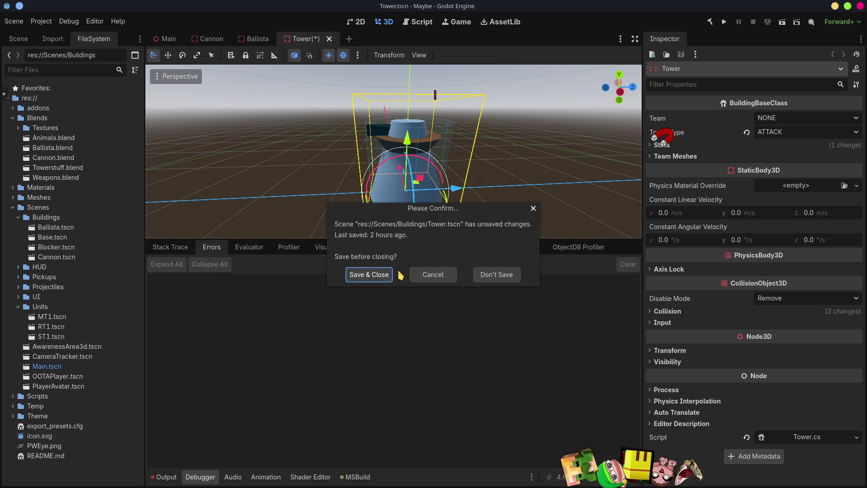
click(496, 275)
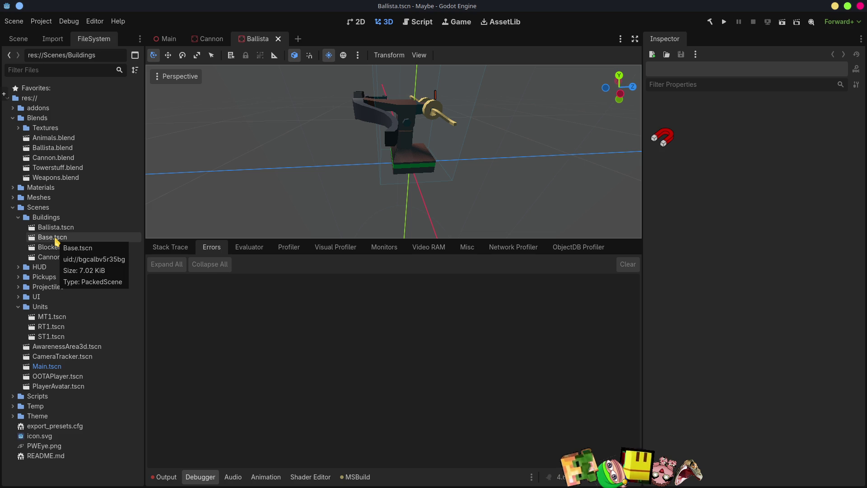
Open Base.tscn and delete its TeamMesh node
double_click(55, 238)
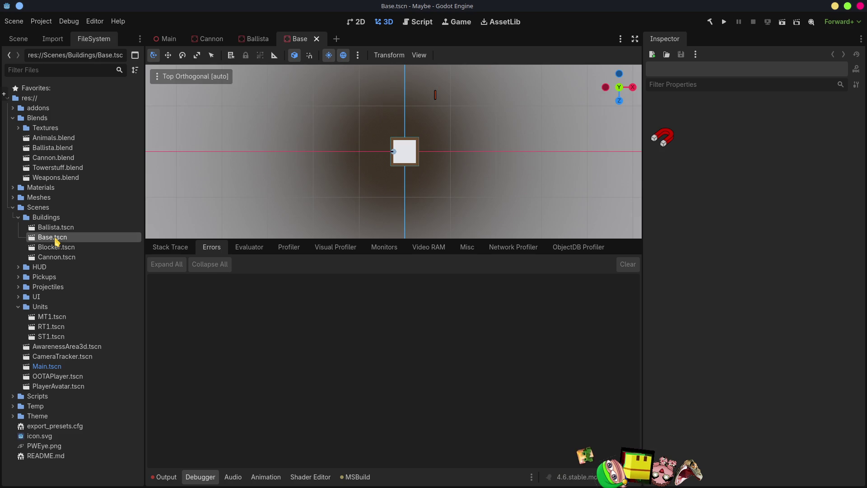
mouse_move(299, 185)
middle_down()
mouse_move(374, 177)
mouse_move(448, 107)
mouse_move(404, 171)
mouse_move(406, 144)
mouse_move(464, 110)
mouse_move(529, 109)
mouse_move(506, 113)
mouse_move(453, 86)
mouse_move(178, 163)
middle_up()
scroll(404, 173, up, 3)
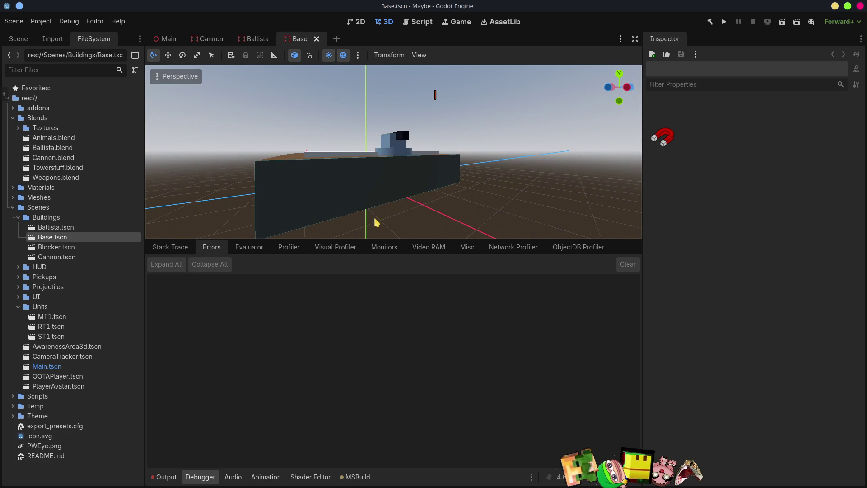
click(18, 39)
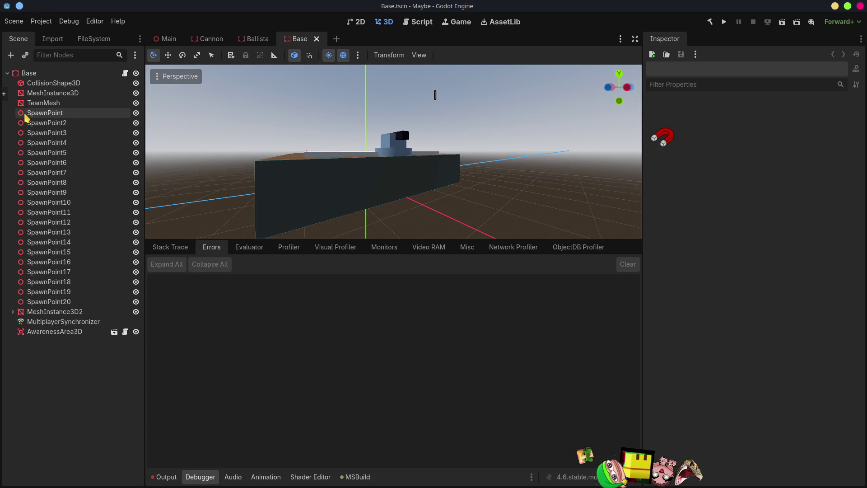
click(52, 103)
middle_drag(419, 176, 445, 204)
scroll(429, 208, up, 2)
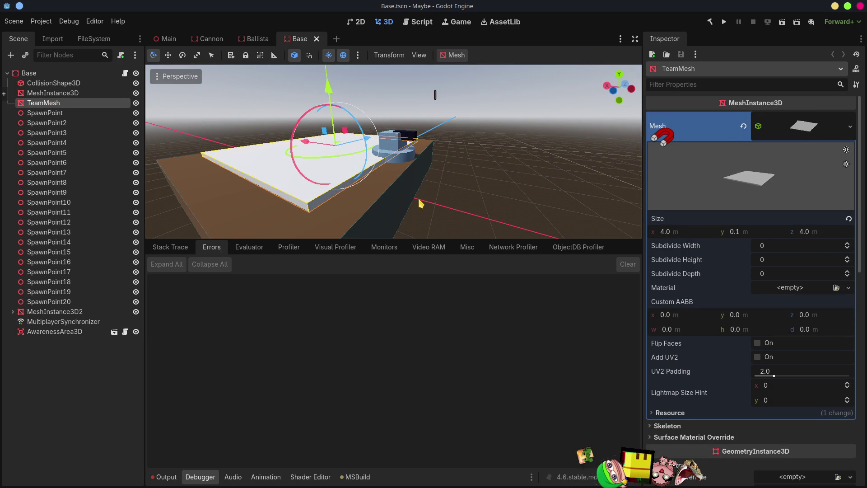
key(Delete)
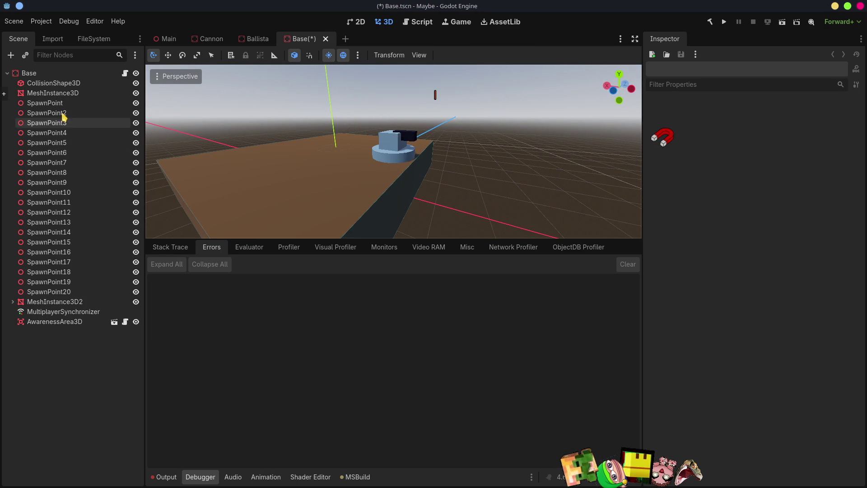
Clear the Mesh property of the MeshInstance3D node
click(39, 93)
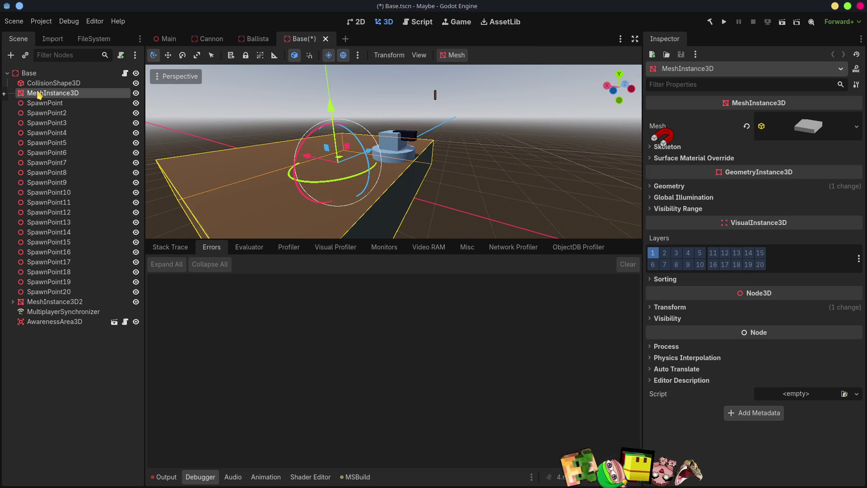
click(747, 126)
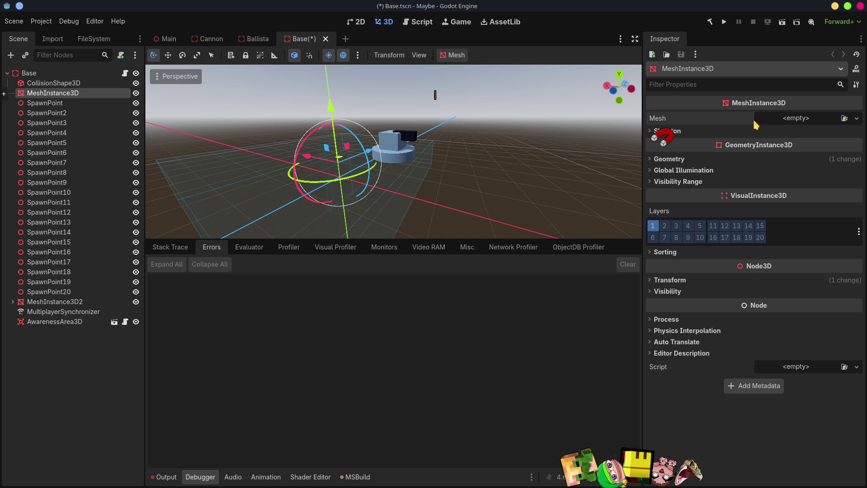
click(804, 121)
click(844, 118)
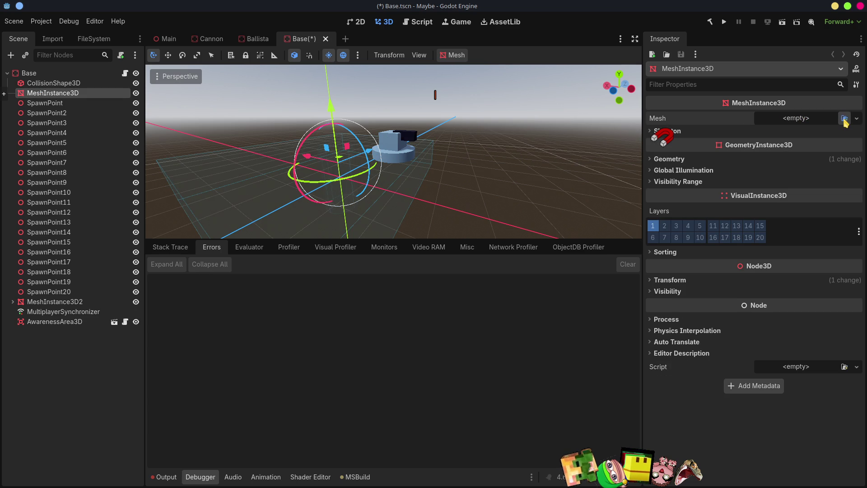
Load the bWallFoundation mesh into MeshInstance3D and set its Position Y to 0
click(844, 118)
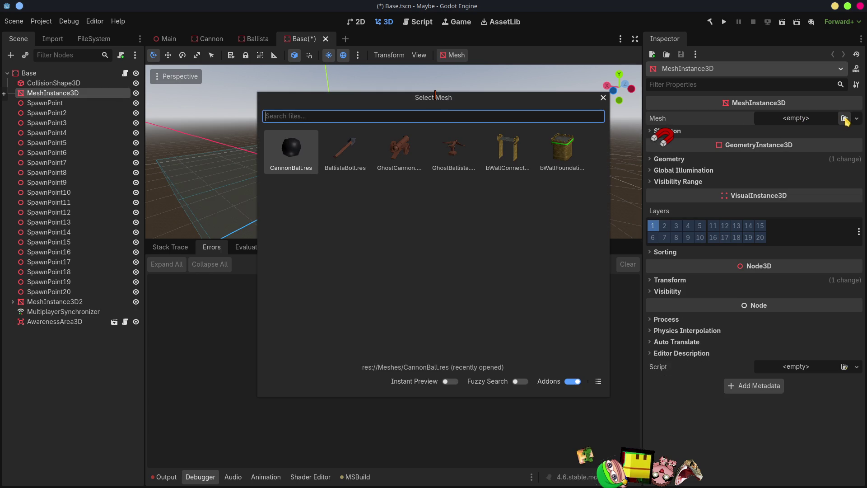
click(562, 151)
middle_drag(335, 141, 373, 121)
scroll(627, 166, down, 5)
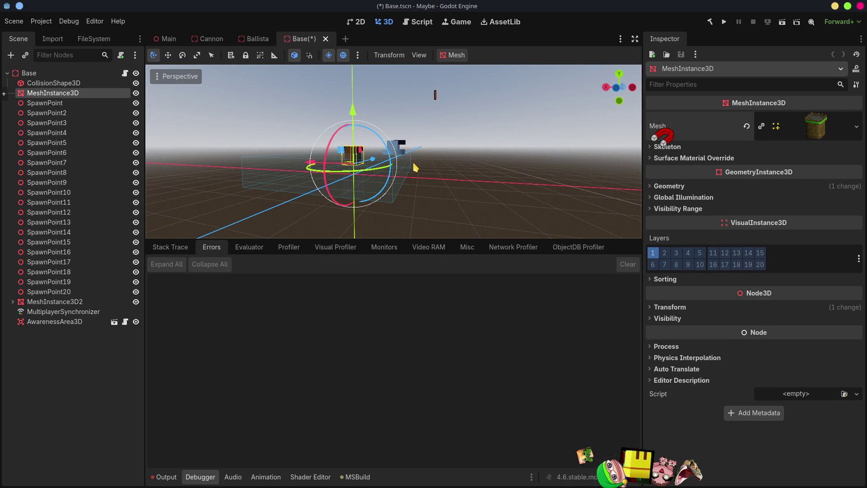
click(669, 306)
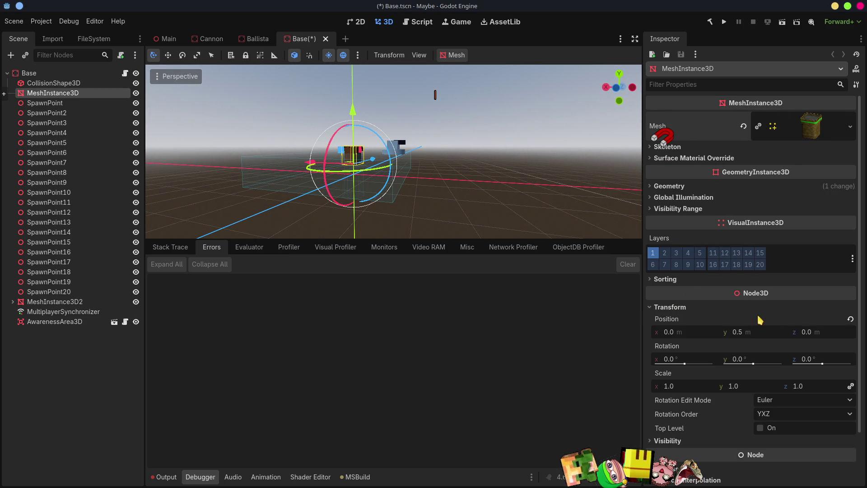
click(751, 332)
text(0)
key(Return)
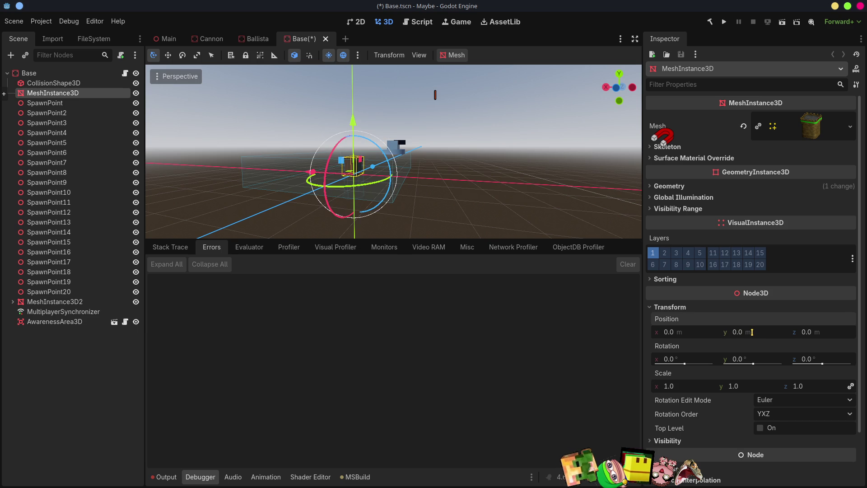
From the top view, move the tower beside the cannon to (-2.142, 0, -2.13)
key(KP_7)
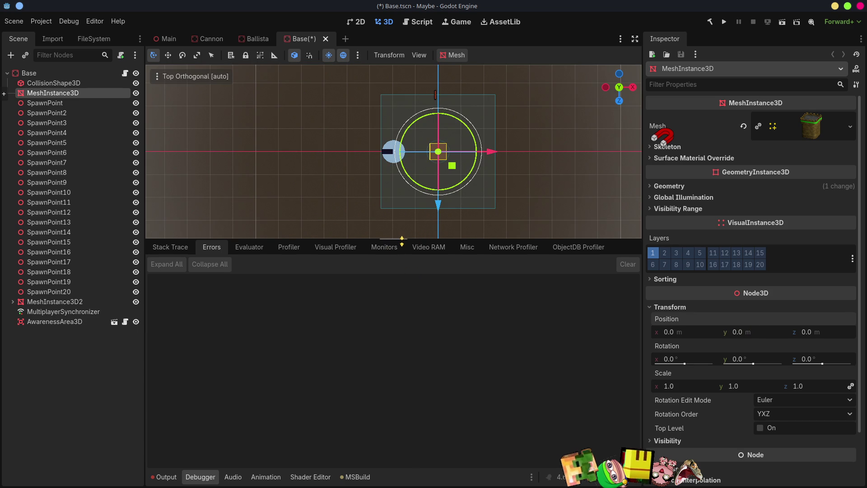
drag(402, 239, 395, 394)
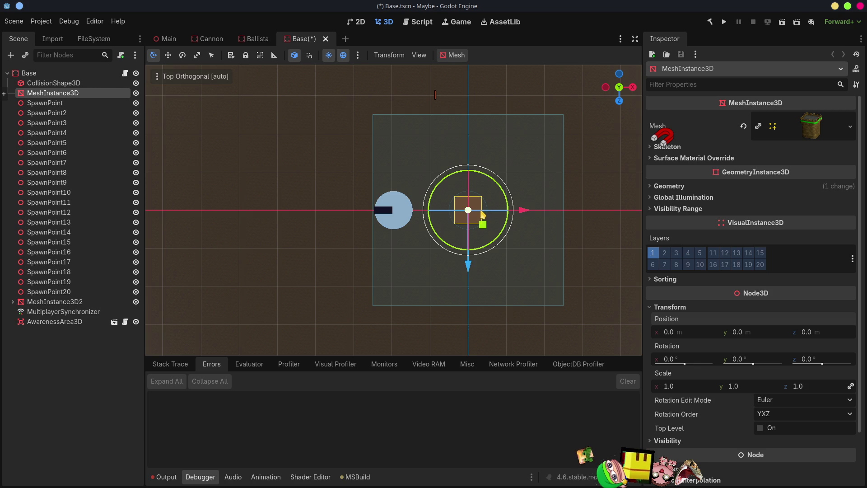
mouse_move(467, 267)
mouse_down()
mouse_move(474, 156)
mouse_move(468, 186)
mouse_up()
mouse_move(522, 132)
mouse_down()
mouse_move(440, 134)
mouse_move(443, 142)
mouse_up()
middle_drag(460, 257, 578, 173)
scroll(359, 262, up, 5)
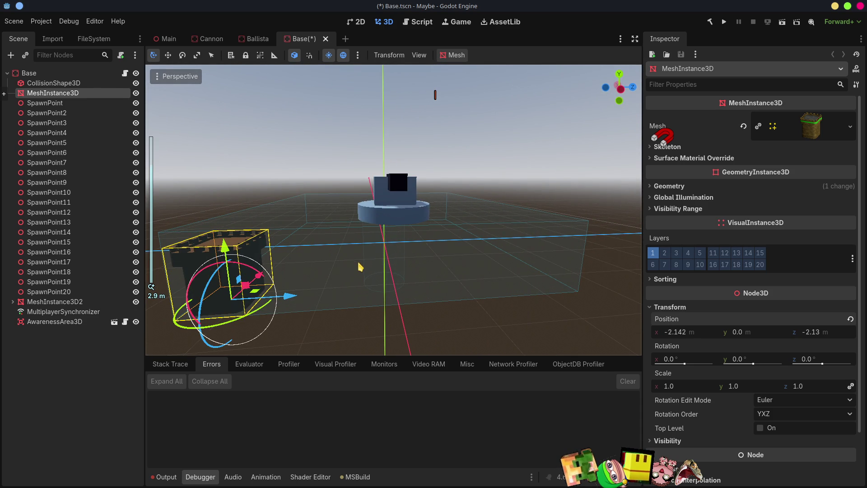
middle_drag(346, 266, 435, 237)
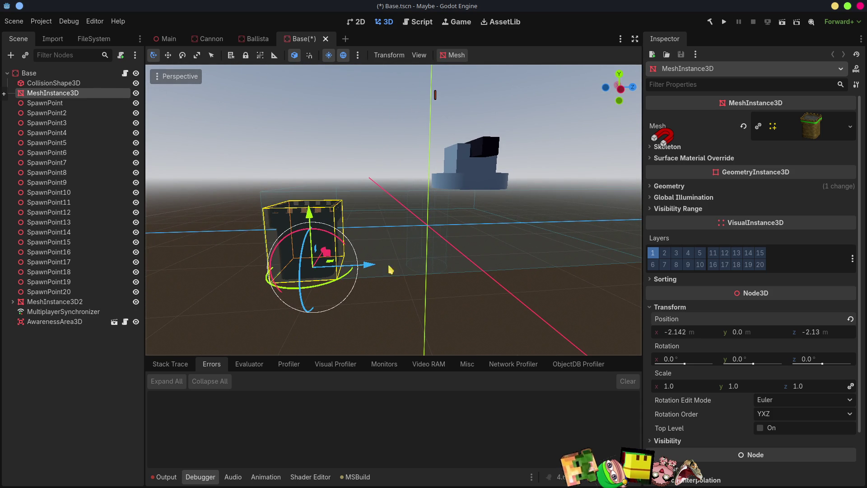
mouse_move(395, 267)
middle_down()
mouse_move(418, 297)
mouse_move(449, 297)
mouse_move(338, 267)
middle_up()
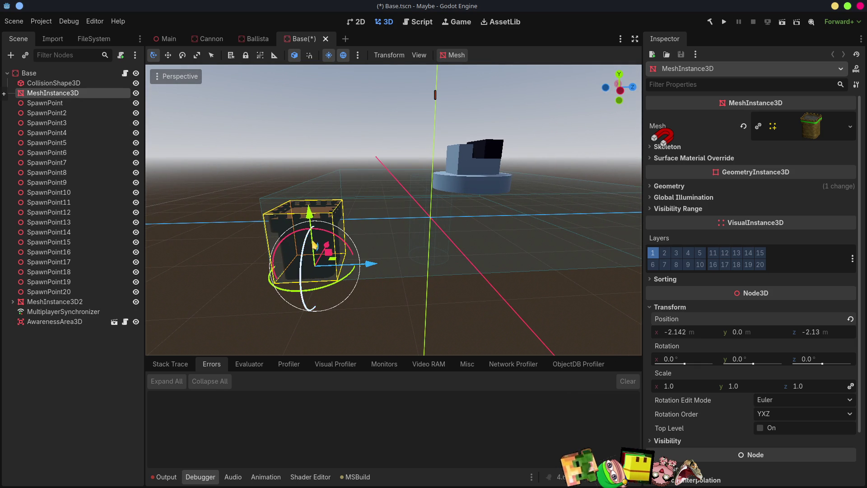
Rename the node Foundation, then duplicate it and place the copies in a row beside it
double_click(54, 93)
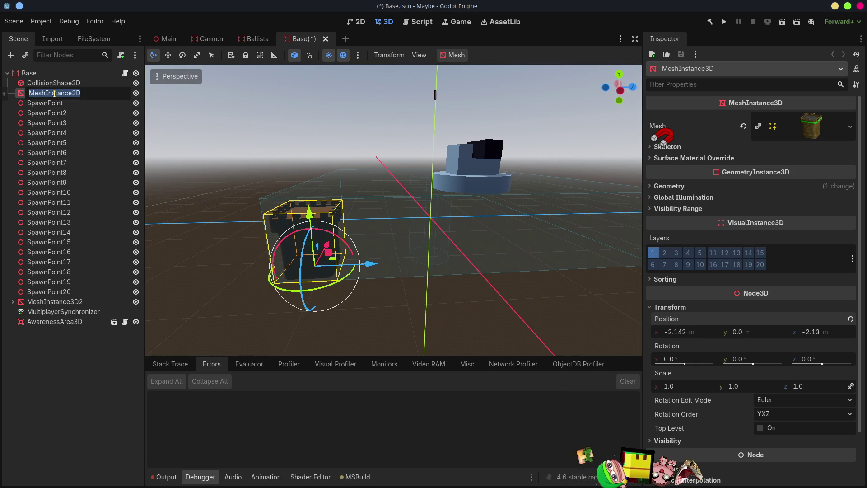
text(Foundation)
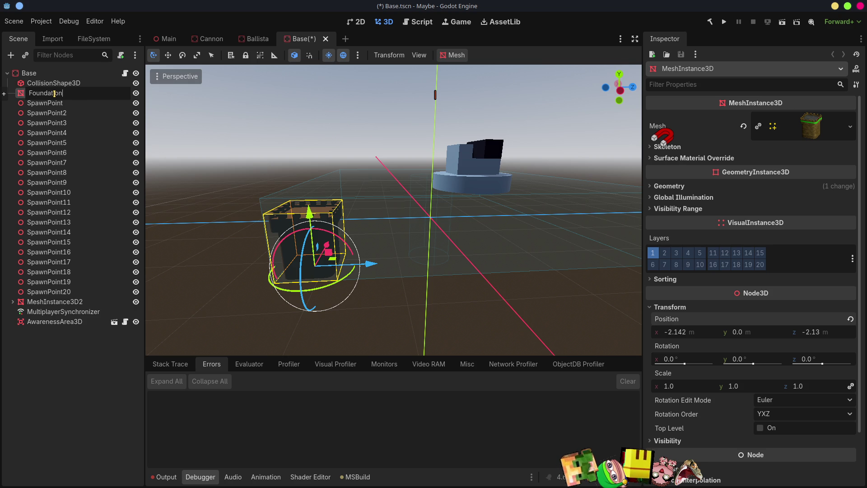
key(Return)
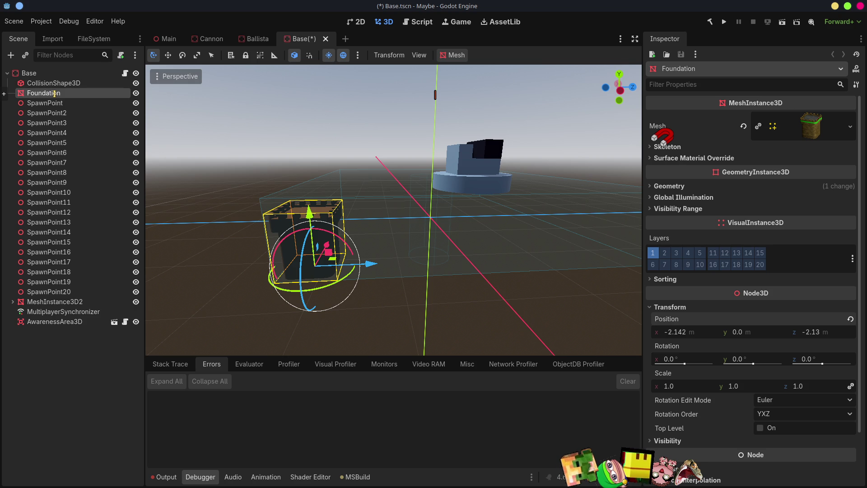
key(ctrl+d)
mouse_move(374, 265)
mouse_down()
mouse_move(496, 272)
mouse_move(454, 274)
mouse_move(627, 261)
mouse_move(586, 261)
mouse_up()
key(ctrl+d)
key(ctrl+d)
Duplicate a tower as Foundation5, then shift the whole row of five towers along X
scroll(587, 261, down, 3)
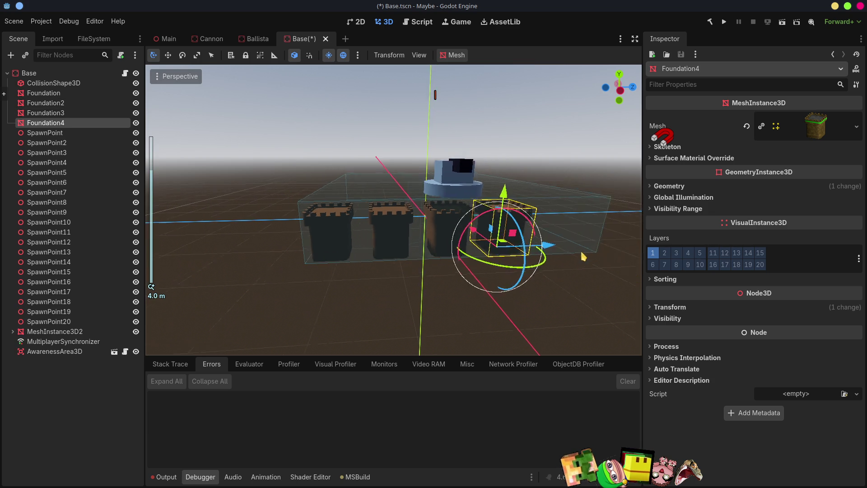
key(ctrl+d)
drag(464, 243, 508, 246)
middle_drag(406, 253, 359, 305)
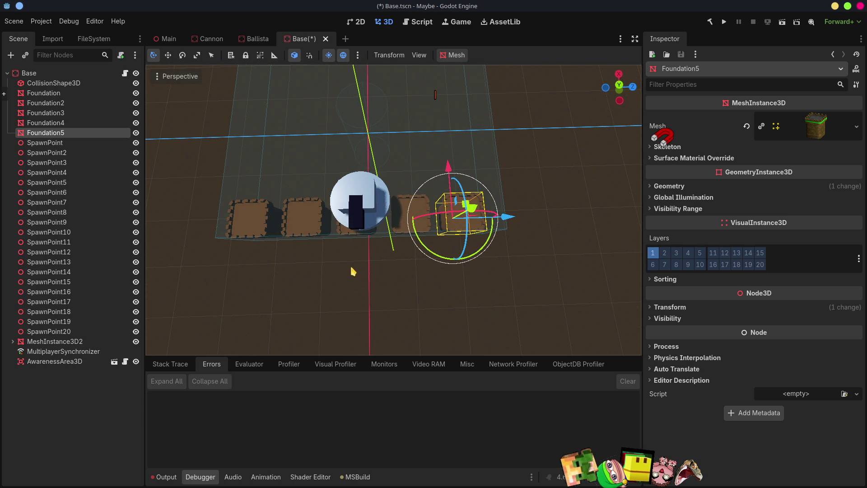
middle_drag(334, 277, 336, 181)
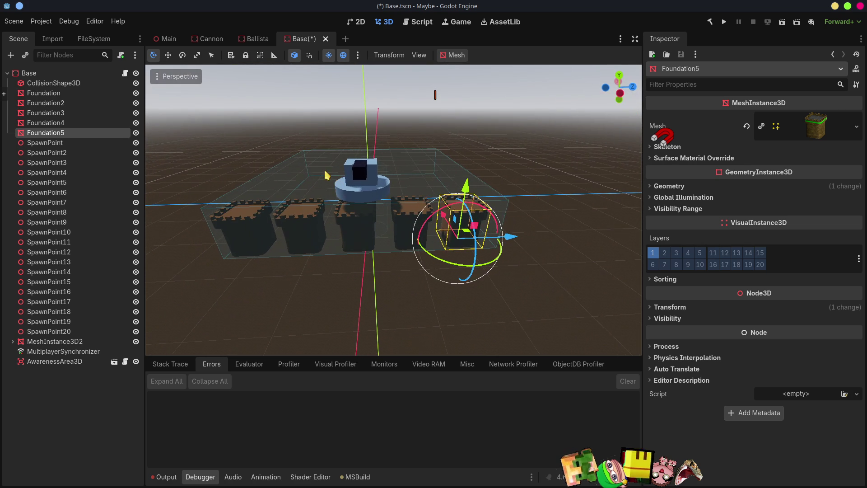
shift+click(45, 95)
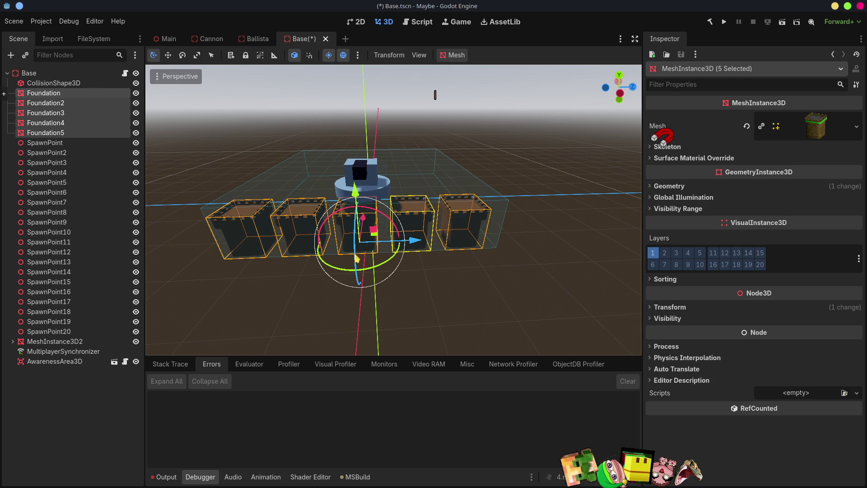
drag(419, 245, 427, 245)
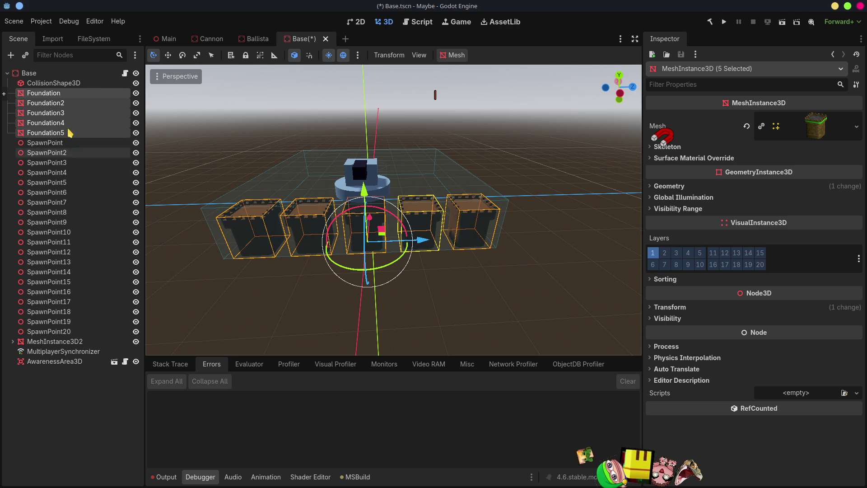
Copy the two end towers twice along X to make Foundation6 through Foundation9
click(50, 132)
ctrl+click(49, 93)
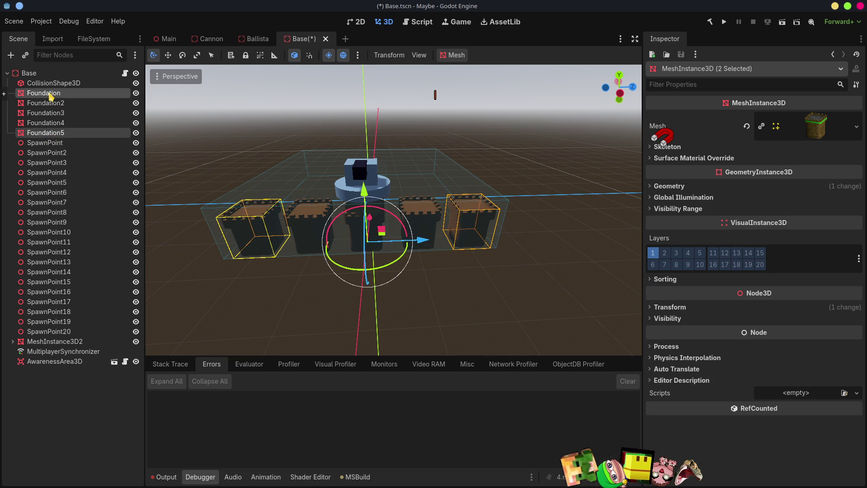
middle_drag(310, 296, 470, 277)
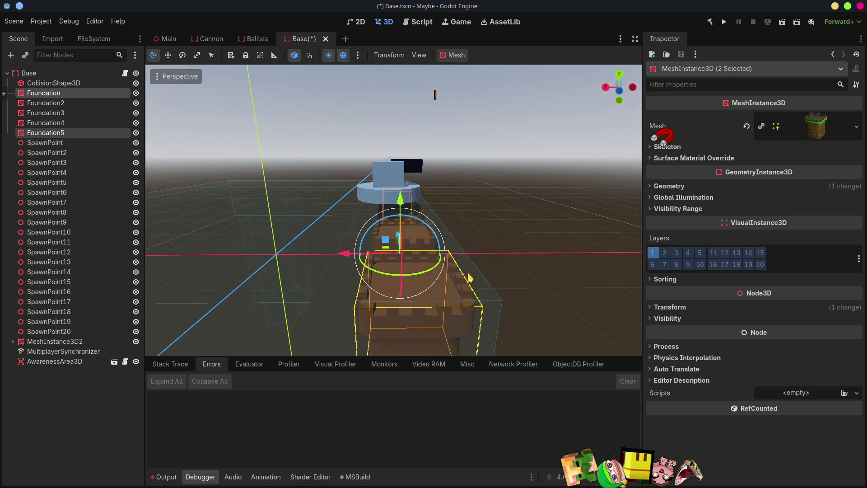
scroll(429, 274, down, 5)
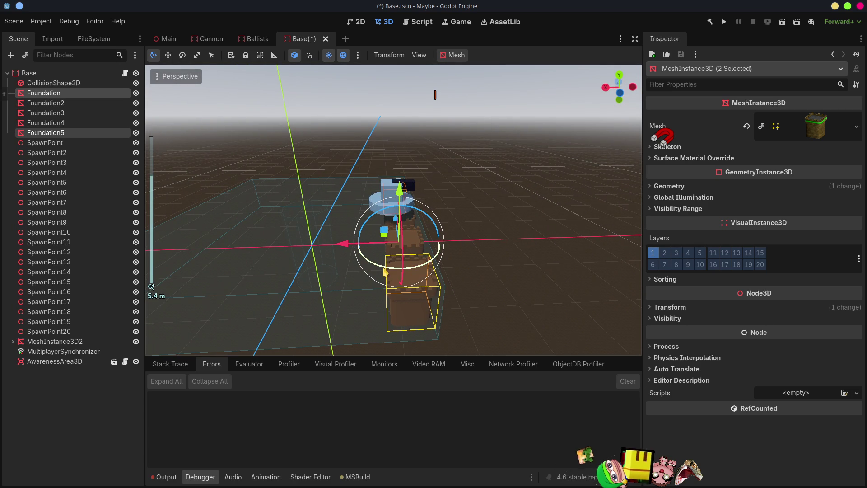
key(ctrl+d)
drag(343, 244, 250, 247)
key(ctrl+d)
Duplicate the first Foundation as Foundation10 and clear its mesh
scroll(245, 247, down, 3)
mouse_move(245, 247)
middle_down()
mouse_move(271, 221)
mouse_move(122, 191)
middle_up()
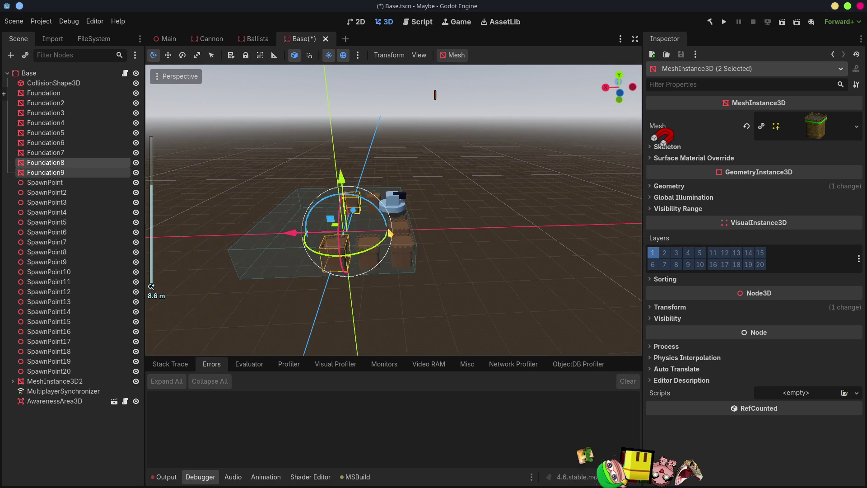
scroll(271, 221, up, 5)
click(30, 84)
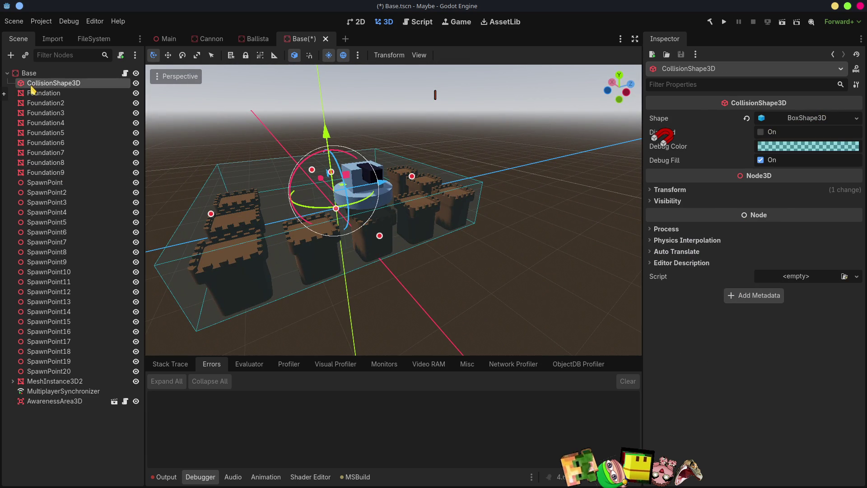
middle_drag(252, 201, 277, 152)
click(45, 172)
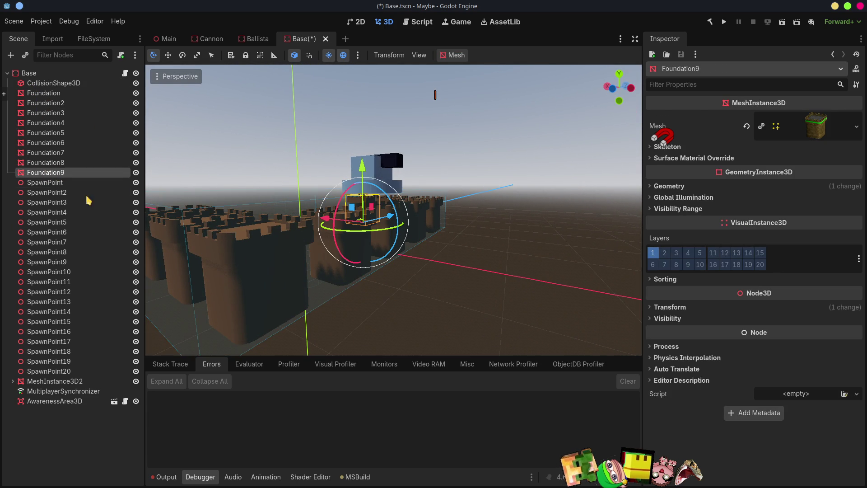
click(45, 92)
key(ctrl+d)
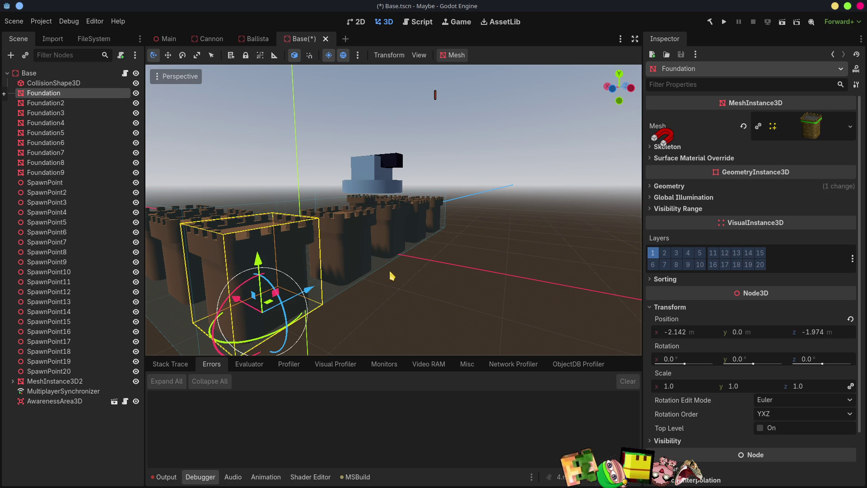
click(747, 126)
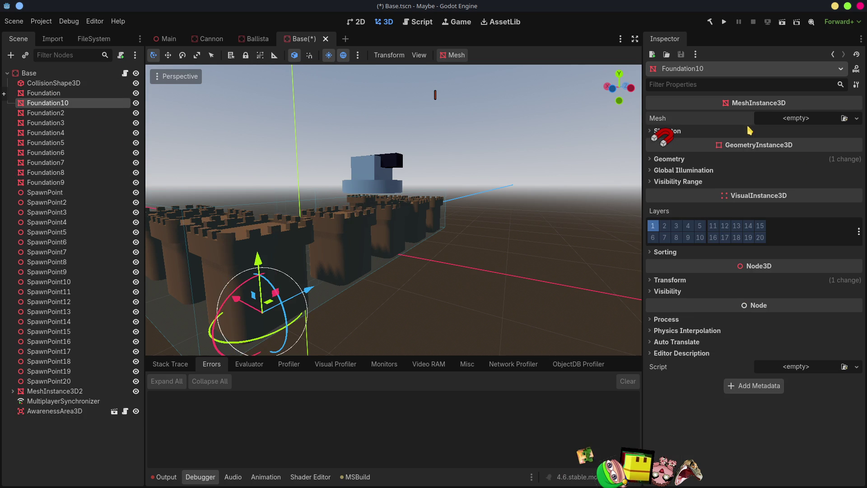
Assign the wall connector mesh to Foundation10
click(807, 122)
click(844, 118)
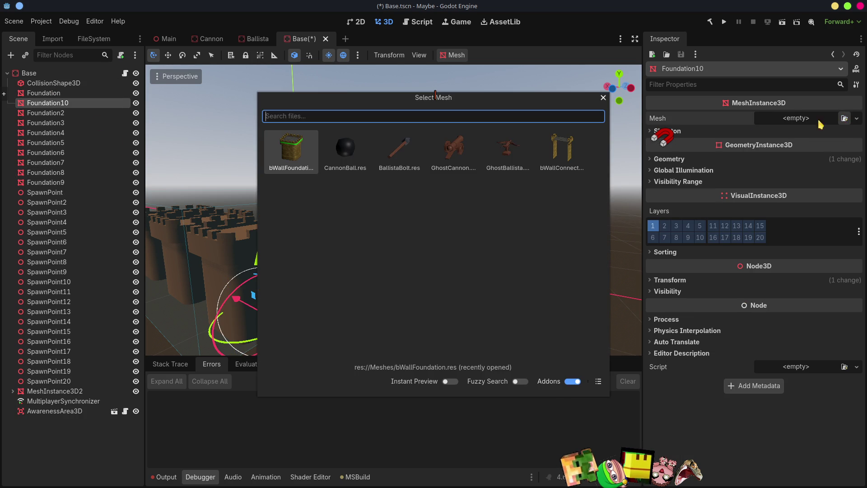
double_click(548, 155)
mouse_move(339, 287)
middle_down()
mouse_move(284, 294)
mouse_move(282, 306)
mouse_move(393, 245)
mouse_move(442, 247)
mouse_move(360, 246)
mouse_move(350, 233)
mouse_move(382, 256)
mouse_move(361, 252)
middle_up()
Rename Foundation10 to Wall
click(45, 103)
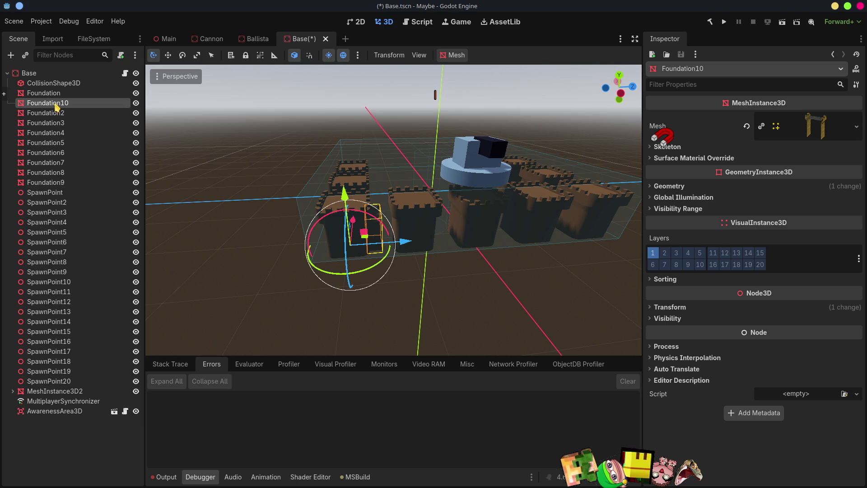
double_click(56, 104)
text(C)
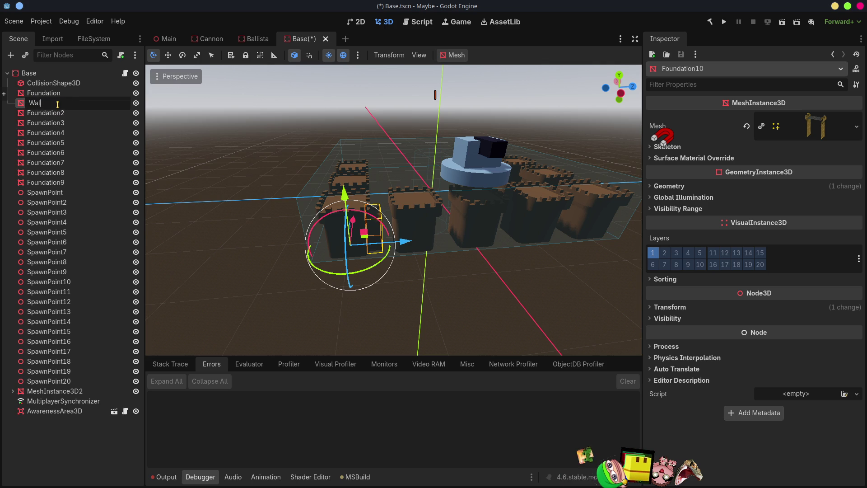
key(Return)
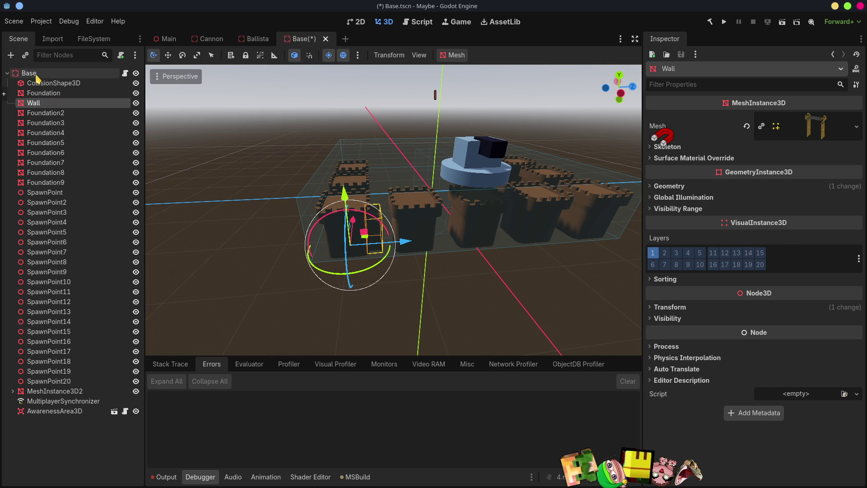
click(34, 74)
click(38, 103)
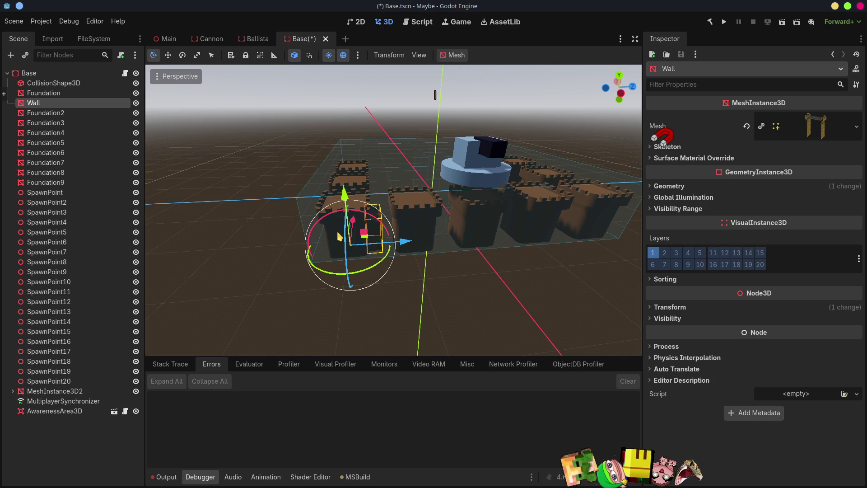
Duplicate Wall as Wall2 and slide it along X into its gap
scroll(393, 208, up, 3)
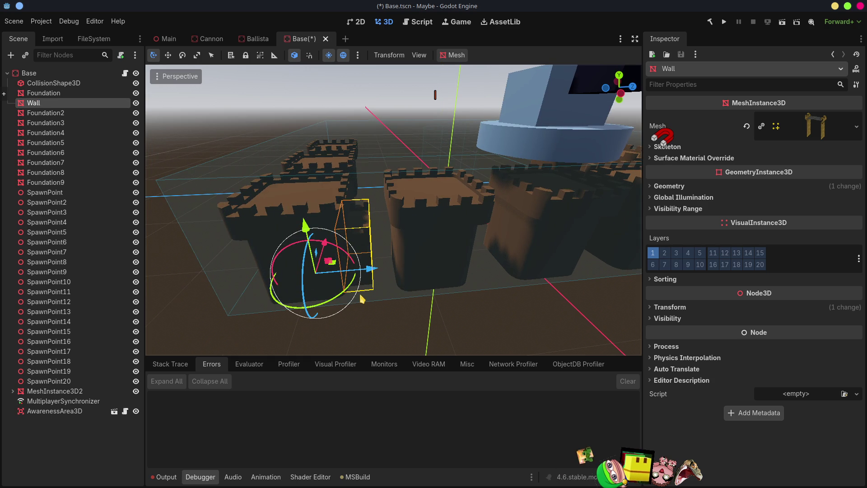
key(ctrl+d)
drag(370, 270, 520, 272)
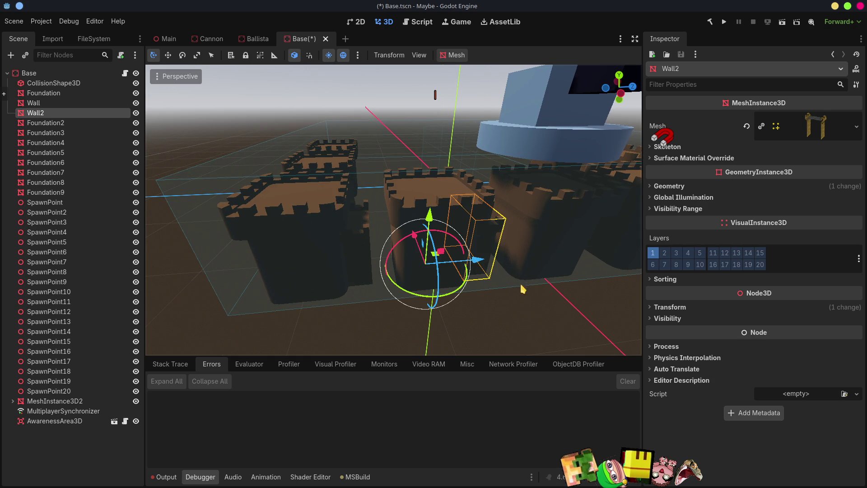
key(ctrl+z)
middle_drag(537, 295, 397, 270)
Duplicate Wall2 as Wall3 and move it along the Z axis
key(ctrl+d)
mouse_move(363, 246)
mouse_down()
mouse_move(499, 251)
mouse_move(477, 256)
mouse_up()
scroll(476, 264, down, 5)
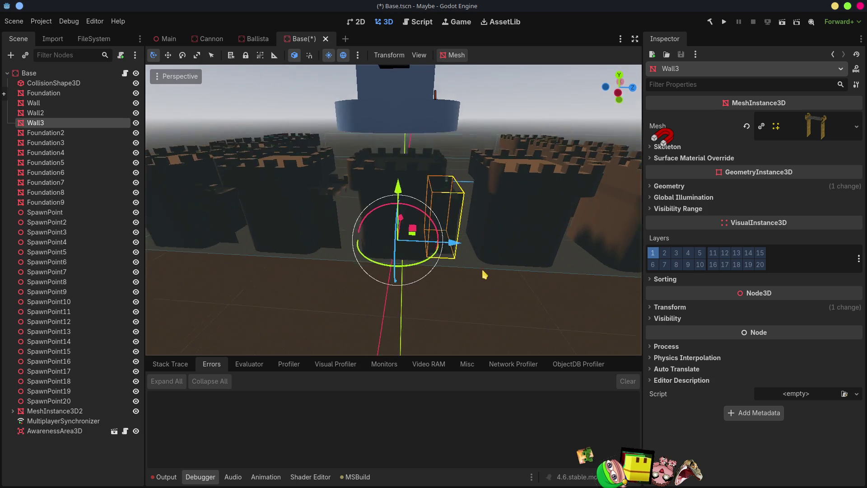
scroll(476, 264, down, 1)
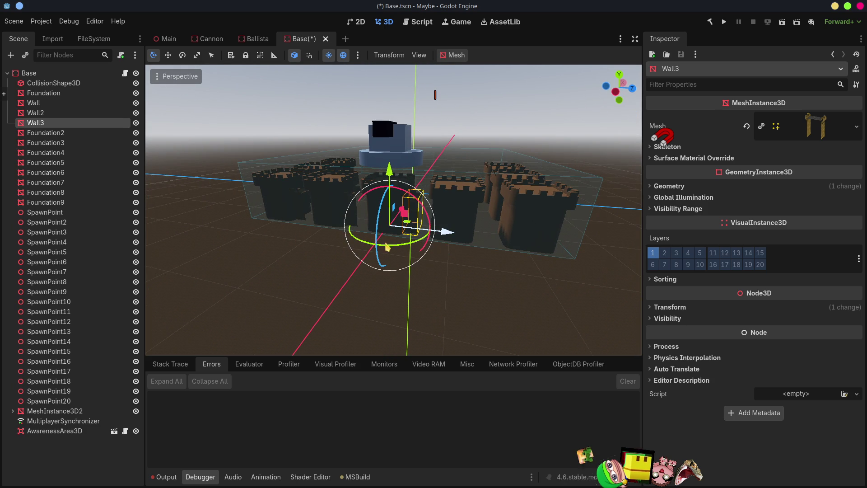
Clear the Geometry Material Override on all foundation and wall nodes to show brick textures
click(52, 202)
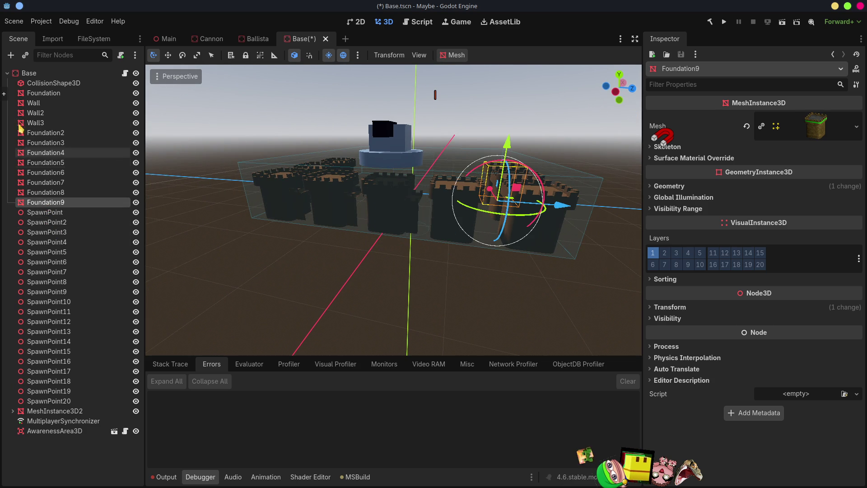
shift+click(41, 93)
click(651, 187)
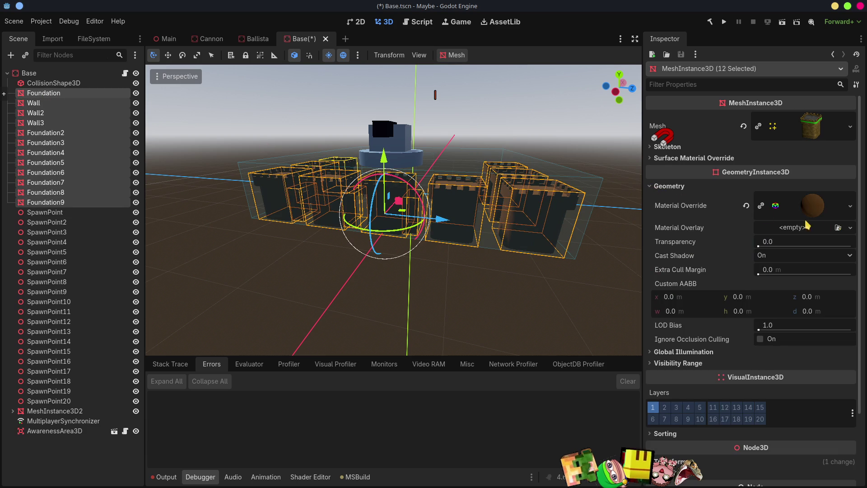
click(747, 205)
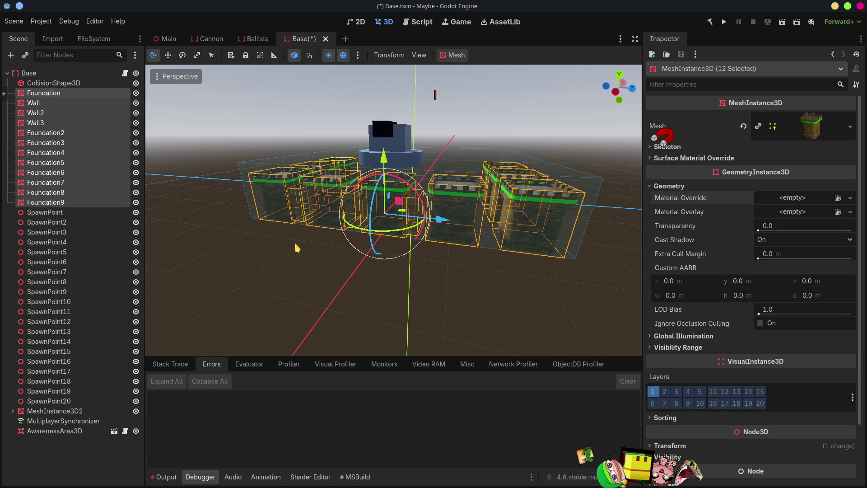
click(59, 460)
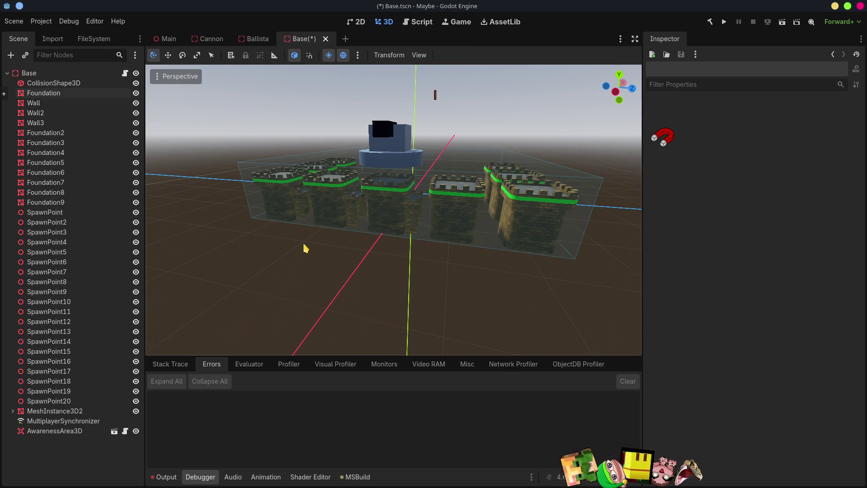
Turn off View Origin, View Grid and CollisionShape3D gizmos in the viewport
scroll(307, 247, up, 5)
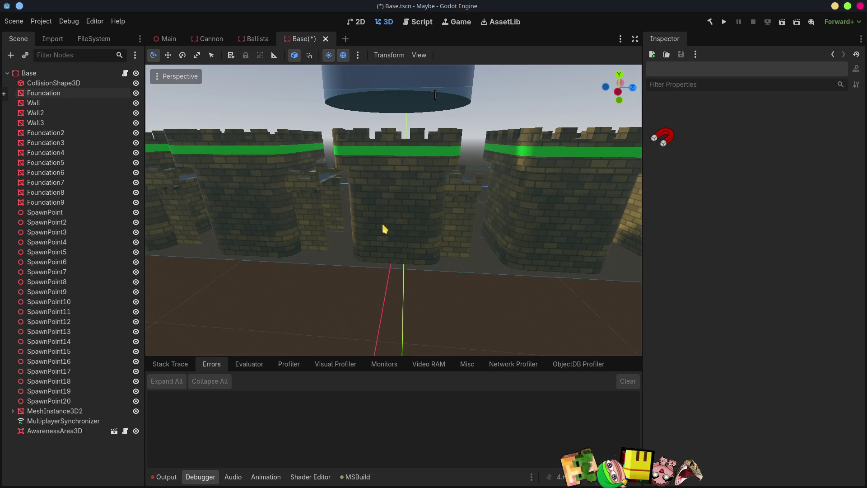
click(424, 55)
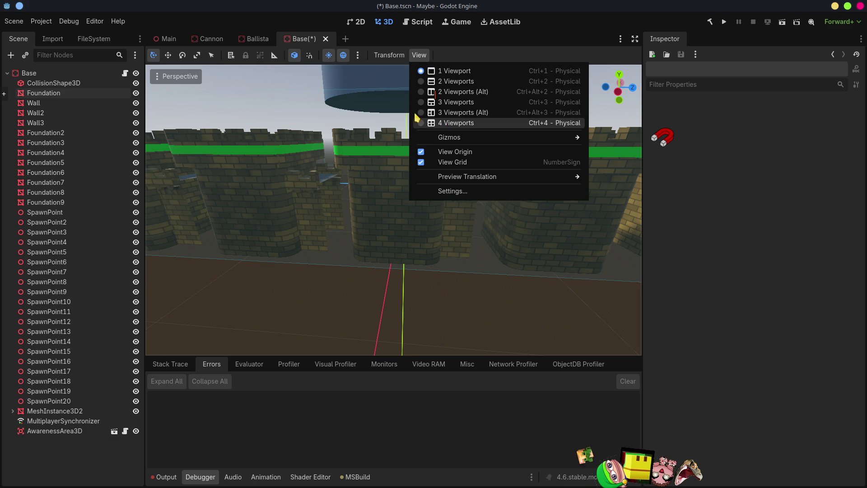
click(431, 152)
click(431, 161)
mouse_move(571, 143)
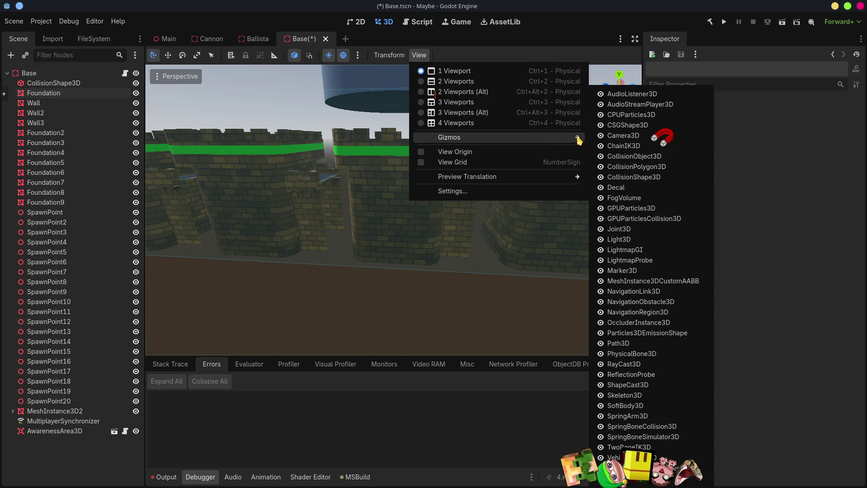
click(601, 177)
click(770, 195)
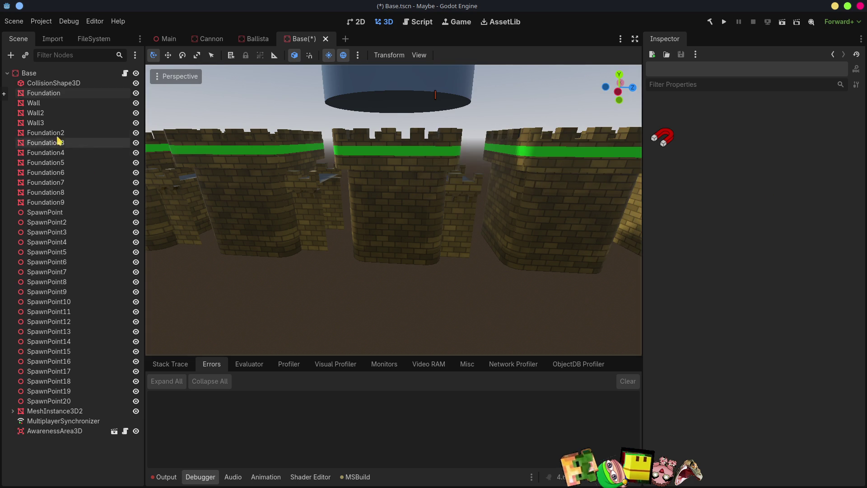
Duplicate Wall3 into Wall4 and Wall5, placing Wall4 along X and rotating Wall5 beside the right tower
click(43, 123)
mouse_move(532, 294)
middle_down()
mouse_move(412, 290)
mouse_move(346, 269)
mouse_move(364, 268)
mouse_move(356, 263)
middle_up()
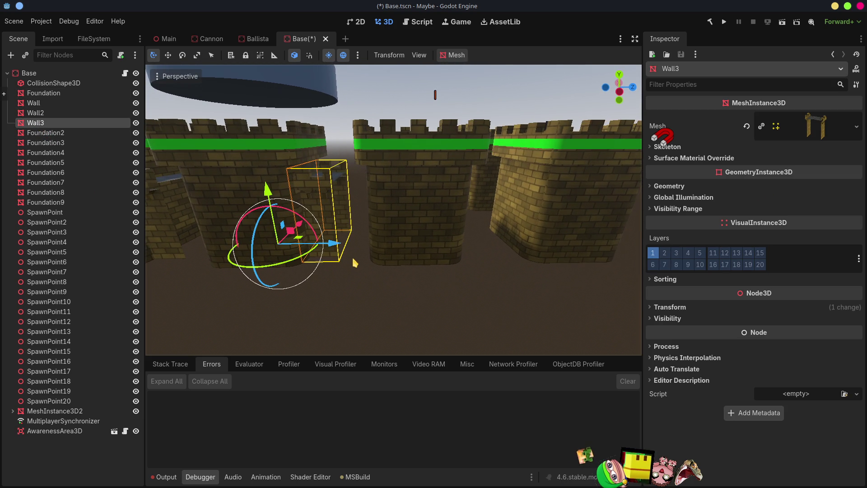
key(ctrl+d)
drag(333, 250, 474, 252)
scroll(501, 292, down, 5)
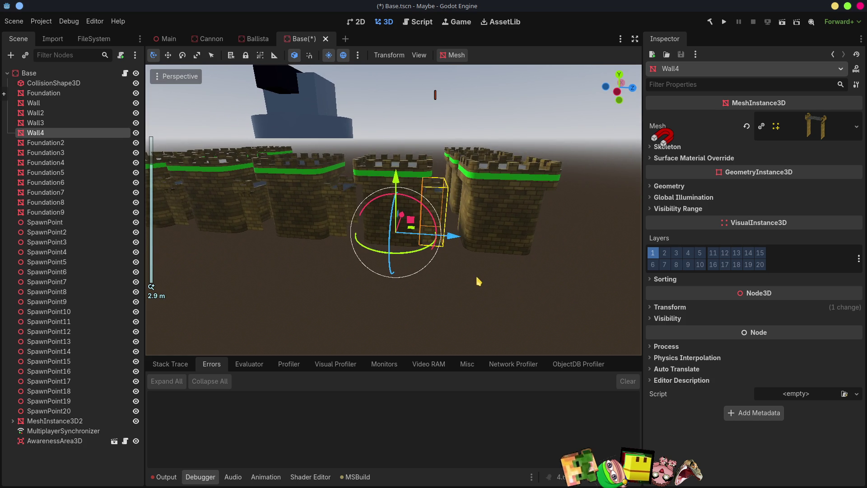
key(ctrl+d)
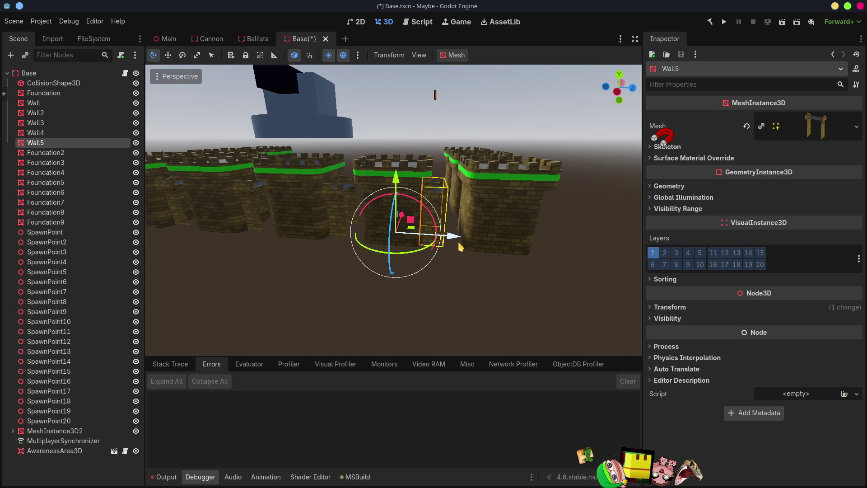
mouse_move(456, 243)
mouse_down()
mouse_move(529, 252)
mouse_move(501, 273)
mouse_move(422, 246)
mouse_move(398, 198)
mouse_up()
mouse_move(398, 198)
middle_down()
mouse_move(435, 264)
mouse_move(407, 257)
mouse_move(426, 260)
mouse_move(381, 298)
middle_up()
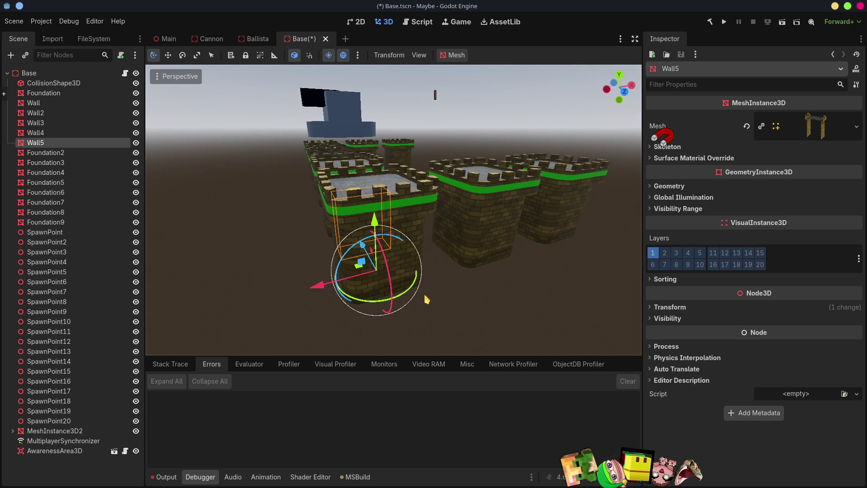
Create Wall6 through Wall9, rotating Wall6 and sliding the rest along X into tower gaps
key(ctrl+d)
mouse_move(380, 309)
mouse_down()
mouse_move(350, 300)
mouse_move(344, 287)
mouse_up()
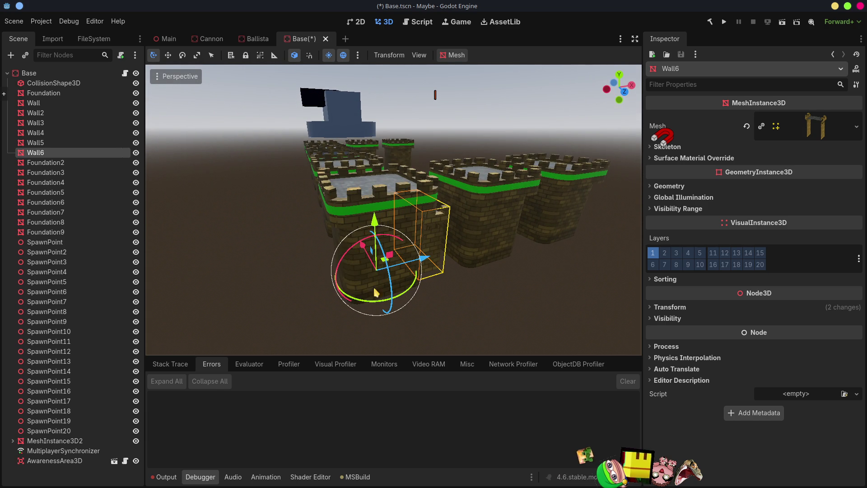
mouse_move(431, 300)
middle_down()
mouse_move(402, 294)
mouse_move(377, 270)
middle_up()
key(ctrl+d)
mouse_move(382, 249)
mouse_down()
mouse_move(465, 253)
mouse_move(522, 300)
mouse_up()
middle_drag(522, 304, 497, 298)
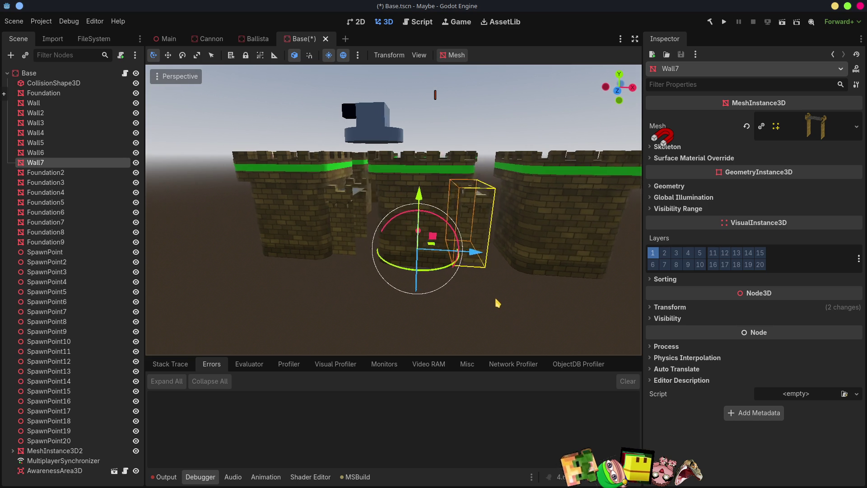
key(ctrl+d)
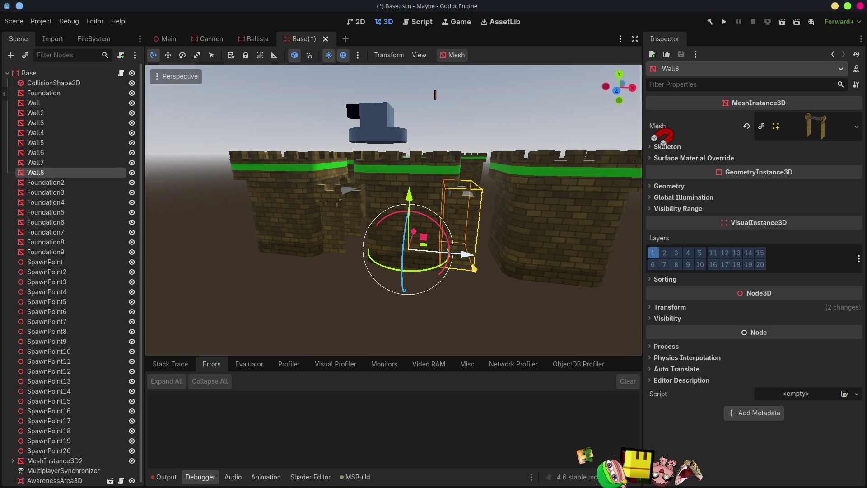
mouse_move(465, 254)
mouse_down()
mouse_move(543, 286)
mouse_move(492, 252)
mouse_move(460, 183)
mouse_move(497, 149)
mouse_move(517, 145)
mouse_up()
key(ctrl+d)
drag(477, 255, 346, 253)
middle_drag(345, 253, 429, 222)
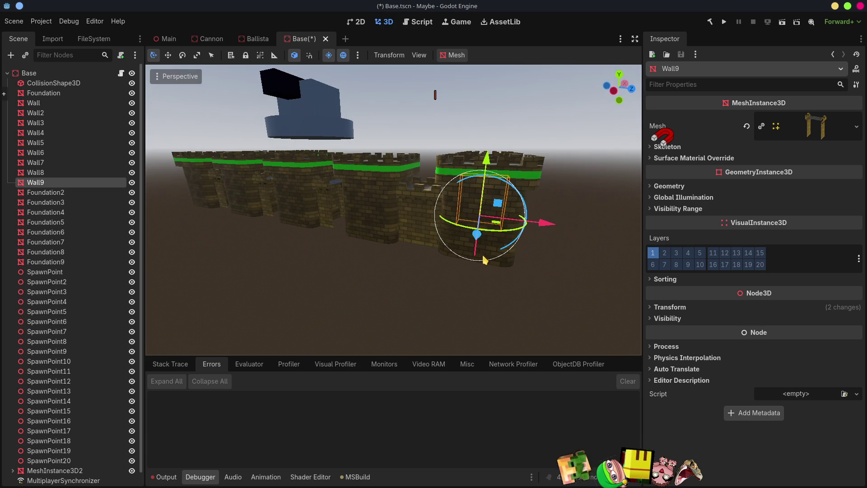
Copy Wall5 into Wall10, Wall11 and Wall12, each moved along the Z axis
click(430, 249)
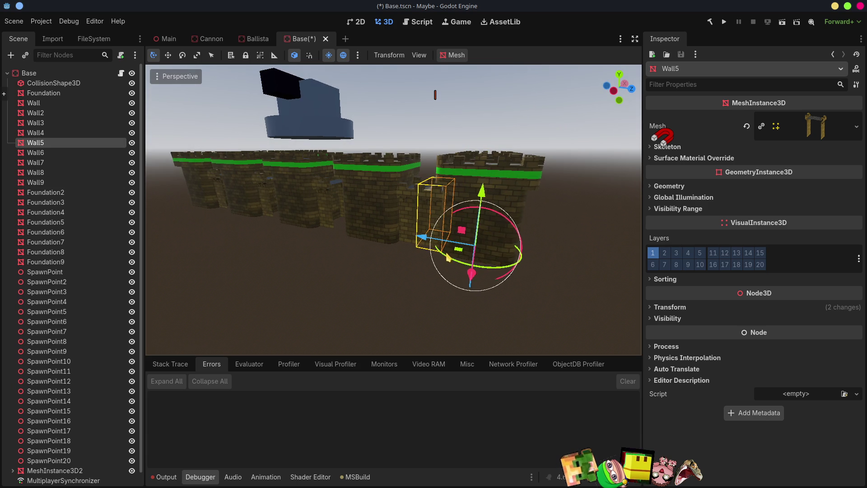
middle_drag(443, 257, 467, 256)
key(ctrl+d)
drag(405, 235, 348, 238)
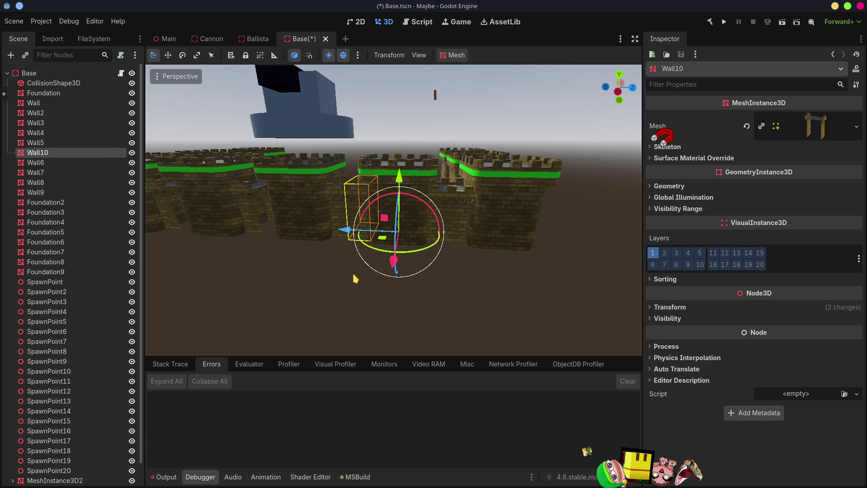
shift+middle_drag(314, 267, 489, 264)
key(ctrl+d)
drag(508, 239, 332, 228)
key(ctrl+d)
mouse_move(343, 244)
middle_down()
mouse_move(408, 253)
mouse_move(388, 255)
middle_up()
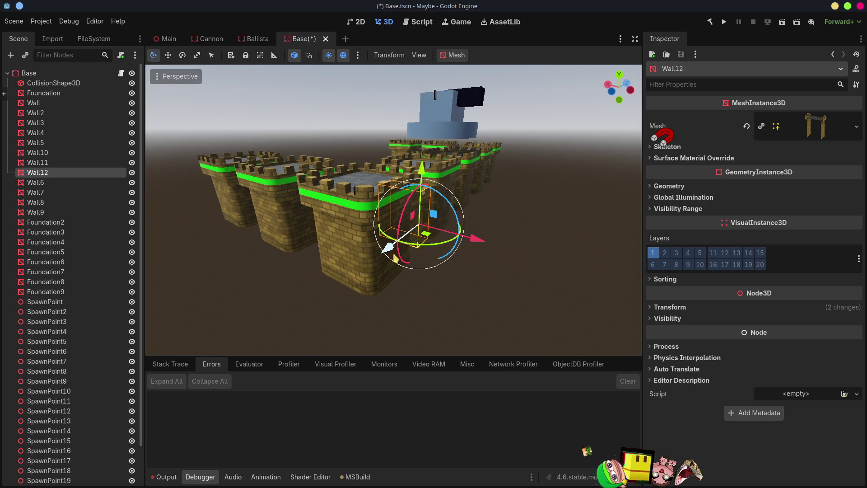
Add Wall13 rotated about 90 degrees, then Wall14 moved along Z
key(ctrl+d)
drag(388, 255, 340, 261)
middle_drag(341, 261, 453, 301)
drag(443, 296, 372, 300)
middle_drag(332, 297, 362, 297)
key(ctrl+d)
key(g)
key(z)
click(287, 296)
Add Wall15, moved along Z and rotated about the Y axis
key(ctrl+d)
key(g)
key(z)
click(286, 304)
middle_drag(286, 303, 316, 298)
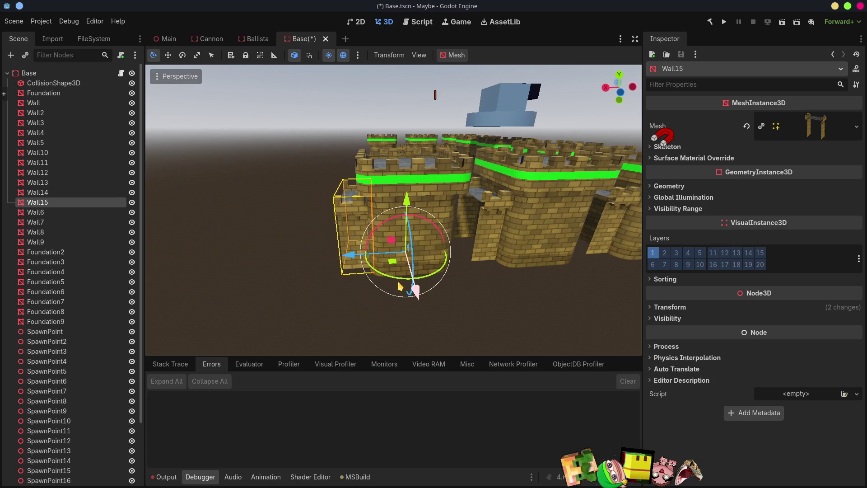
key(r)
key(y)
click(314, 229)
Add Wall16 moved along Z to close the ring, then select the Base root node
middle_drag(501, 301, 334, 270)
key(ctrl+d)
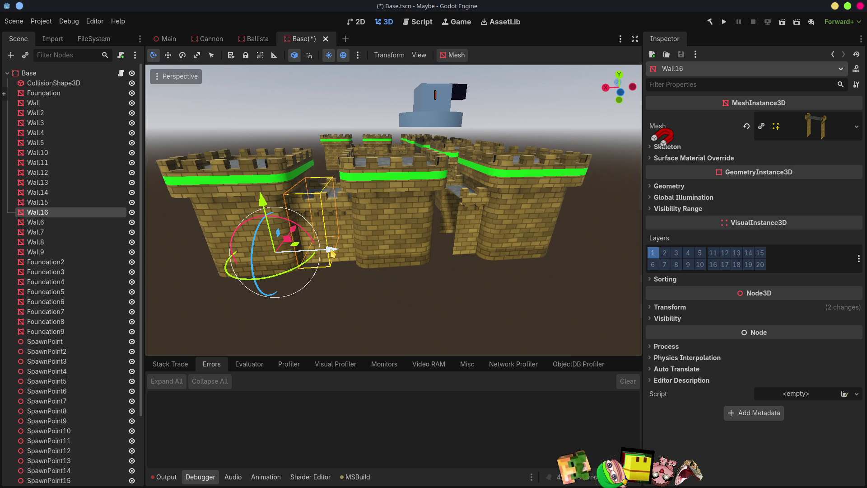
key(g)
key(z)
click(464, 244)
scroll(463, 244, down, 5)
middle_drag(463, 244, 487, 238)
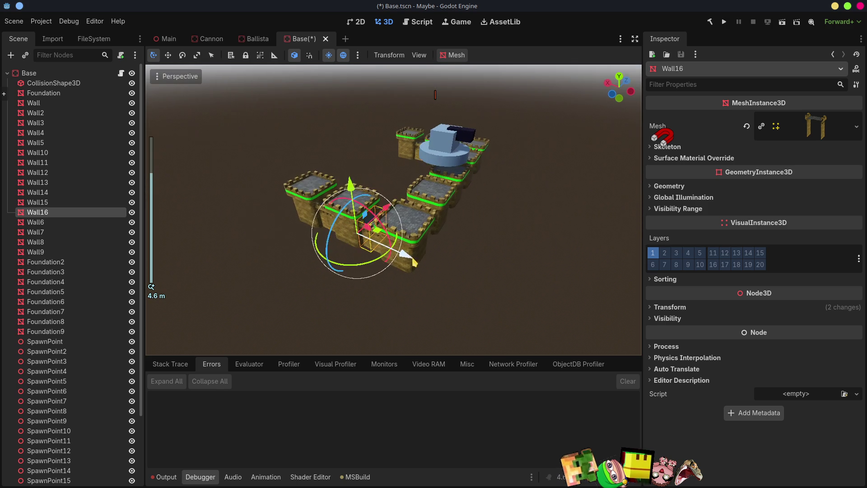
click(28, 95)
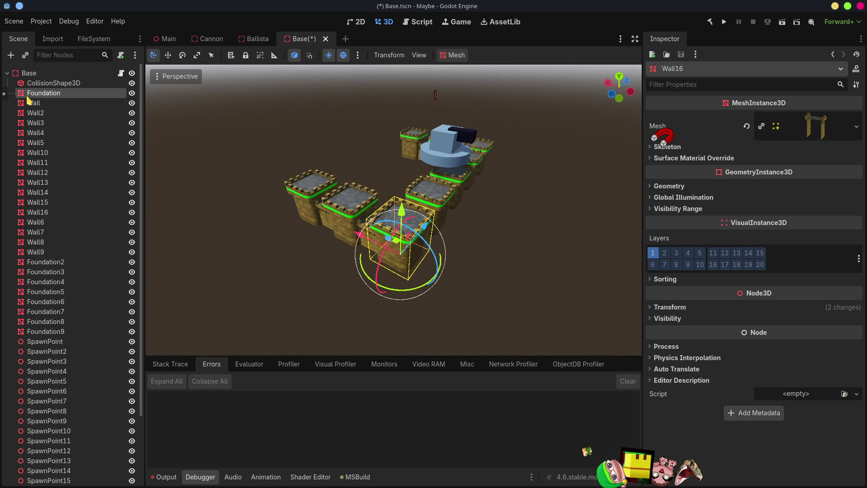
click(38, 73)
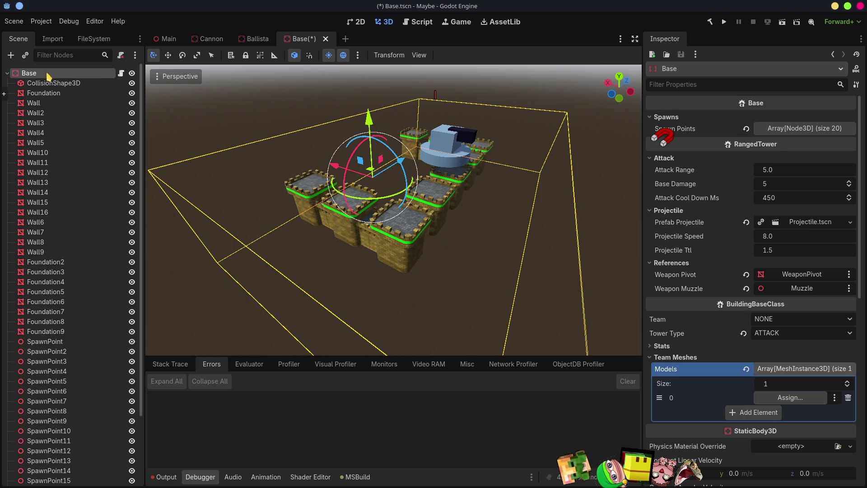
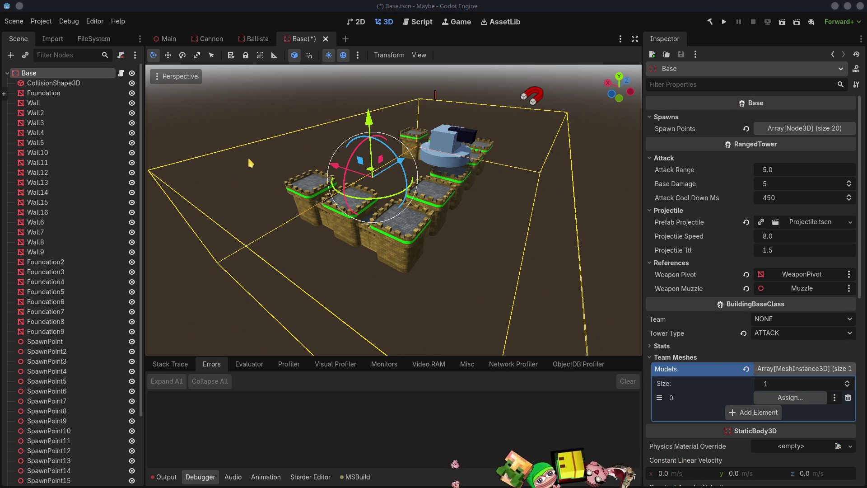
Drag the 25 meshes from Foundation to Foundation9 into Base's Team Meshes Models array
click(30, 93)
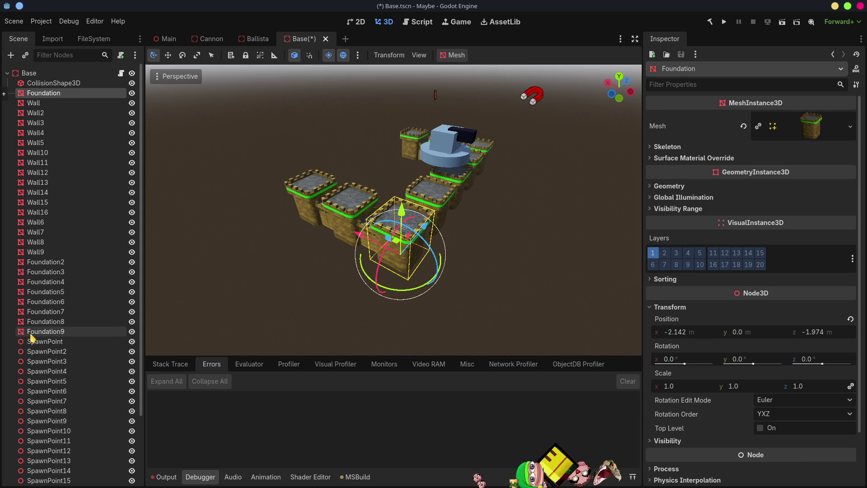
shift+click(31, 332)
mouse_move(39, 206)
mouse_down()
mouse_move(30, 75)
mouse_move(641, 240)
mouse_move(788, 370)
mouse_move(798, 397)
mouse_up()
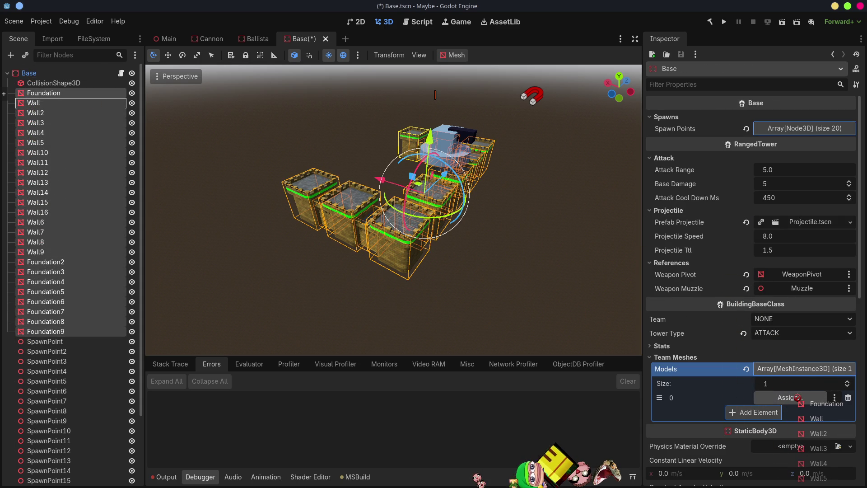
drag(797, 397, 785, 371)
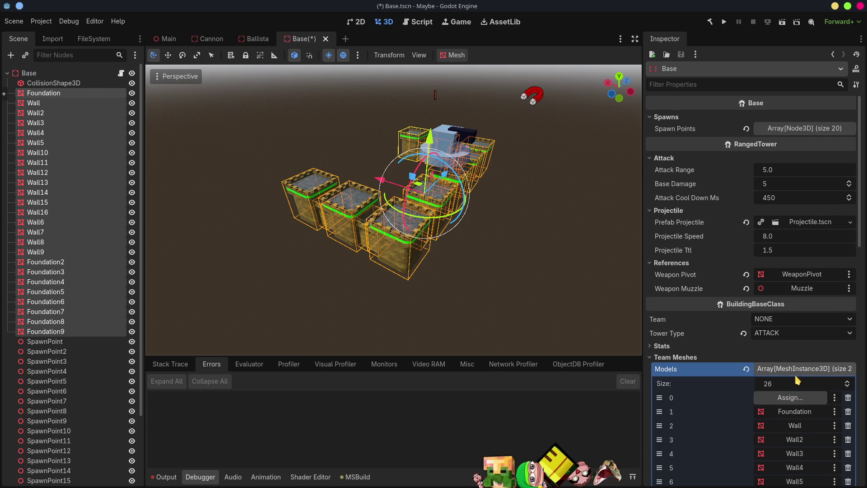
Remove the empty first Models entry and deselect the wall and foundation meshes
scroll(796, 380, down, 5)
click(847, 155)
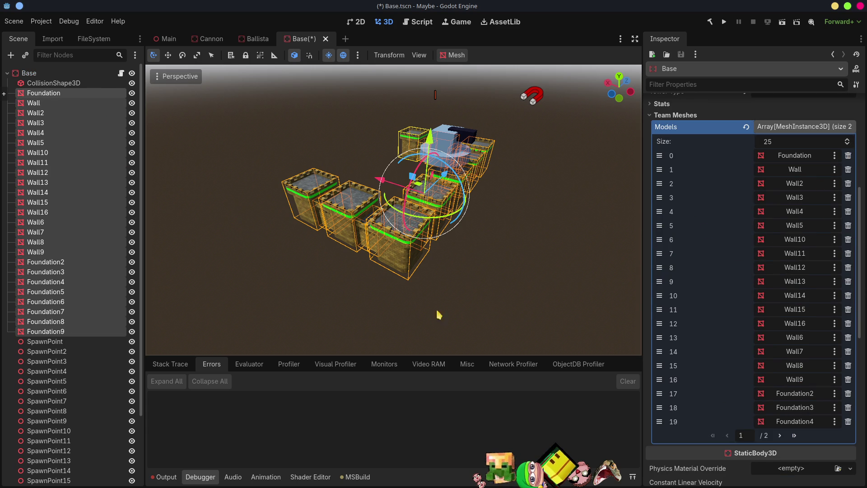
click(507, 294)
middle_drag(502, 265, 316, 204)
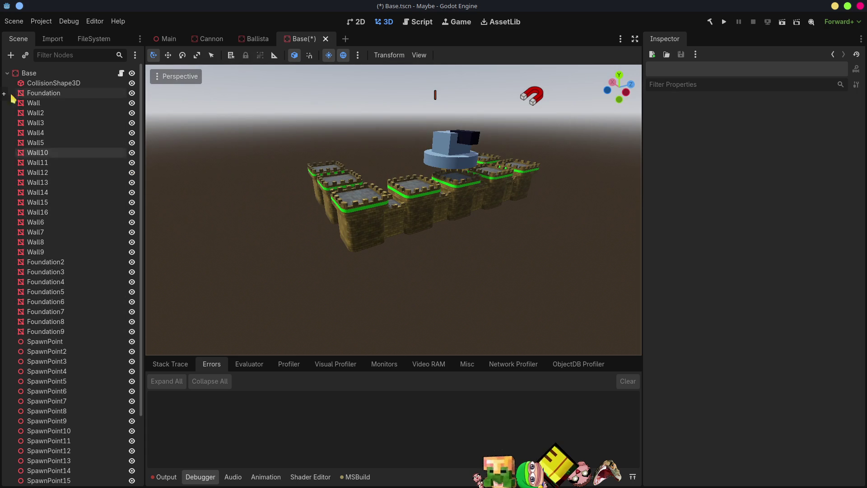
Select the MeshInstance3D2 cylinder and orbit around the towers to inspect the cannon
click(454, 148)
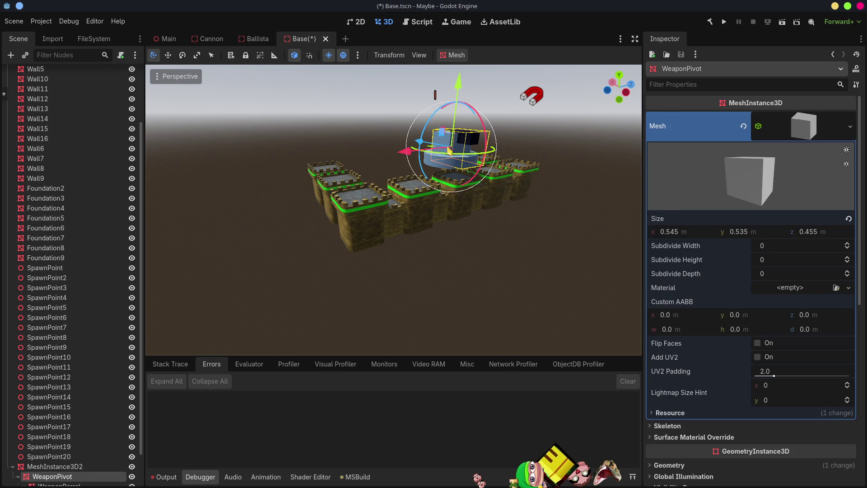
scroll(68, 384, down, 2)
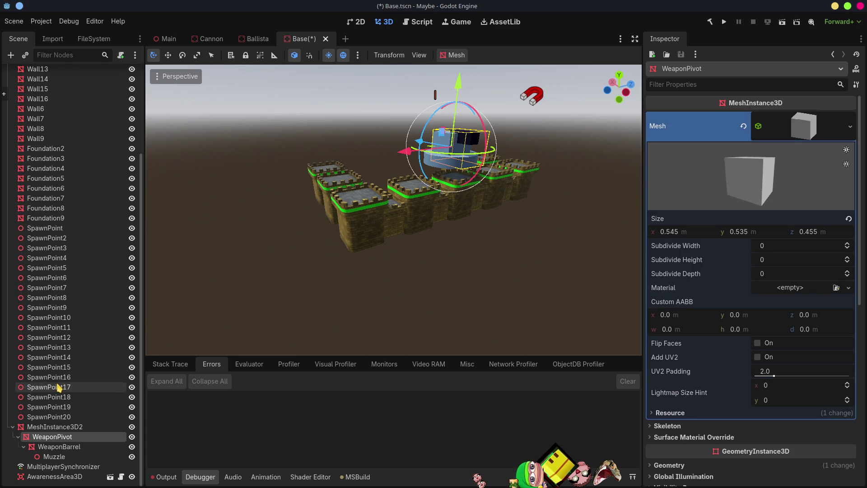
click(74, 425)
mouse_move(465, 257)
middle_down()
mouse_move(508, 259)
mouse_move(387, 237)
mouse_move(480, 273)
mouse_move(519, 268)
middle_up()
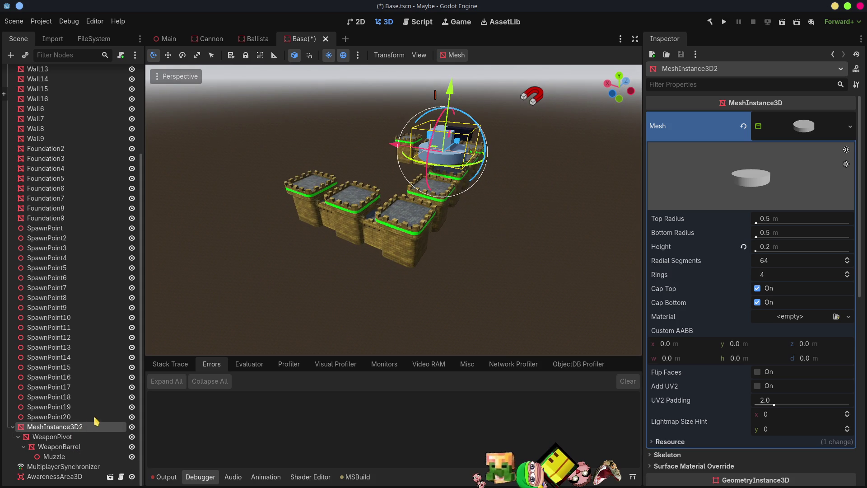
mouse_move(473, 244)
middle_down()
mouse_move(333, 209)
mouse_move(393, 209)
mouse_move(493, 239)
mouse_move(497, 226)
mouse_move(507, 270)
mouse_move(384, 289)
mouse_move(479, 242)
mouse_move(470, 235)
middle_up()
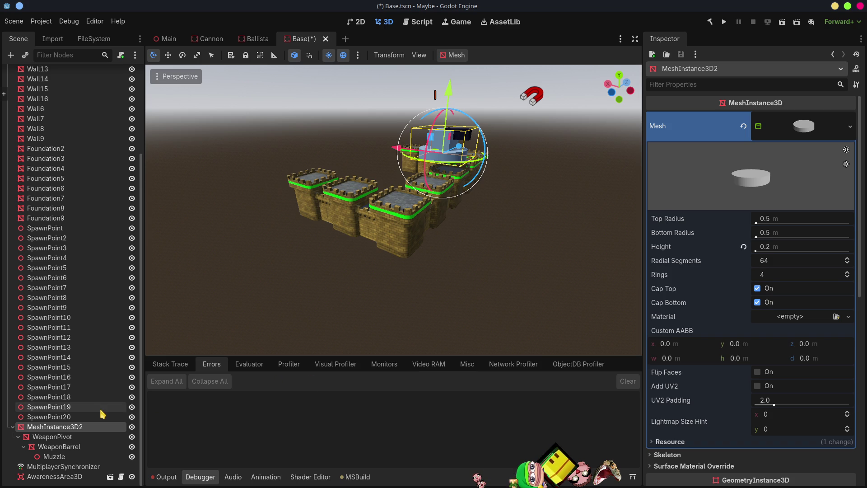
mouse_move(450, 296)
middle_down()
mouse_move(383, 265)
mouse_move(284, 262)
mouse_move(336, 277)
mouse_move(407, 262)
mouse_move(354, 253)
mouse_move(387, 276)
mouse_move(375, 271)
middle_up()
Set the cylinder's Top Radius and Bottom Radius to 0.3 m
click(66, 437)
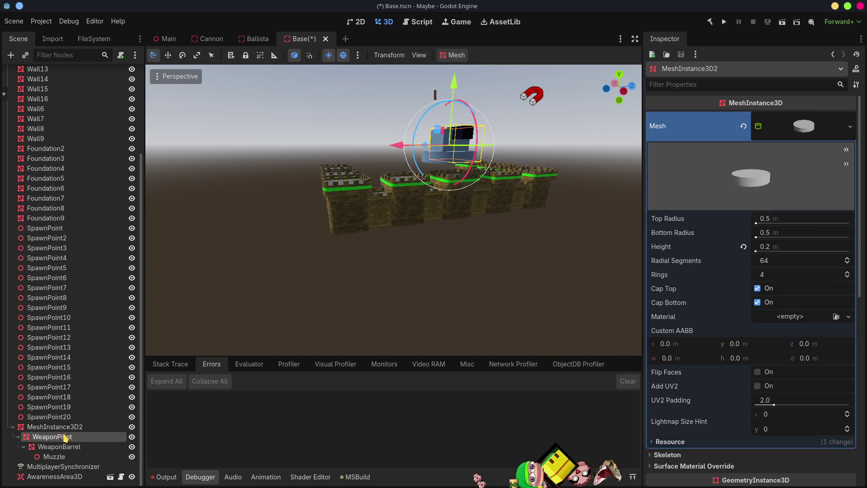
click(63, 426)
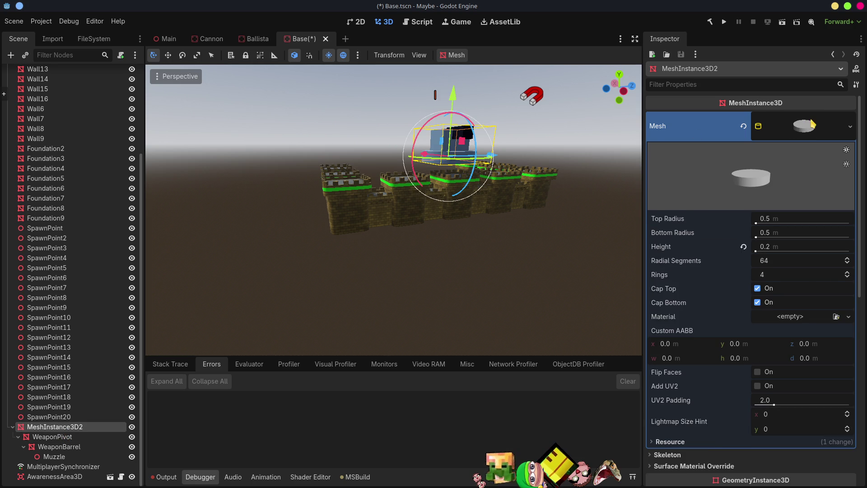
click(805, 126)
click(806, 127)
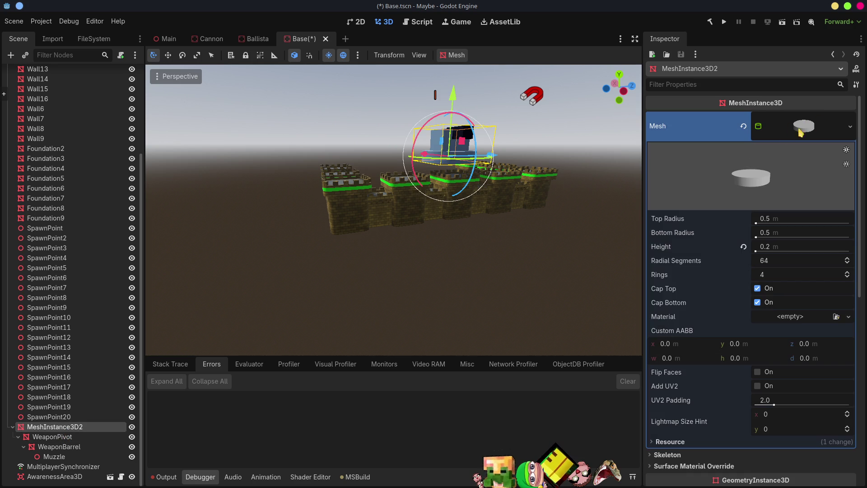
click(774, 222)
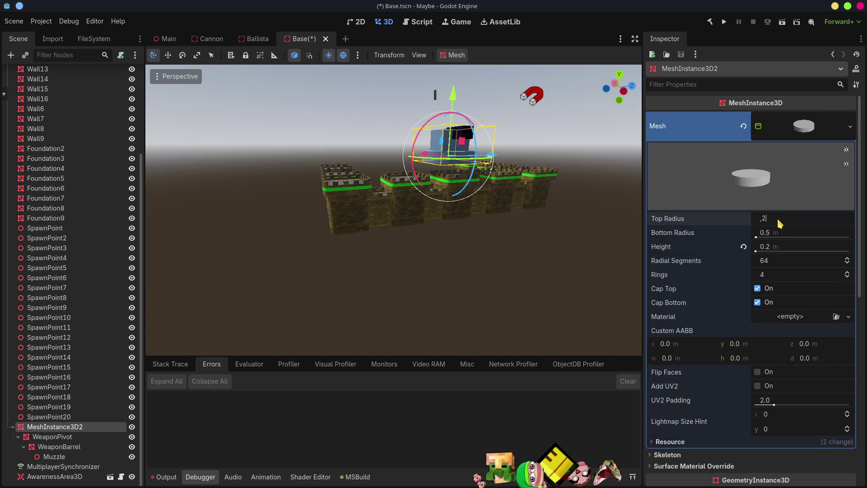
key(Return)
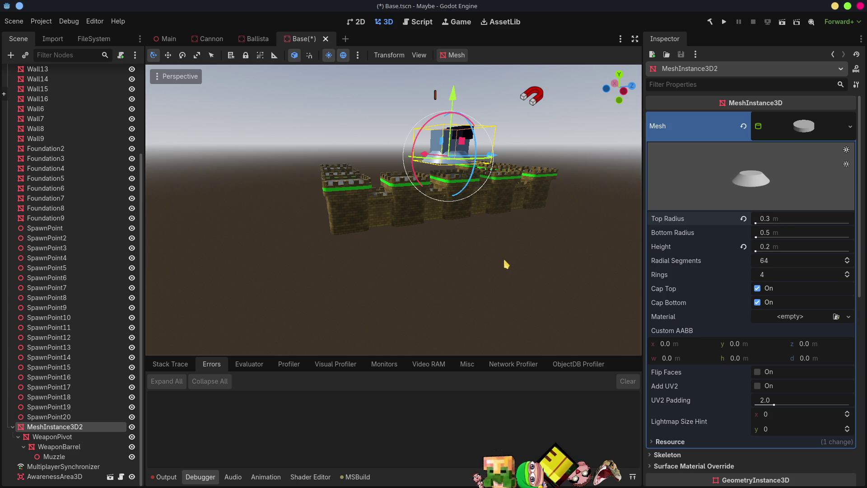
click(789, 237)
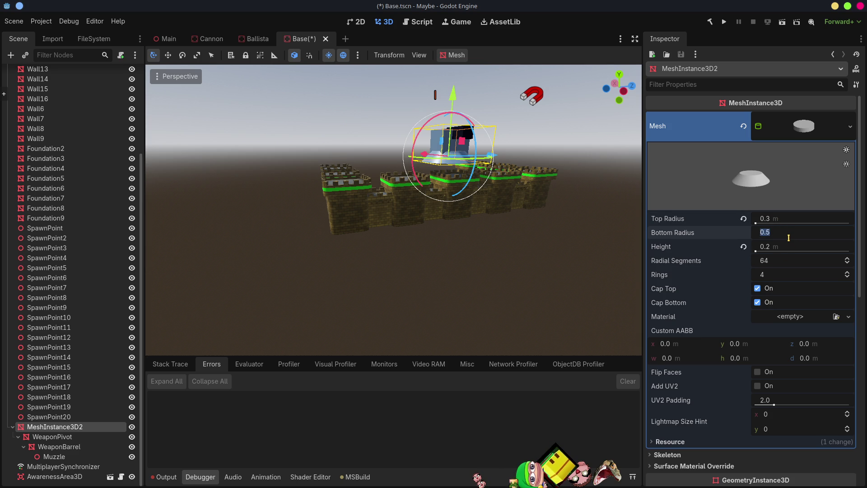
text(0.3)
key(Return)
Reduce the cylinder's Top Radius and Bottom Radius to 0.2 m
scroll(552, 205, up, 3)
mouse_move(552, 205)
middle_down()
mouse_move(549, 232)
mouse_move(523, 257)
mouse_move(503, 262)
middle_up()
click(790, 222)
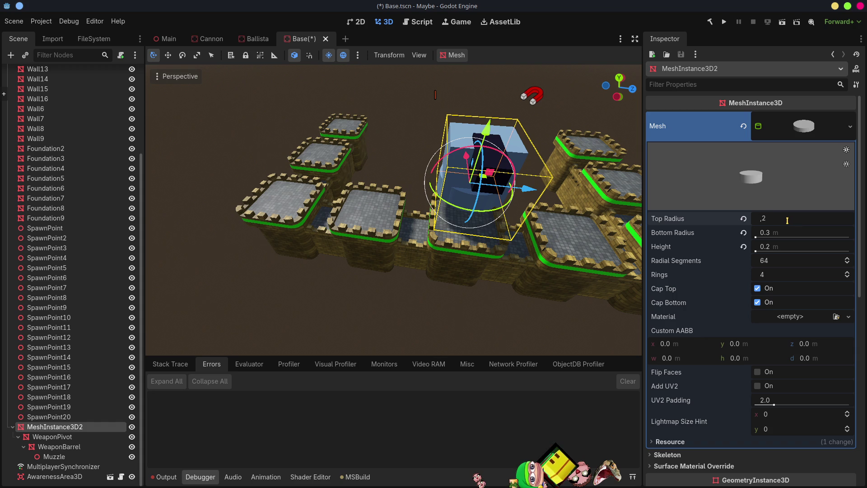
key(Tab)
key(Return)
scroll(509, 268, up, 3)
mouse_move(509, 269)
middle_down()
mouse_move(506, 232)
mouse_move(488, 227)
mouse_move(474, 267)
middle_up()
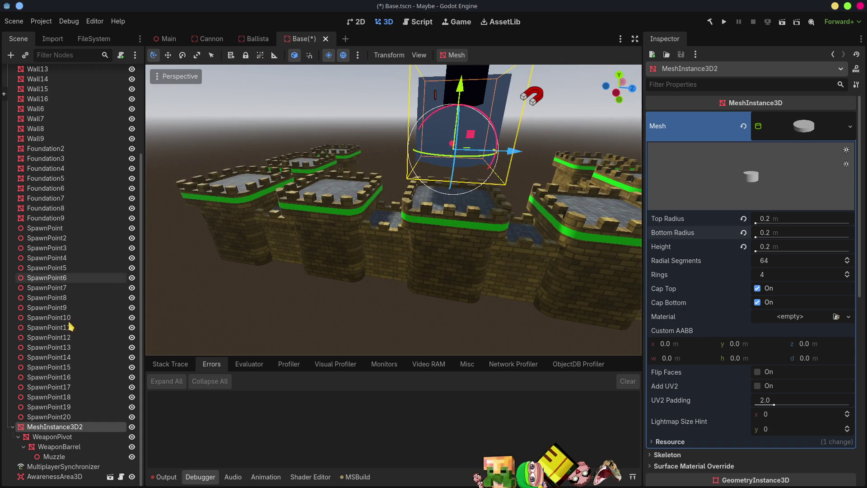
click(51, 438)
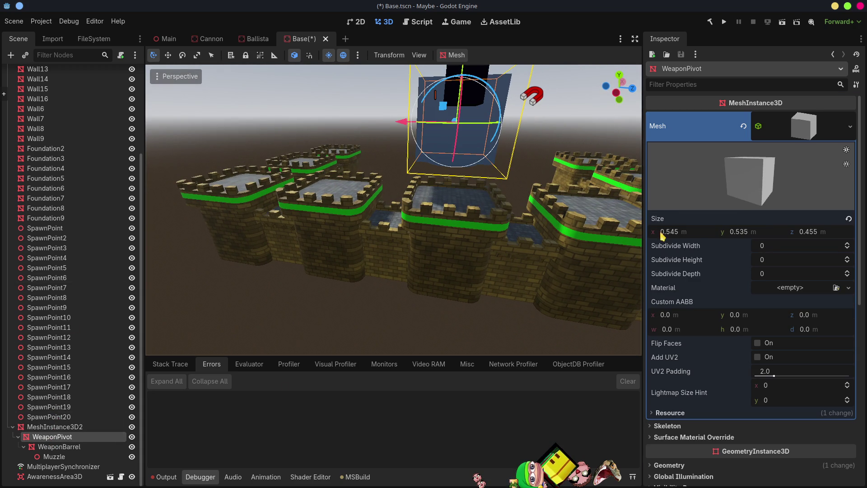
Set the WeaponPivot box mesh size to 0.3 m on x, y and z
click(807, 130)
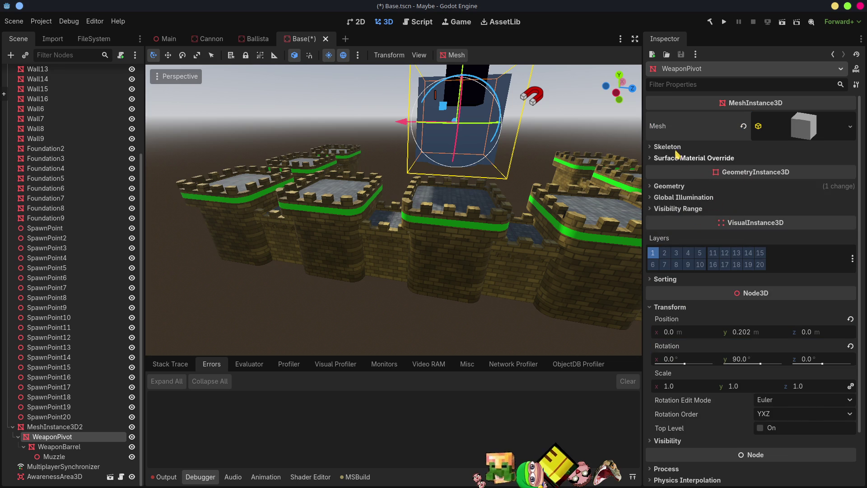
click(802, 128)
click(681, 233)
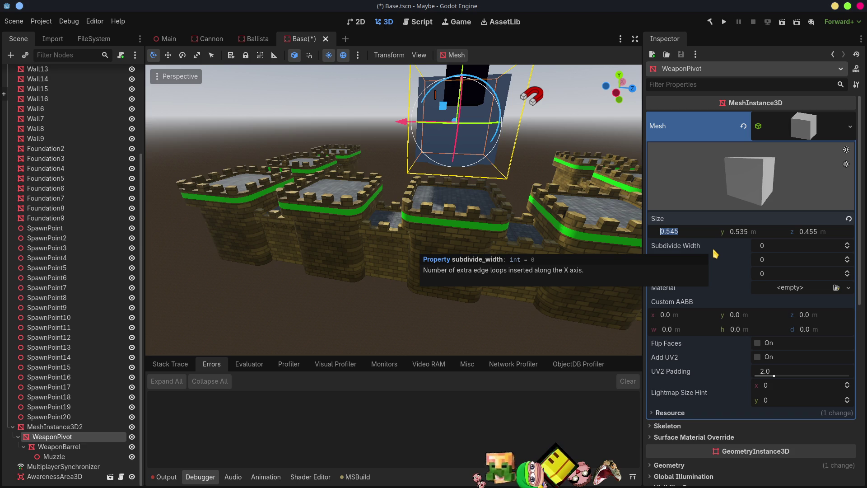
text(0.3)
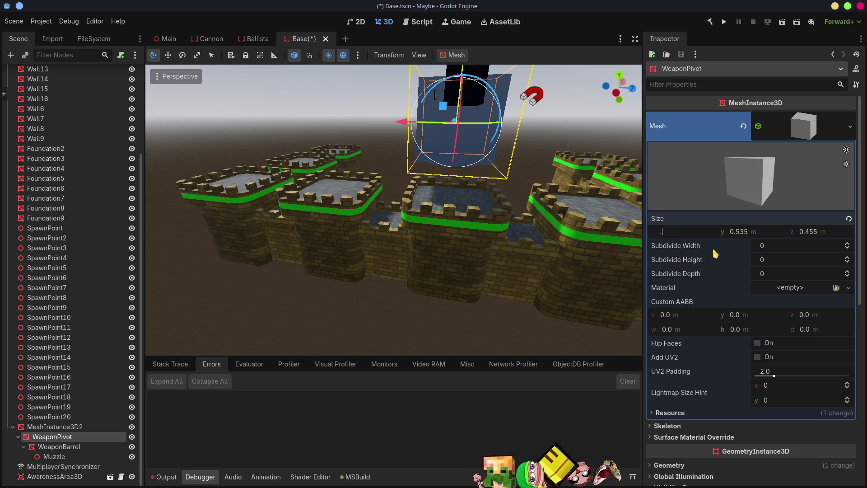
key(Tab)
text(0.3)
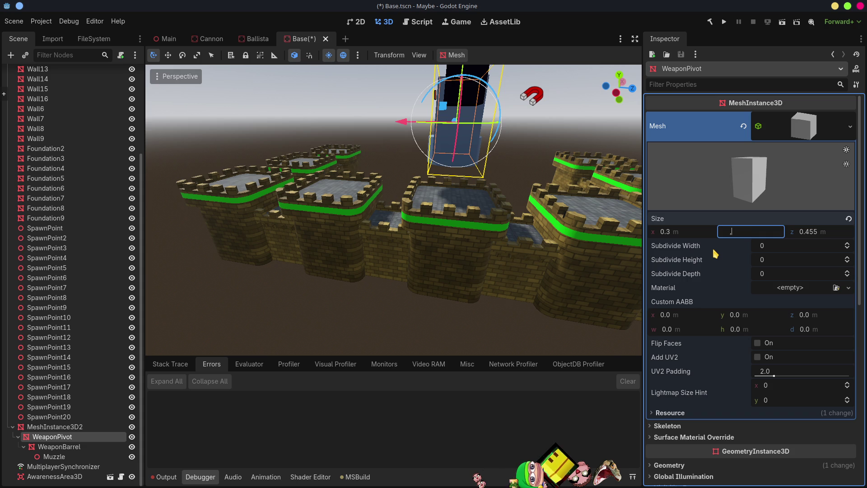
key(Tab)
text(,3)
key(Return)
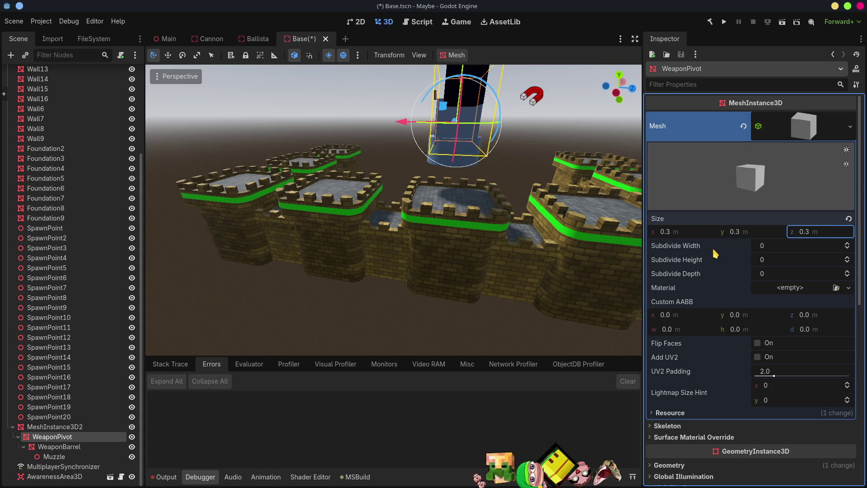
Shrink the WeaponPivot box to 0.2 m on all three axes
mouse_move(442, 214)
middle_down()
mouse_move(505, 219)
mouse_move(632, 256)
middle_up()
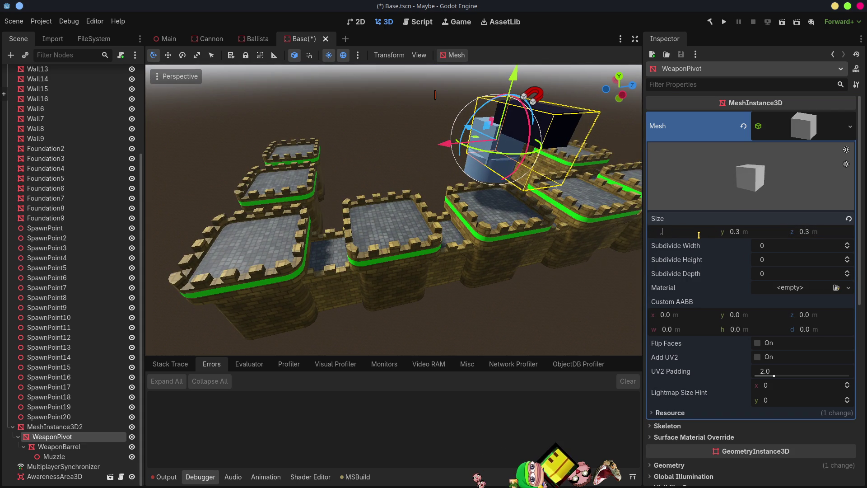
text(0.2)
key(Tab)
key(Tab)
text(,2)
key(Return)
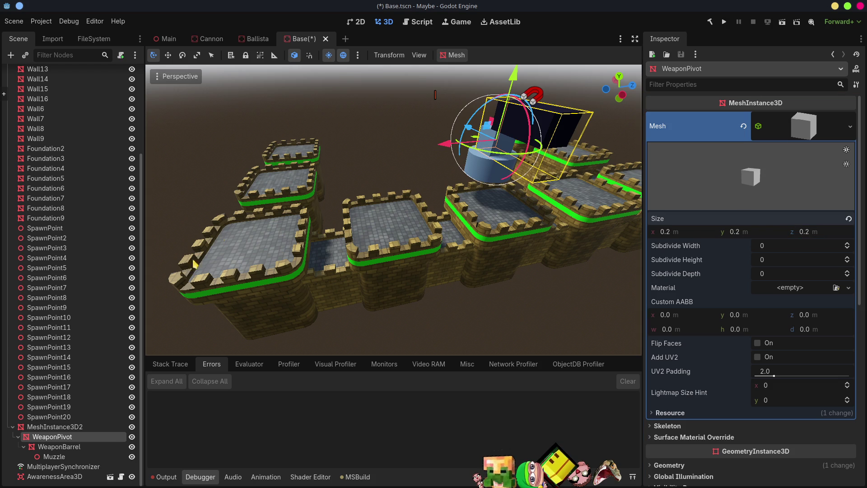
click(59, 446)
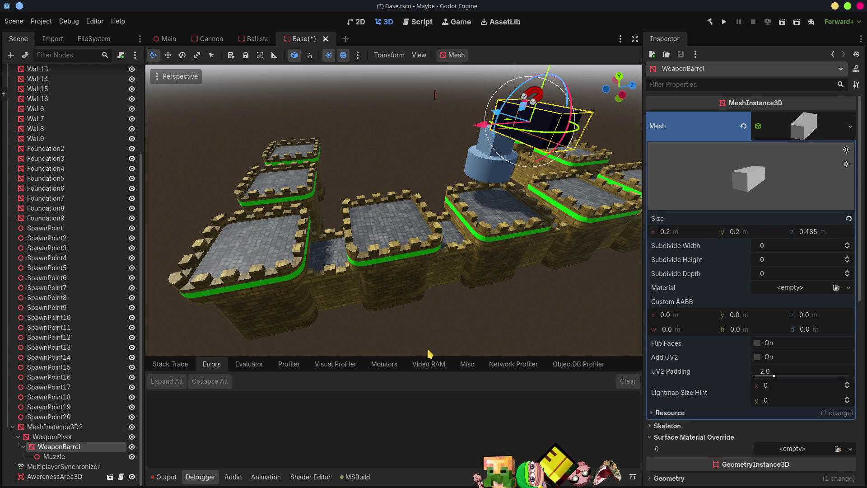
Resize the WeaponBarrel box to a 0.1 m x size and a 0.3 m z length
click(691, 232)
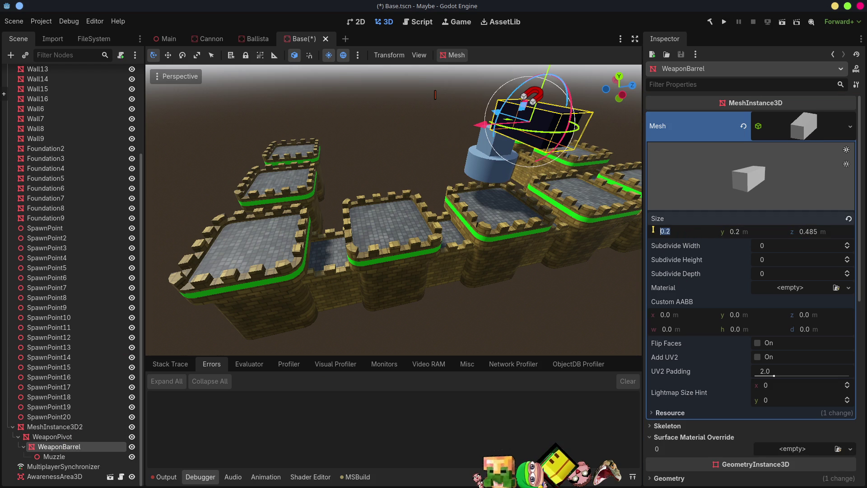
text(0.1)
key(Tab)
key(Tab)
text(,1)
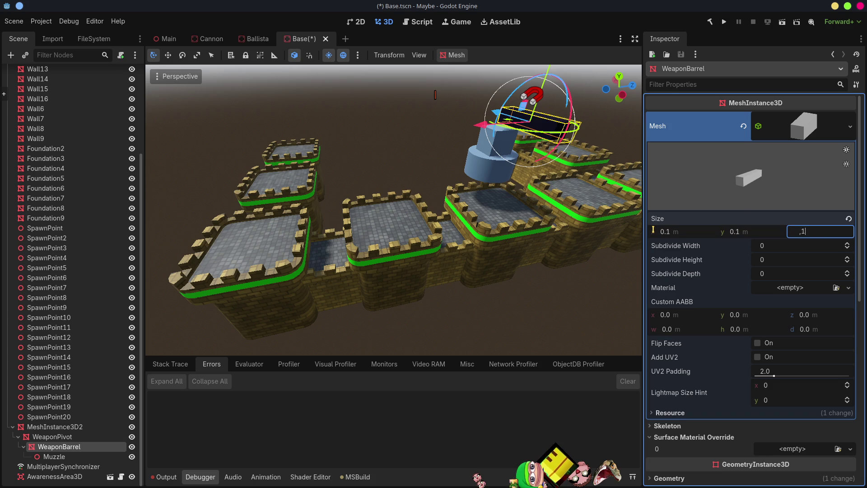
key(Return)
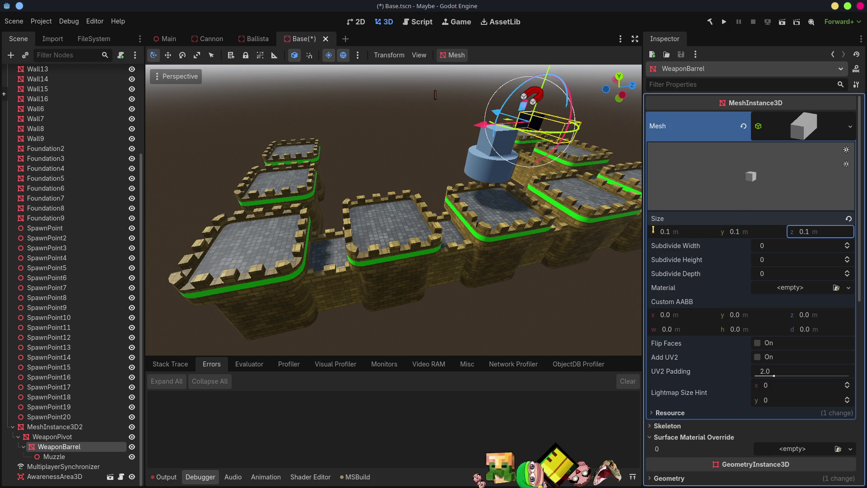
text(0.485)
key(Return)
click(721, 219)
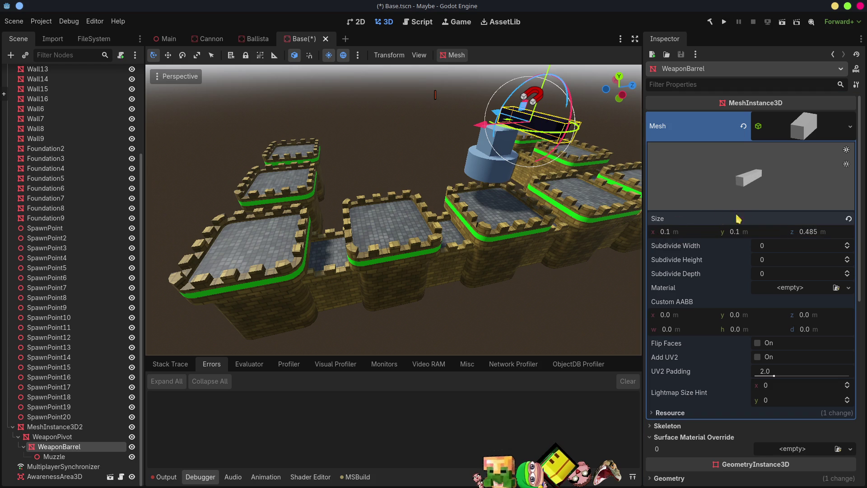
click(815, 231)
text(0.3)
key(Return)
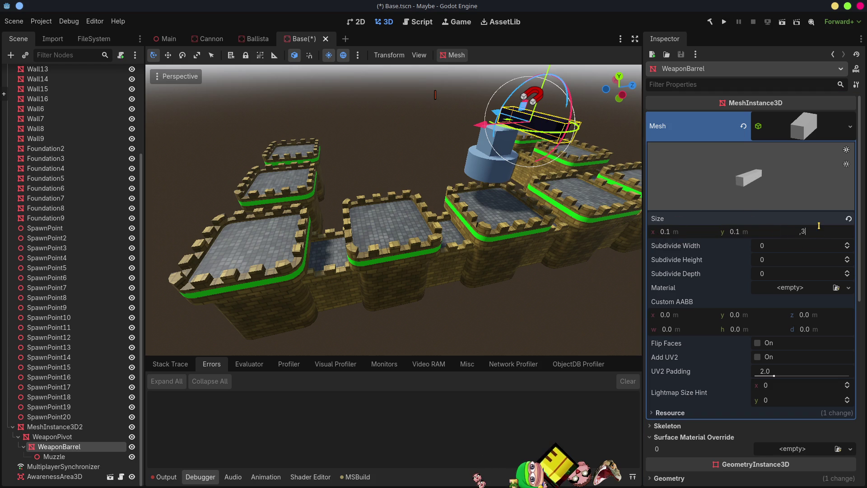
Move the weapon barrel slightly lower and sideways along X on the tower
mouse_move(512, 220)
middle_down()
mouse_move(464, 215)
mouse_move(504, 235)
mouse_move(467, 109)
middle_up()
scroll(450, 212, down, 2)
scroll(450, 212, up, 5)
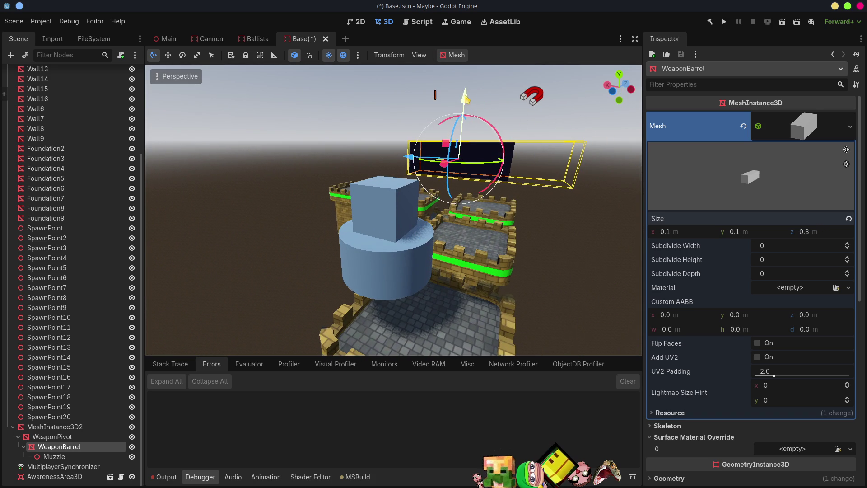
drag(465, 103, 471, 150)
drag(437, 213, 366, 199)
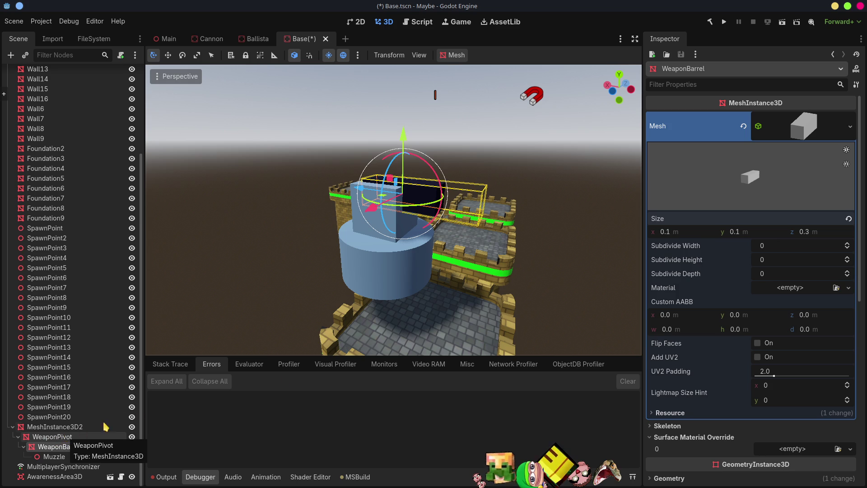
scroll(395, 313, down, 3)
Lower the MeshInstance3D2 cylinder base, shift it along X, and save the Base scene
click(55, 427)
mouse_move(384, 270)
middle_down()
mouse_move(383, 229)
mouse_move(405, 170)
middle_up()
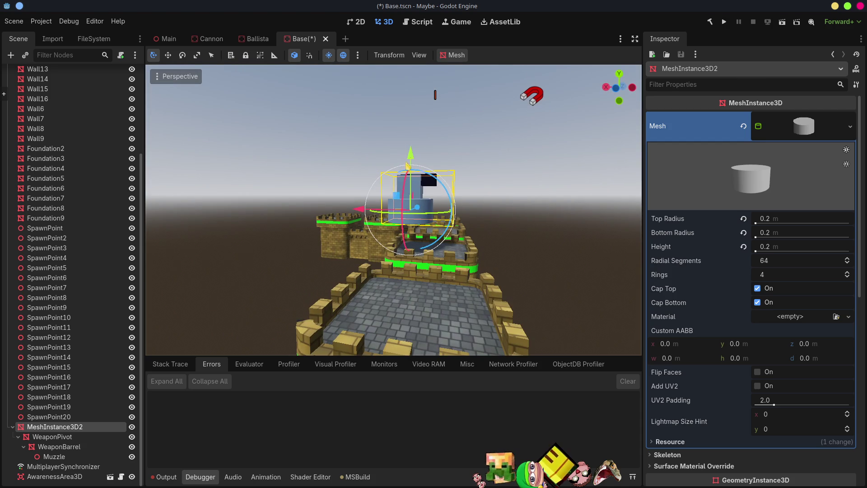
drag(411, 158, 412, 193)
drag(358, 239, 397, 248)
mouse_move(396, 249)
middle_down()
mouse_move(395, 75)
mouse_move(423, 154)
middle_up()
scroll(298, 316, down, 6)
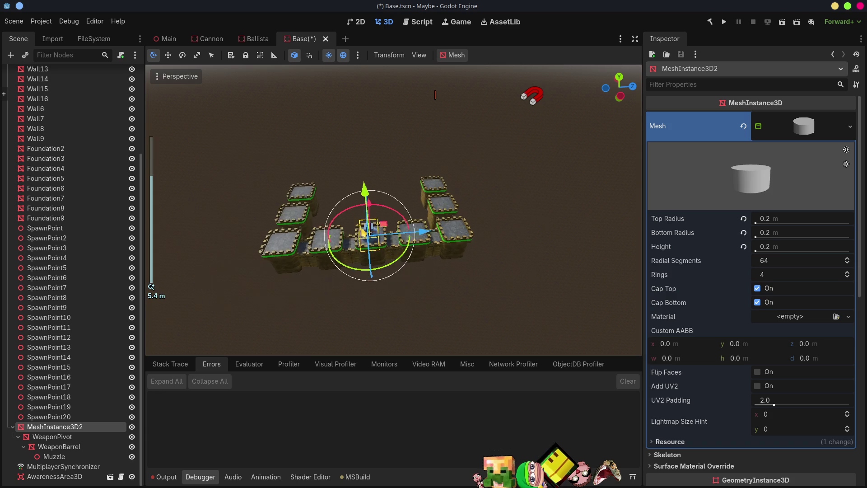
click(359, 303)
middle_drag(386, 292, 458, 251)
key(ctrl+s)
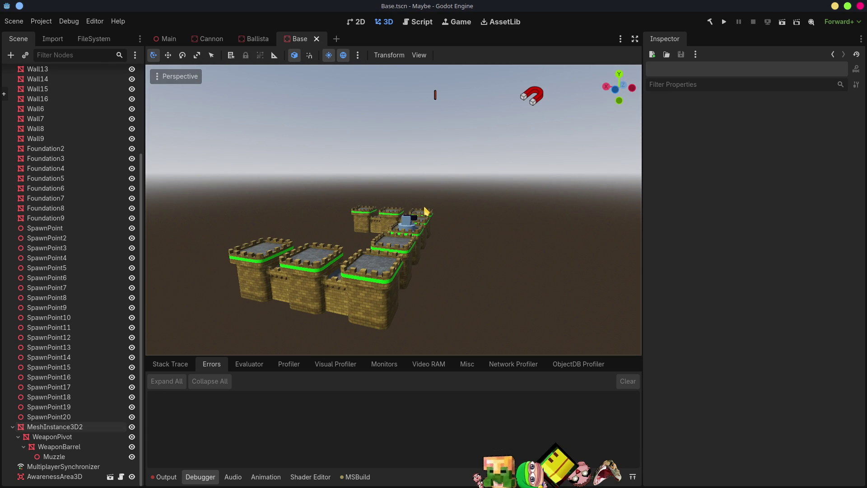
Assign BallistaStand as Ballista2's first Team Meshes model and save the Ballista scene
click(256, 43)
click(34, 72)
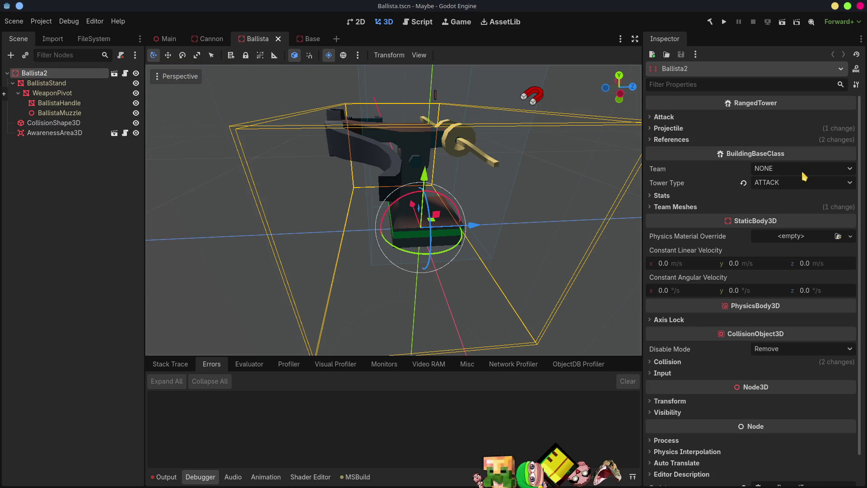
click(680, 206)
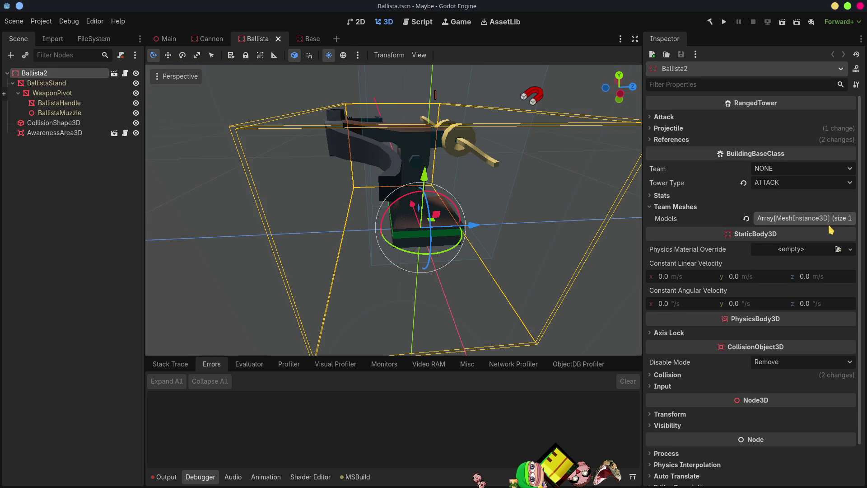
click(798, 223)
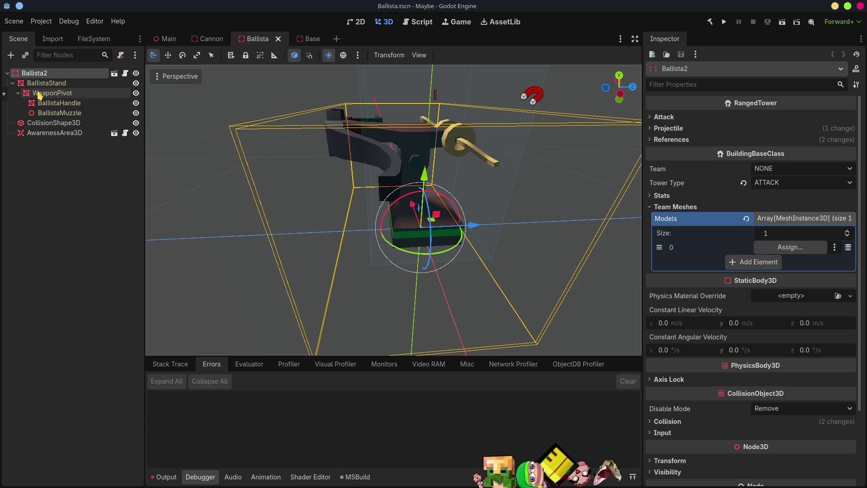
drag(51, 87, 797, 249)
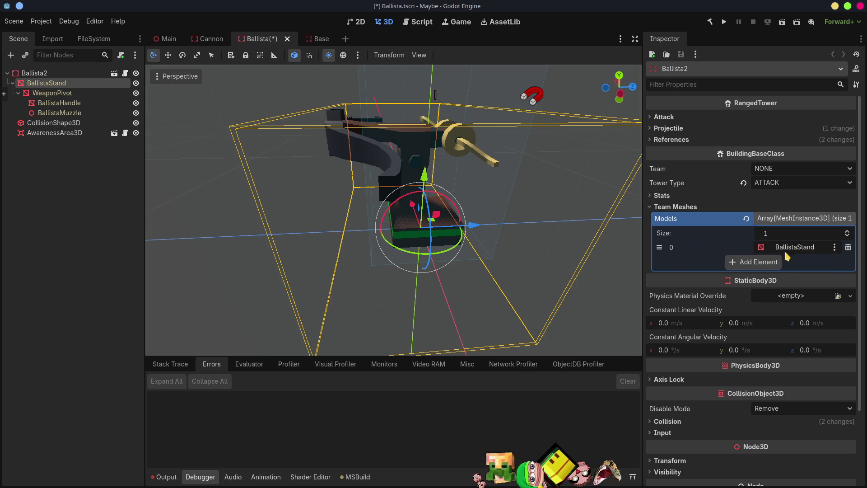
key(ctrl+s)
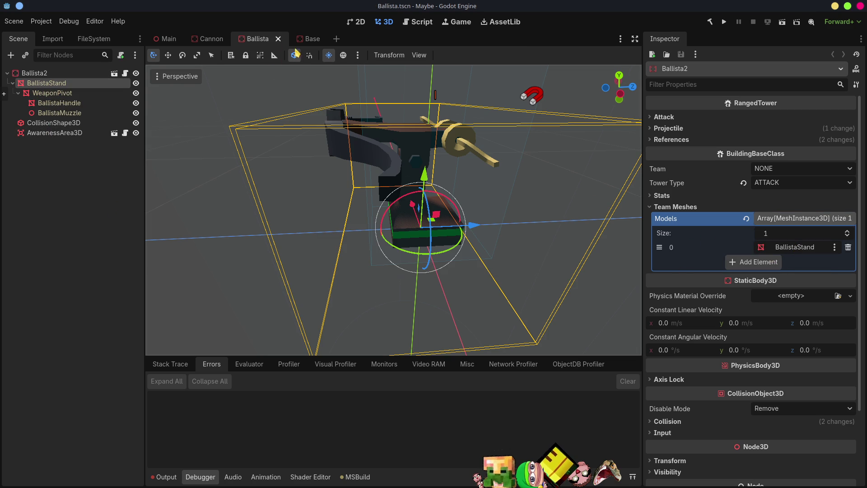
Reset Cannon2's Models array, add the Cannon mesh to it, and save the Cannon scene
click(210, 42)
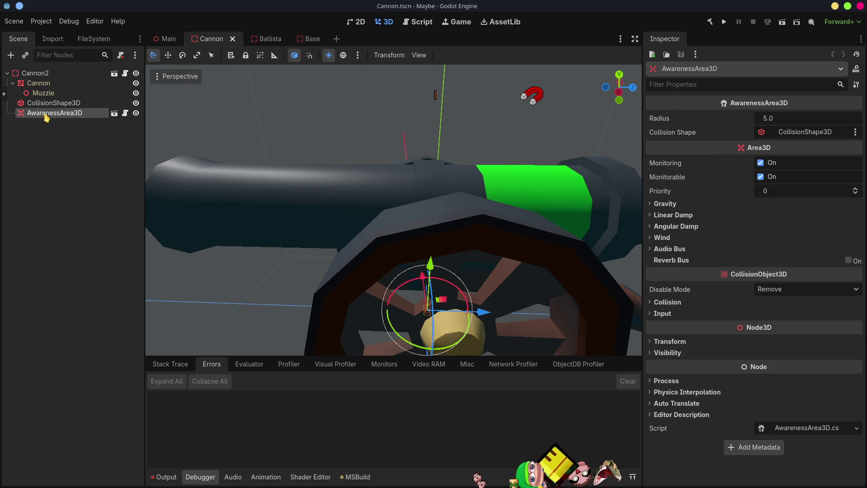
click(35, 73)
click(689, 208)
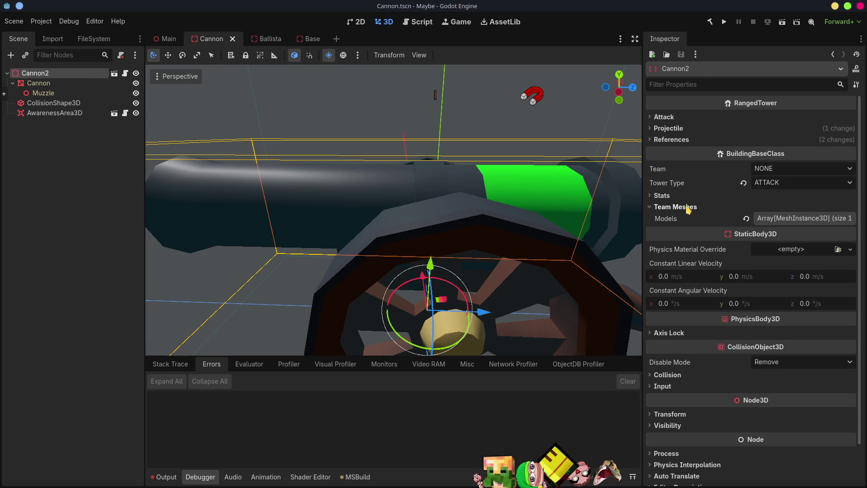
click(747, 218)
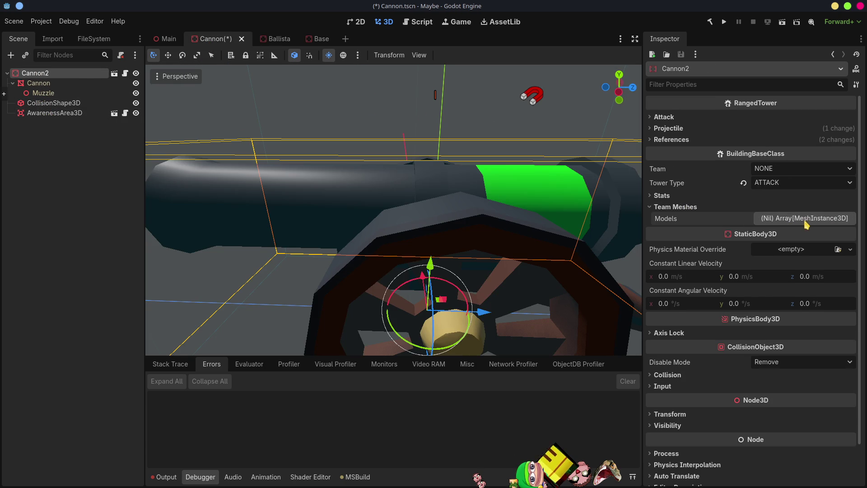
mouse_move(38, 83)
mouse_down()
mouse_move(744, 203)
mouse_move(794, 221)
mouse_up()
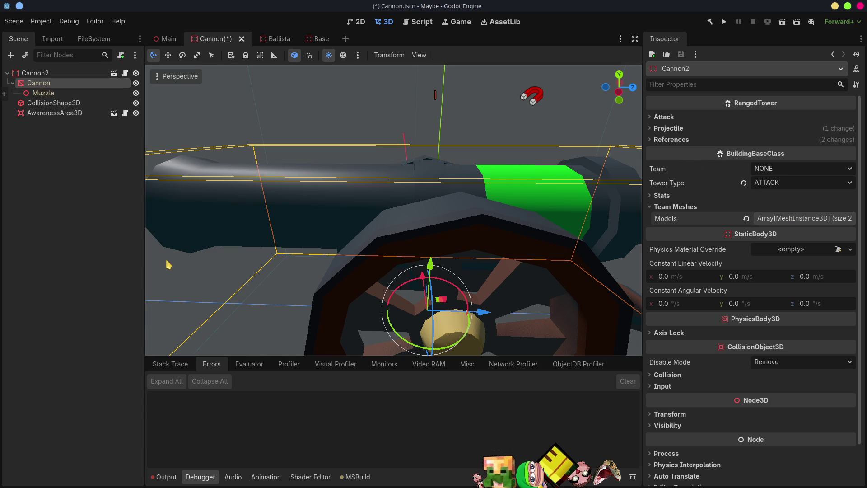
key(ctrl+s)
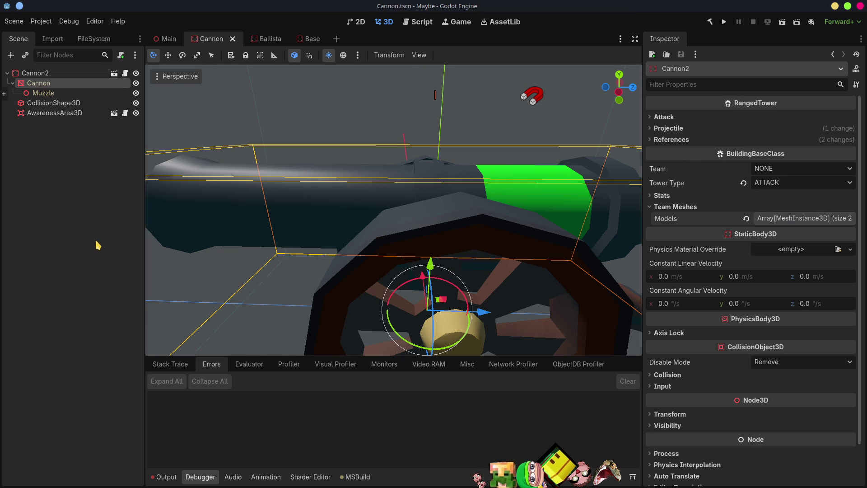
Open the Ballista, Base and Blocker scenes from the FileSystem dock
click(103, 39)
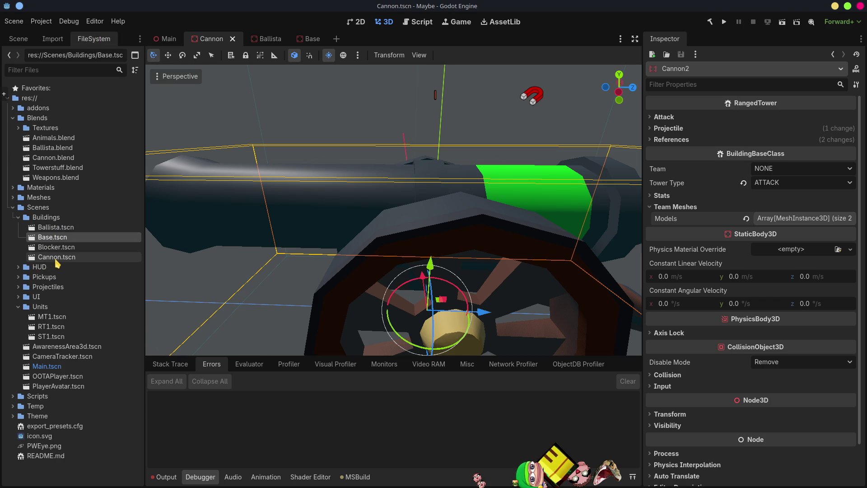
double_click(57, 229)
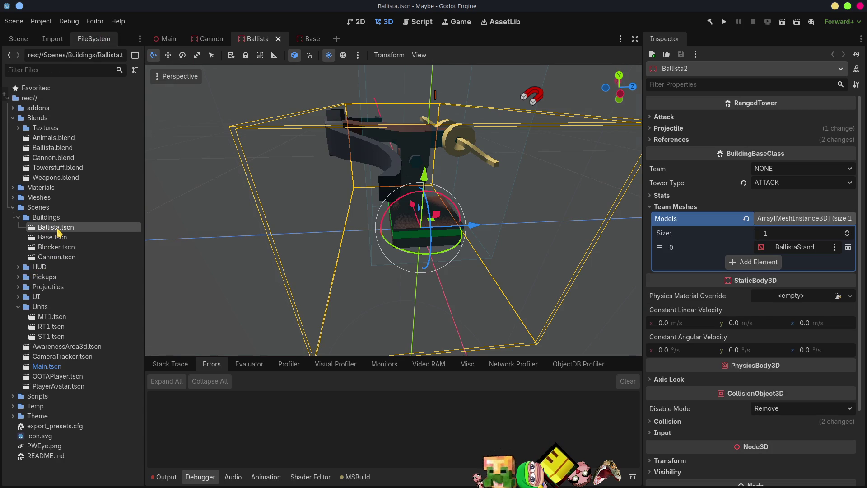
double_click(58, 238)
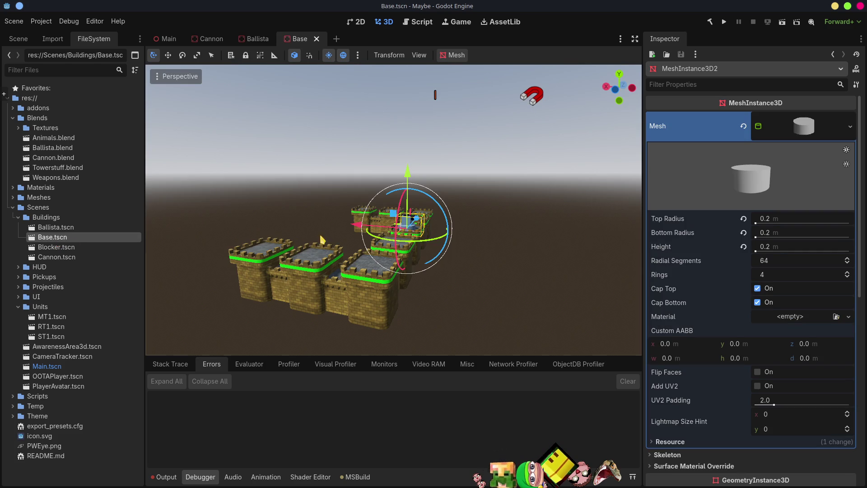
double_click(56, 247)
scroll(352, 257, up, 2)
scroll(352, 257, up, 2)
mouse_move(370, 250)
middle_down()
mouse_move(426, 218)
mouse_move(277, 224)
middle_up()
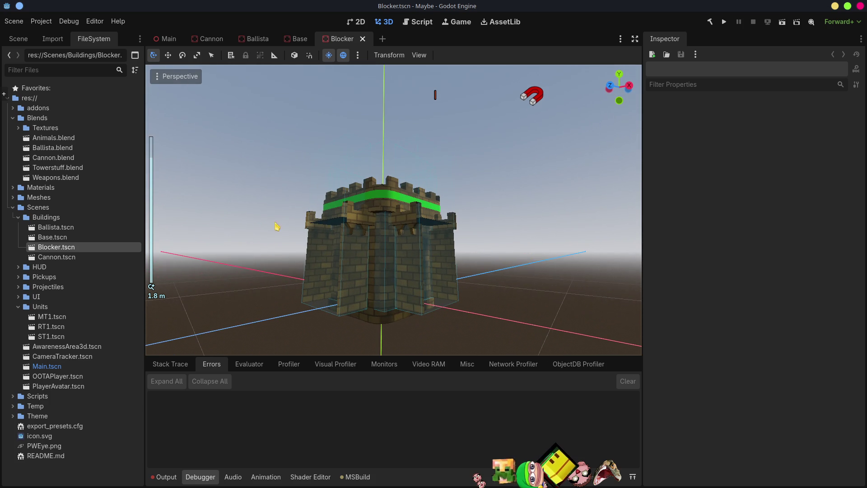
Rename Blocker.tscn to Foundation.tscn and open the renamed scene
click(55, 238)
click(53, 249)
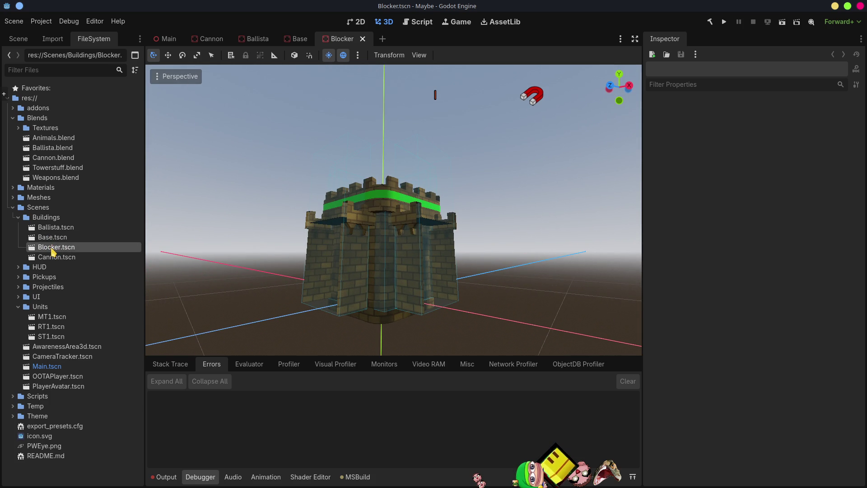
click(53, 249)
text(Foundation.tscn)
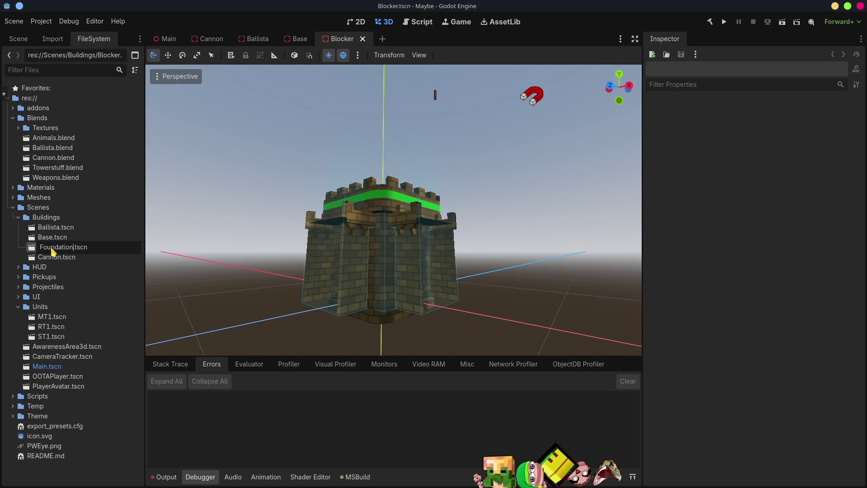
key(Return)
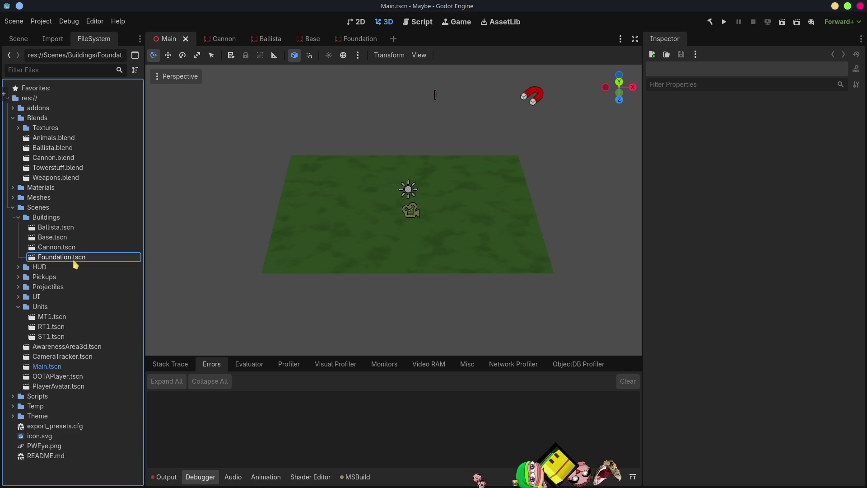
double_click(69, 258)
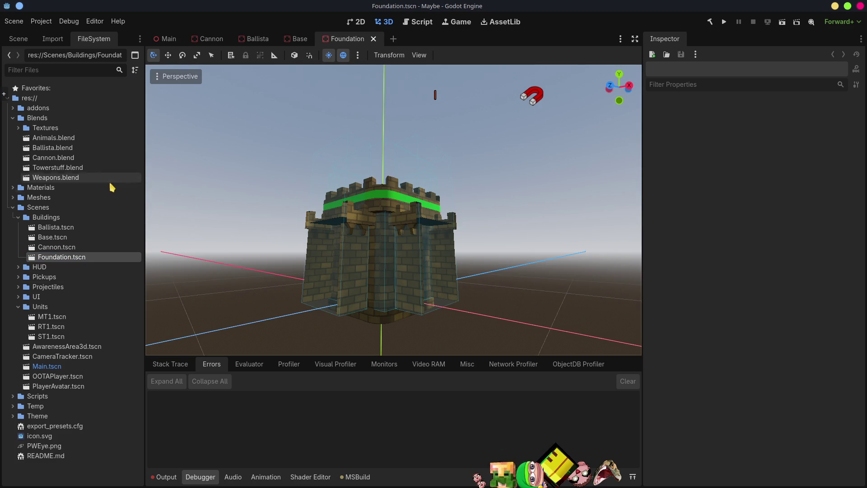
click(28, 41)
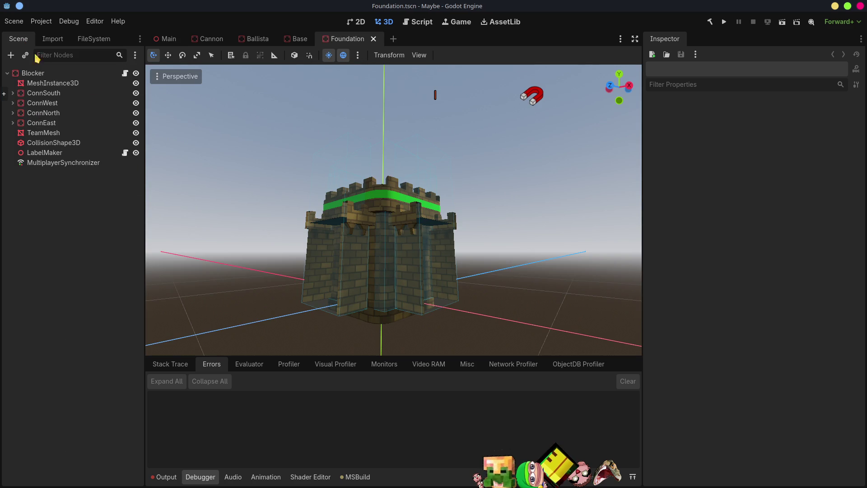
Remove TeamMesh from the Models array and delete the TeamMesh node
click(34, 73)
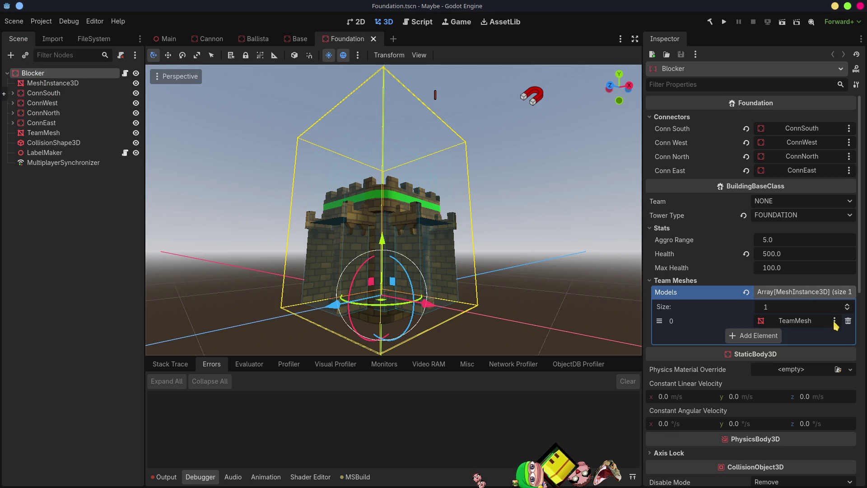
click(847, 320)
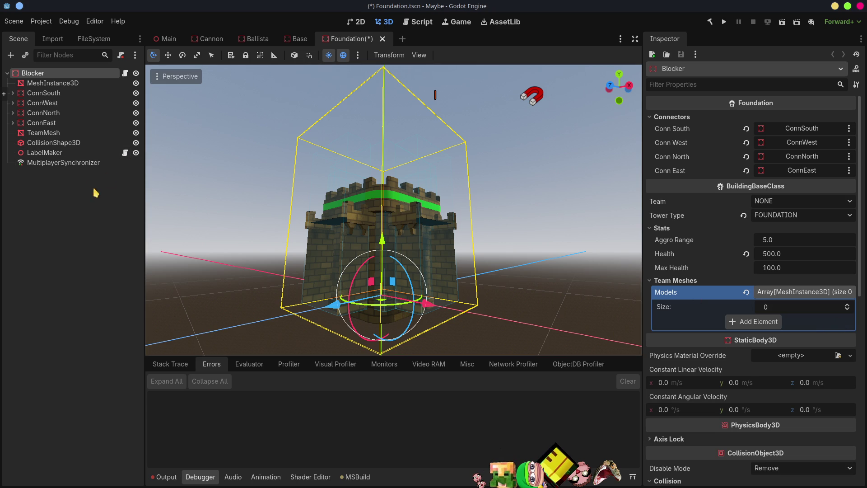
click(43, 132)
key(Delete)
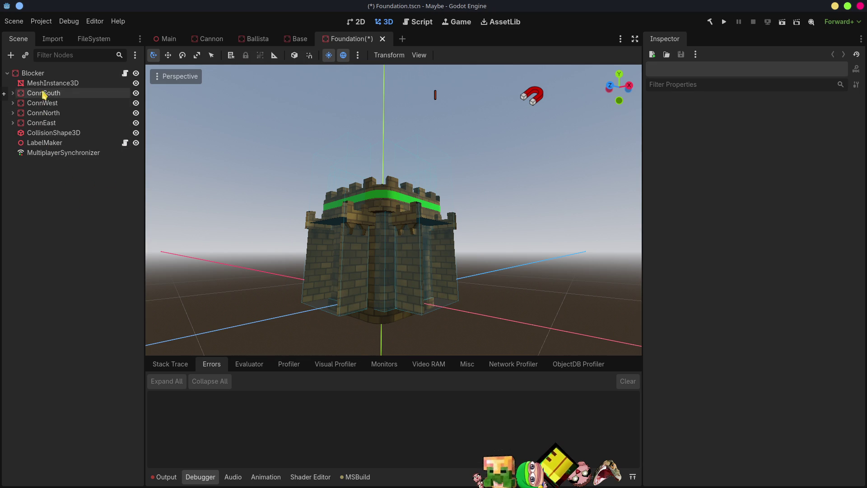
Make MeshInstance3D the sole Team Meshes model, save, and open Foundation.cs
click(35, 73)
mouse_move(48, 85)
mouse_down()
mouse_move(650, 337)
mouse_move(745, 318)
mouse_move(783, 292)
mouse_up()
key(ctrl+s)
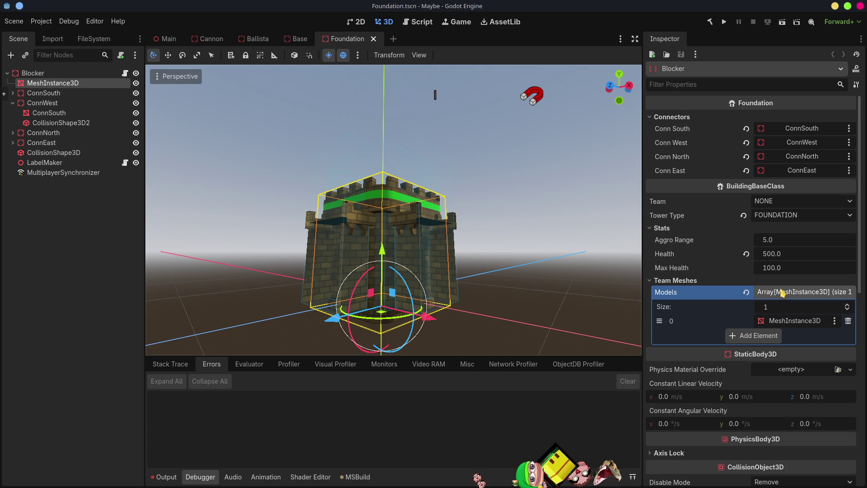
scroll(822, 460, down, 10)
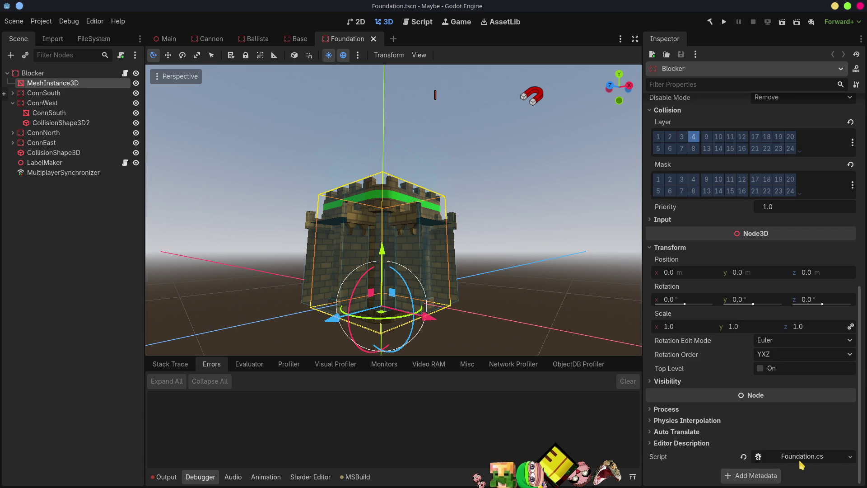
click(798, 457)
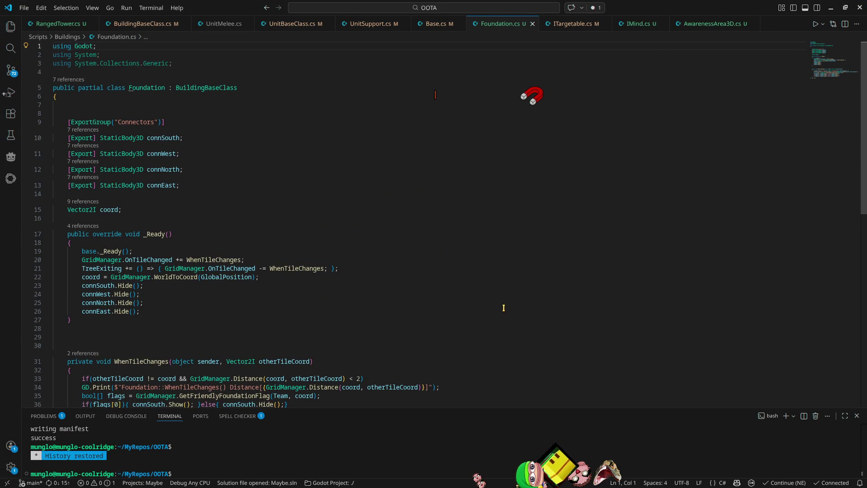
In BuildingBaseClass's SetTeam, change SetSurfaceOverrideMaterial's surface index from 0 to 1 on line 118
scroll(508, 309, down, 5)
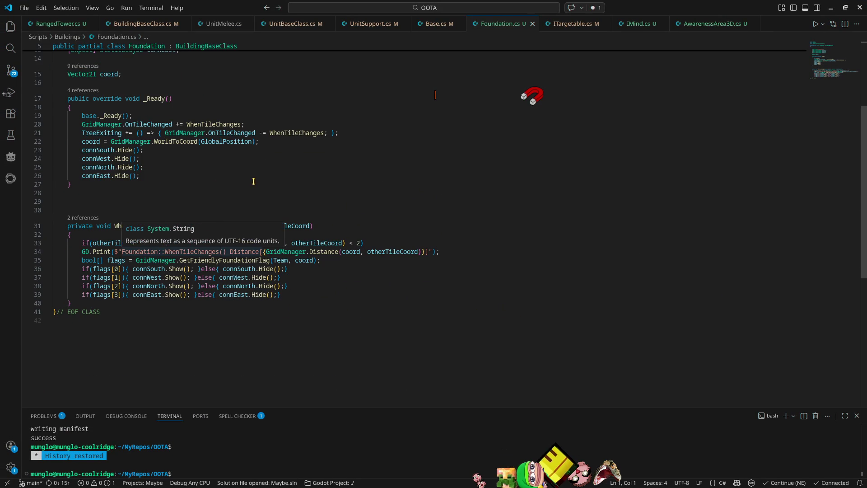
scroll(255, 188, up, 4)
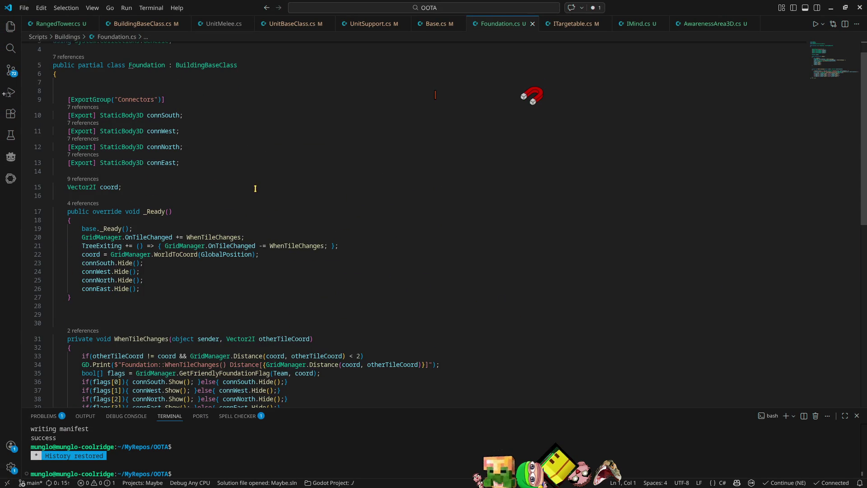
ctrl+click(189, 66)
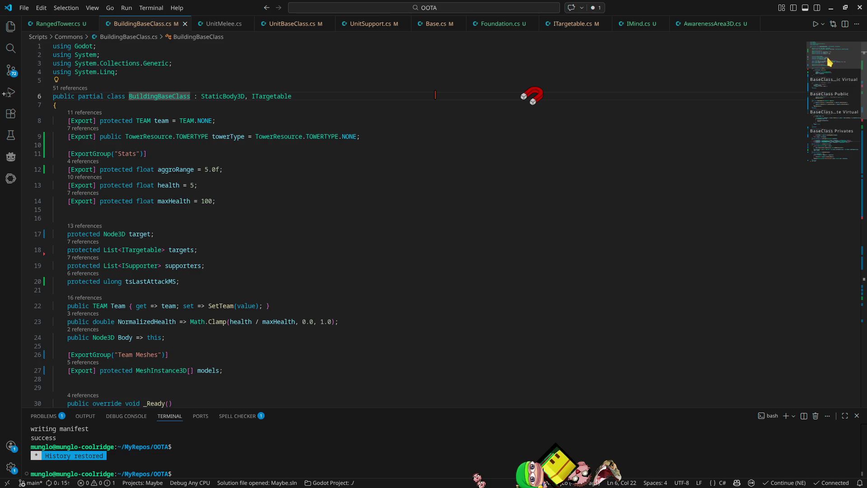
click(839, 142)
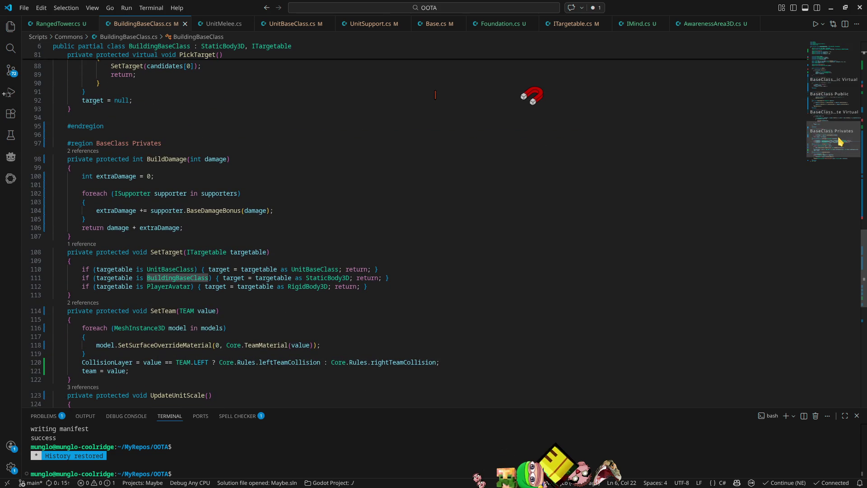
scroll(840, 142, down, 5)
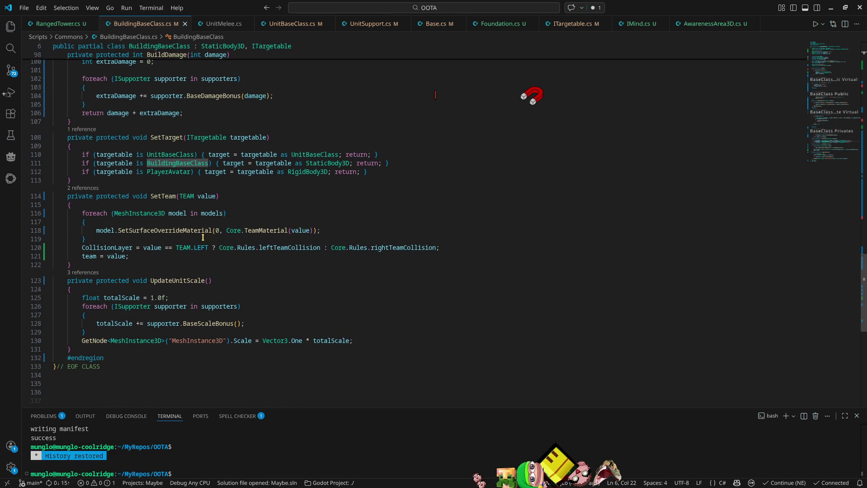
mouse_move(197, 231)
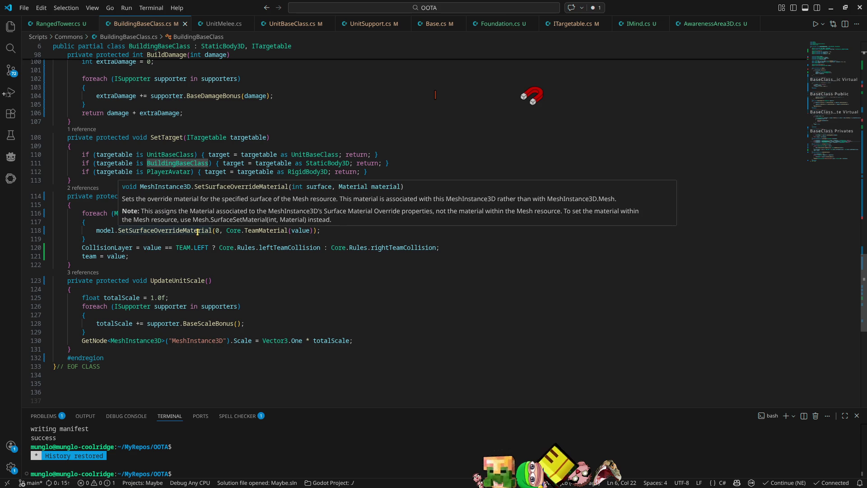
click(222, 231)
key(BackSpace)
text(1)
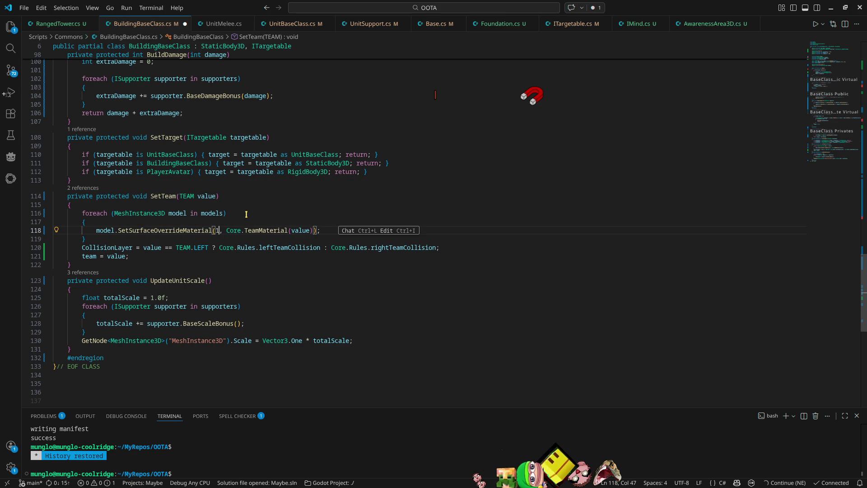
click(326, 230)
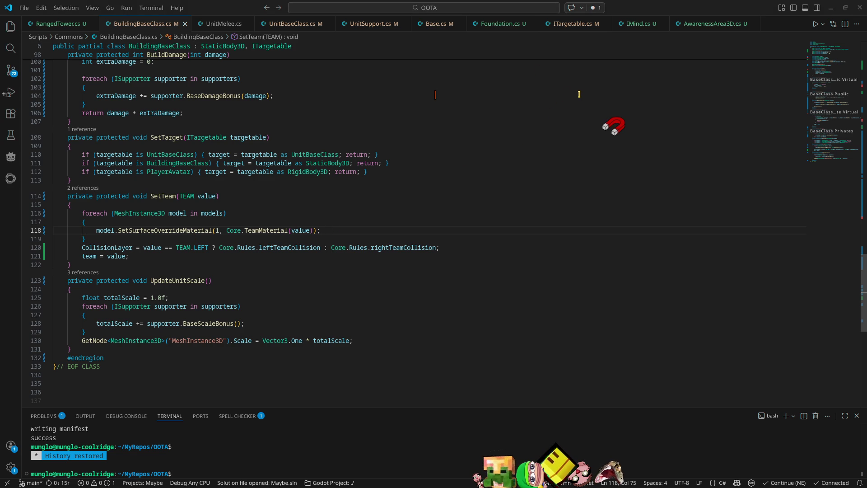
key(alt+Tab)
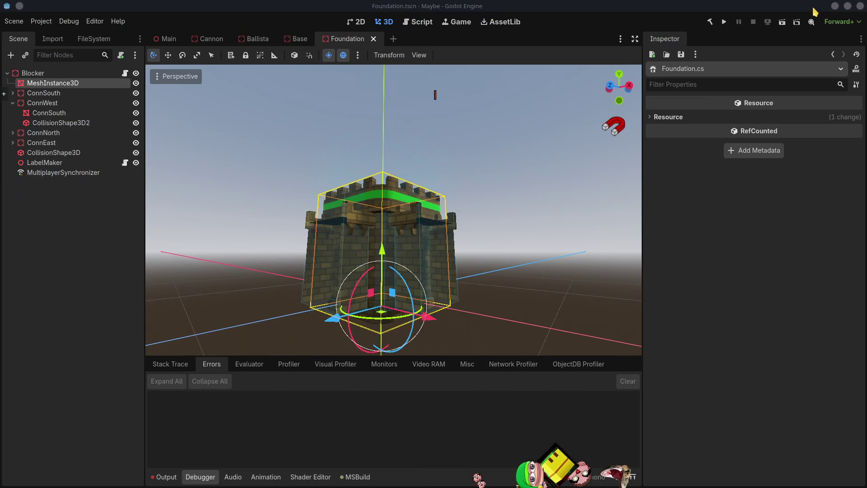
Run the project, host a match, and move the player ball around in the full-screen client
click(723, 23)
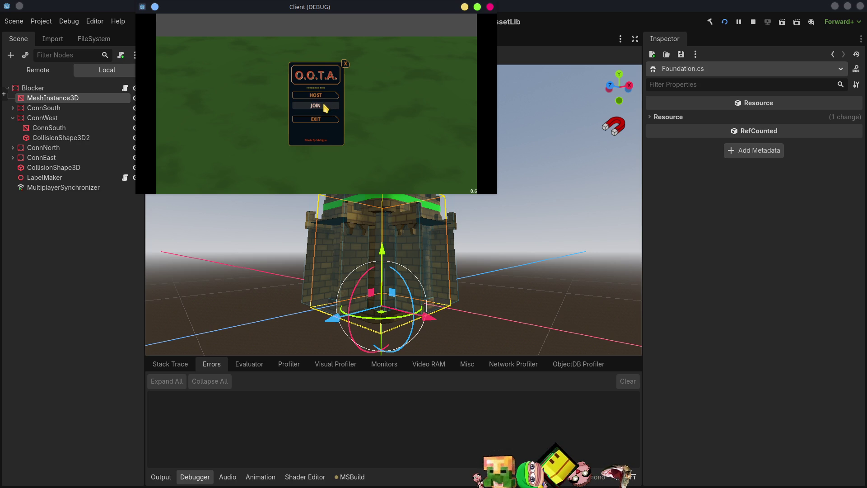
click(316, 99)
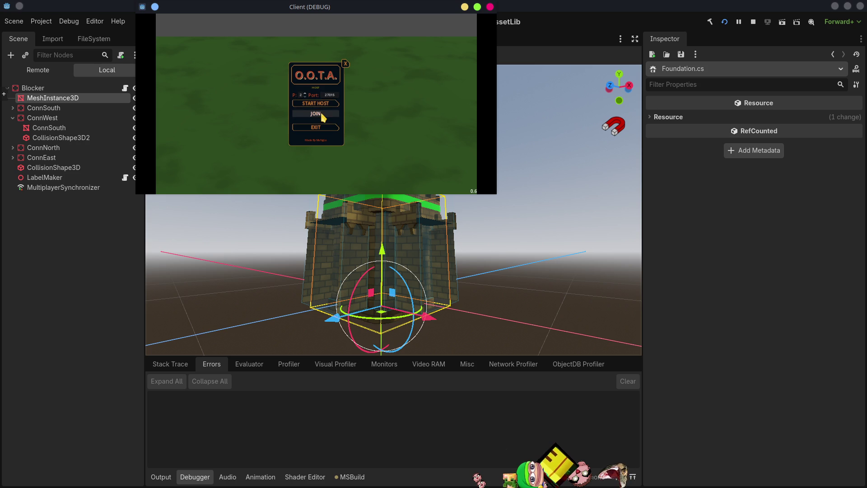
click(320, 108)
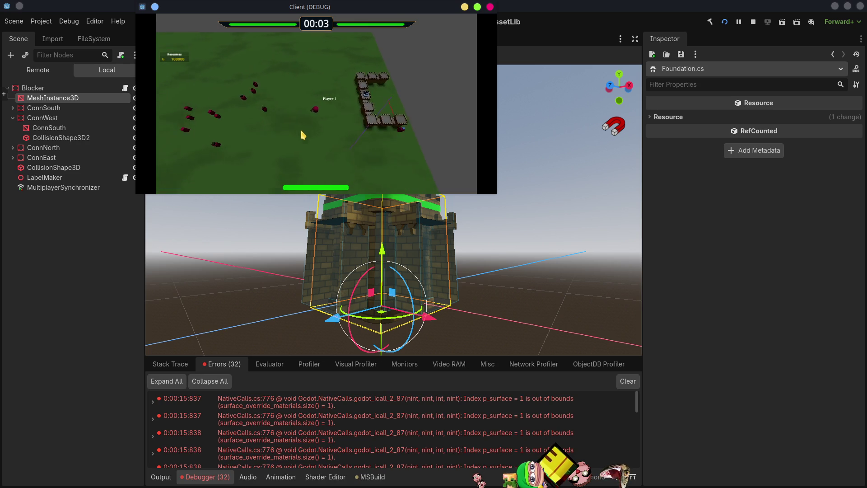
click(477, 6)
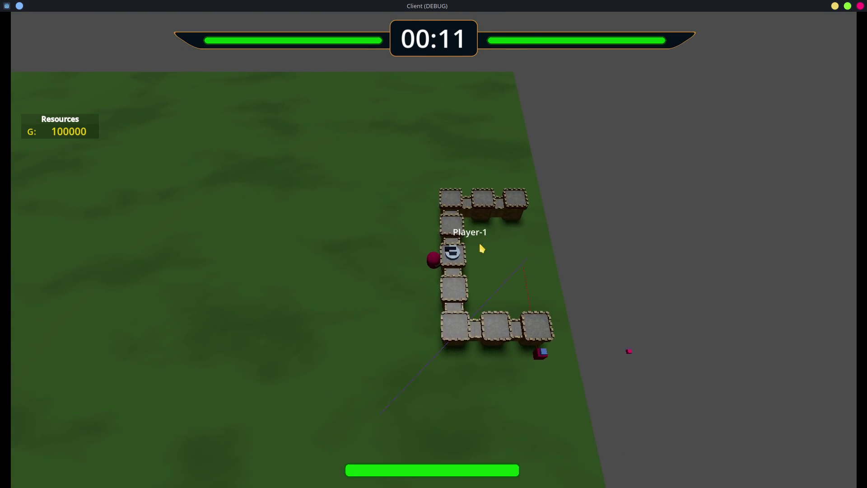
key(a)
key(a)
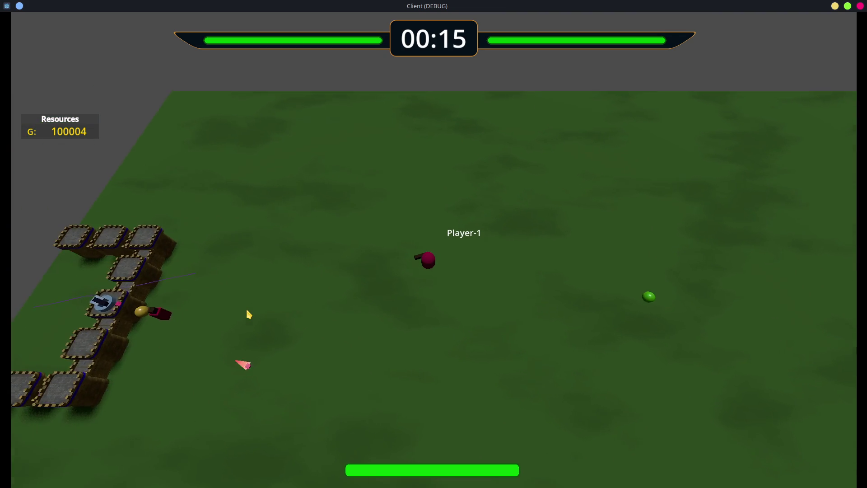
key(a)
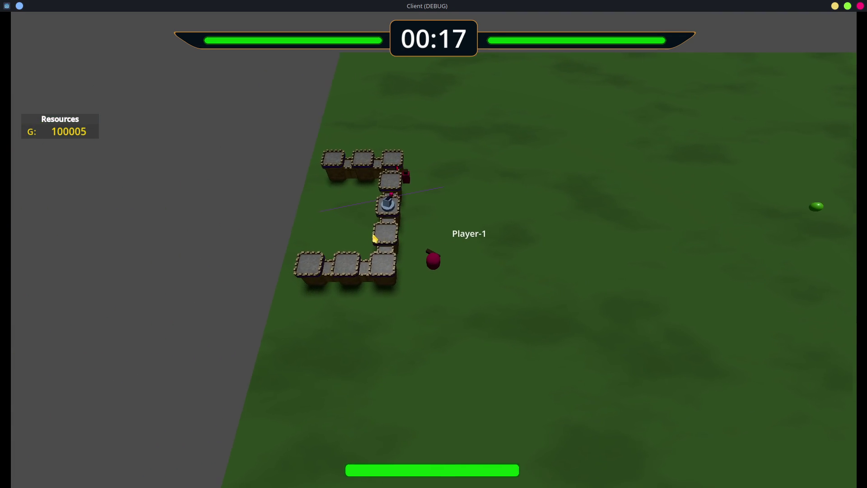
key(d)
key(d)
Close the game client and inspect MeshInstance3D's Surface 0, Surface 1 and Geometry properties
click(860, 7)
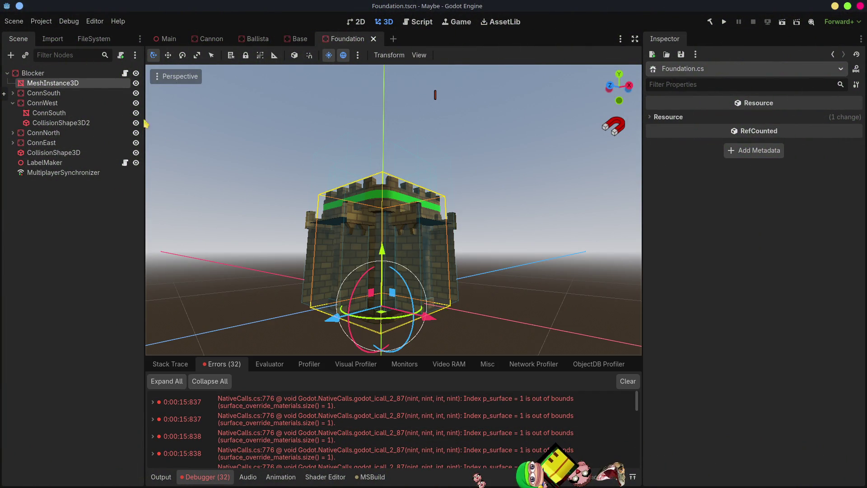
click(70, 253)
click(37, 75)
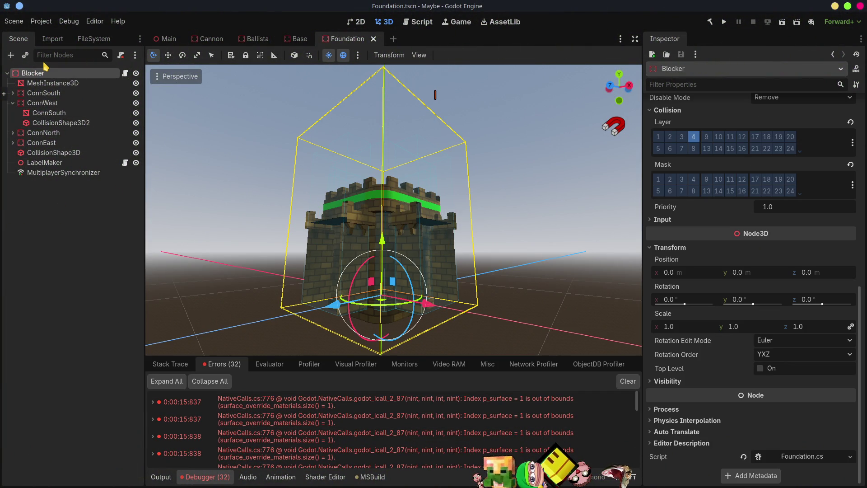
click(51, 82)
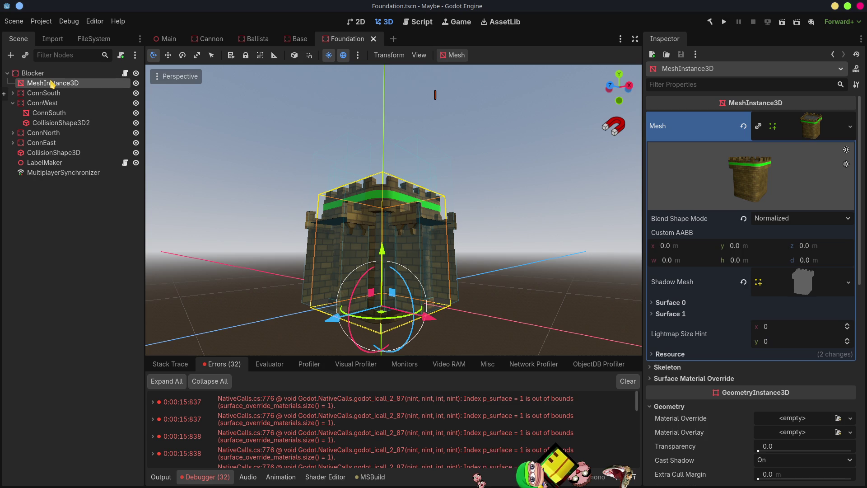
scroll(745, 380, down, 5)
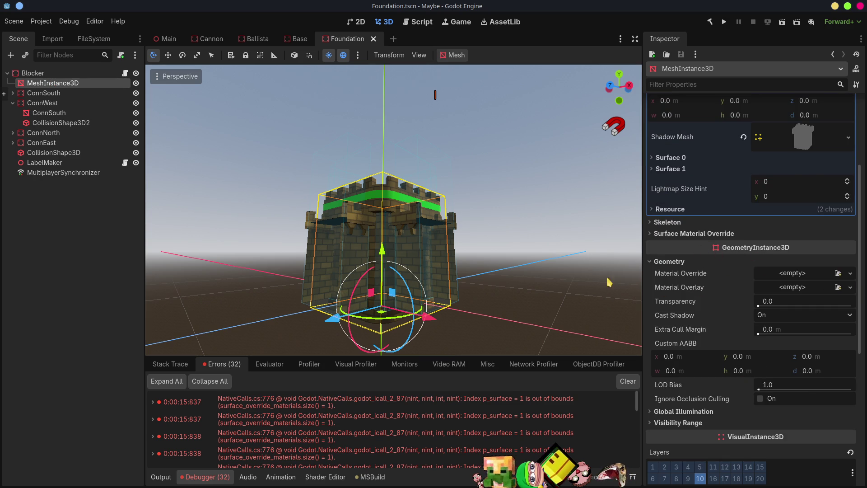
click(659, 262)
click(659, 262)
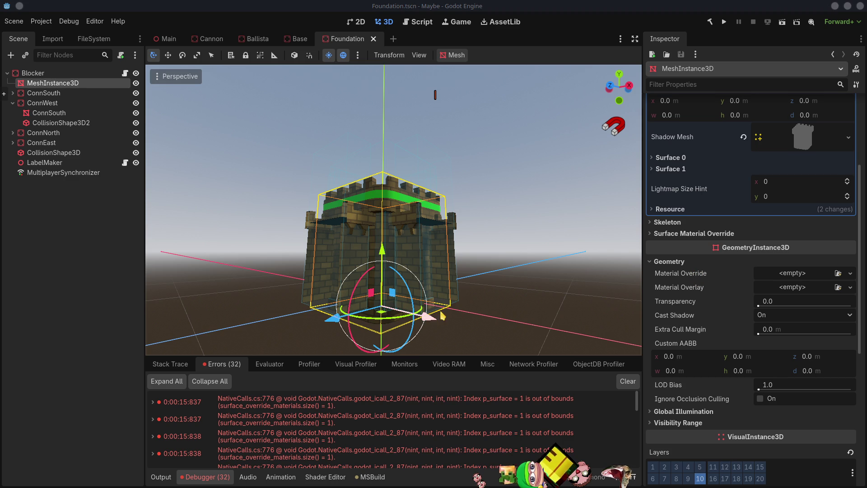
key(alt+Tab)
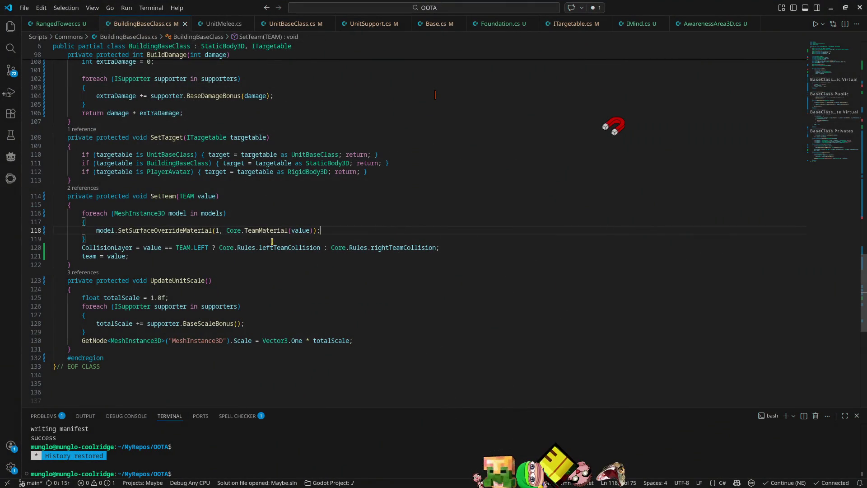
Change the SetSurfaceOverrideMaterial surface index on line 118 from 1 to 0, then rerun the project
mouse_move(174, 231)
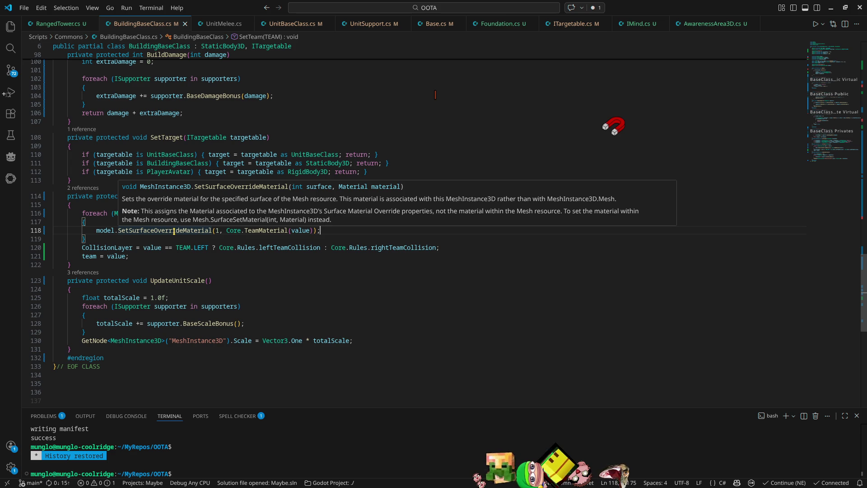
click(219, 231)
key(BackSpace)
text(0)
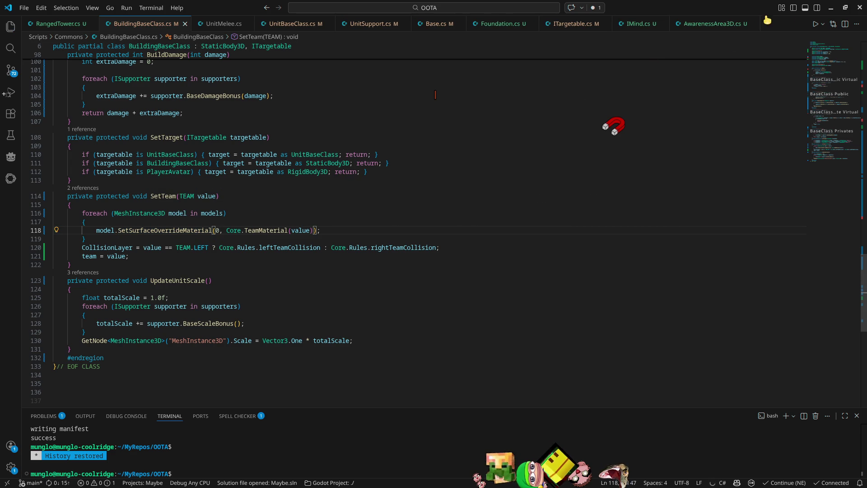
key(alt+Tab)
click(725, 23)
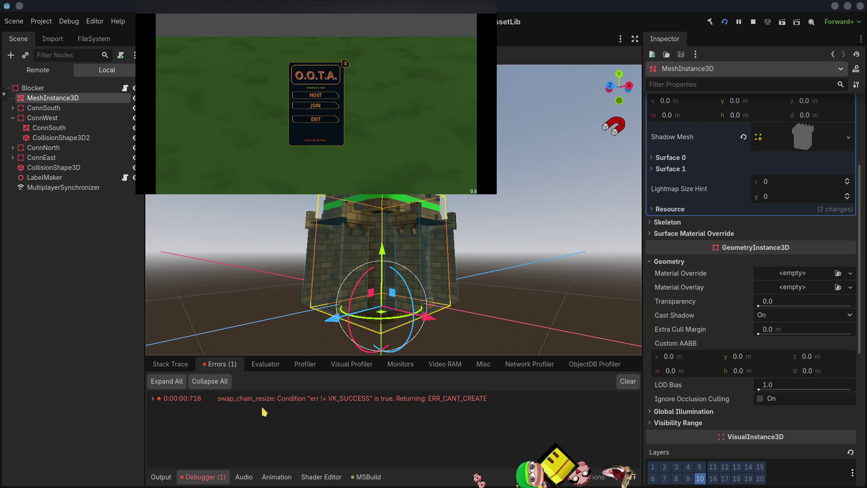
mouse_move(253, 405)
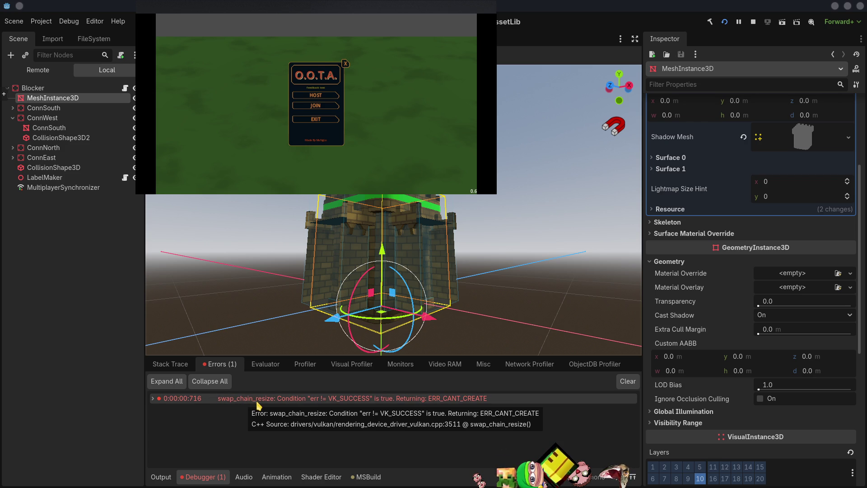
click(321, 95)
click(326, 104)
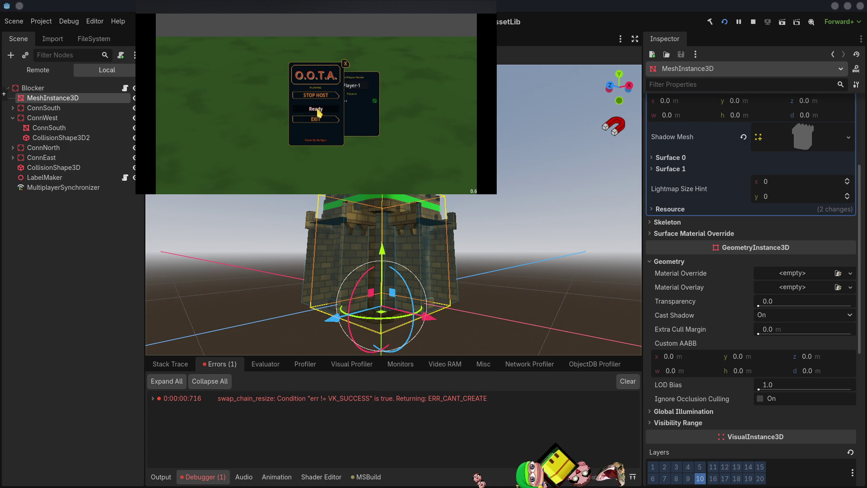
key(w)
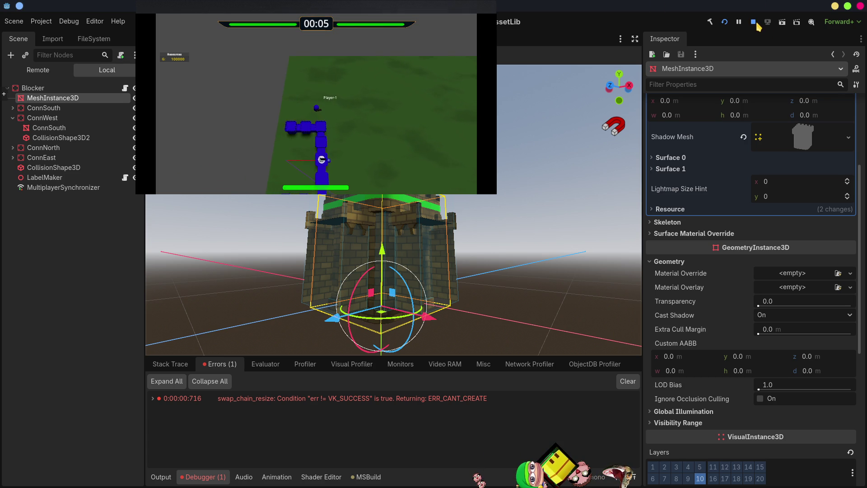
key(F8)
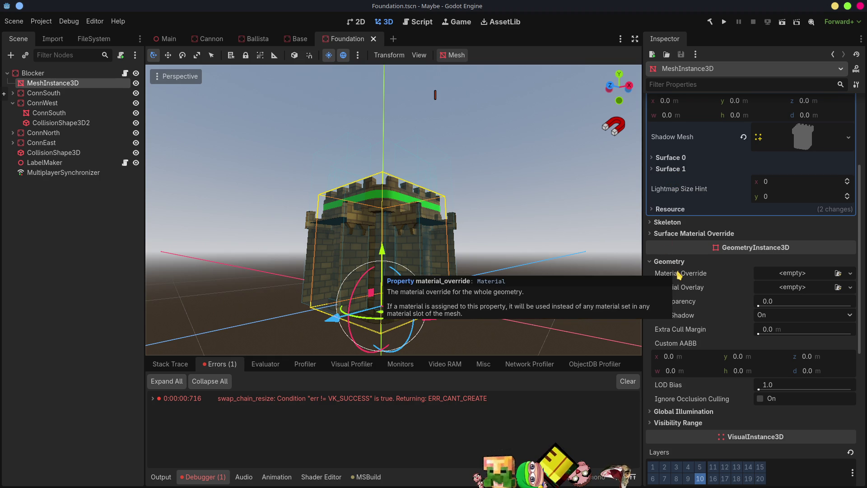
click(655, 169)
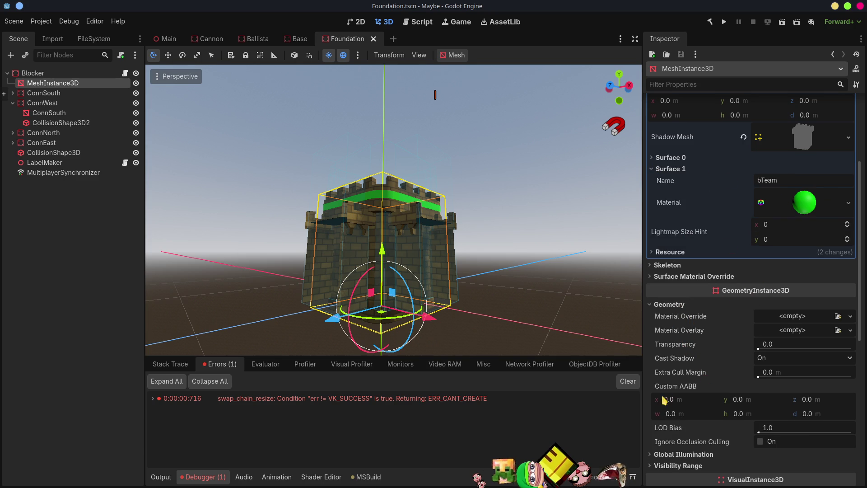
scroll(702, 426, down, 1)
scroll(701, 420, down, 2)
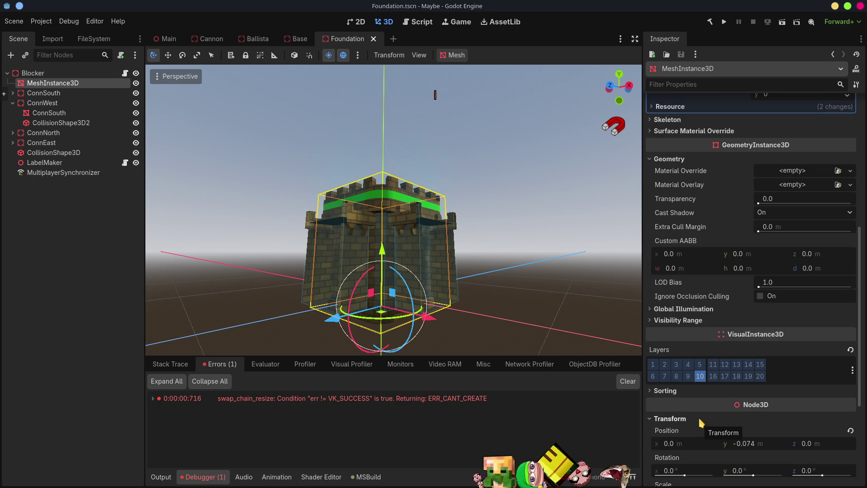
click(850, 170)
click(856, 174)
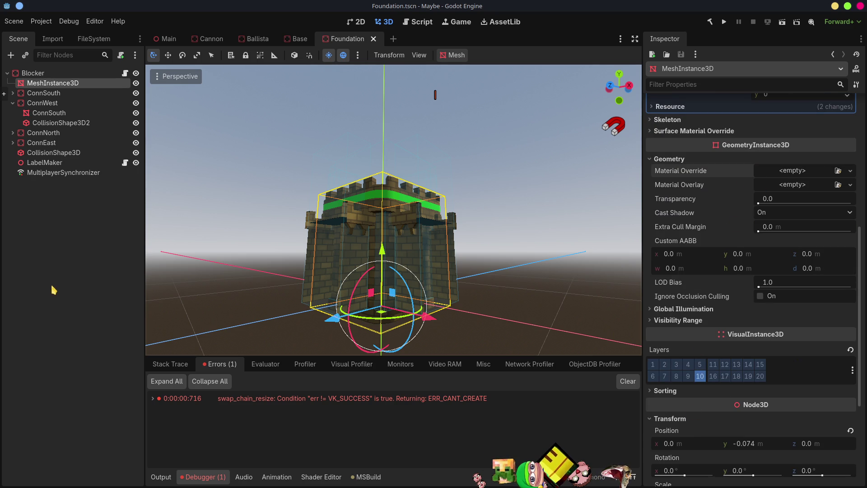
click(54, 290)
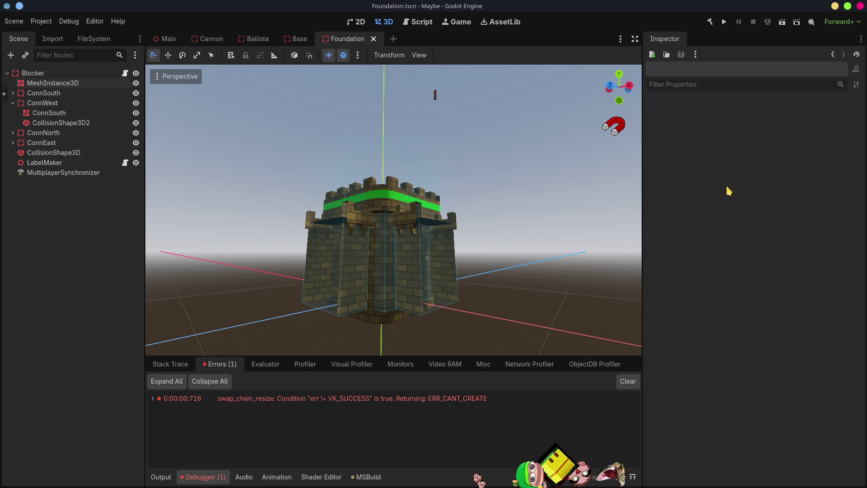
key(alt+Tab)
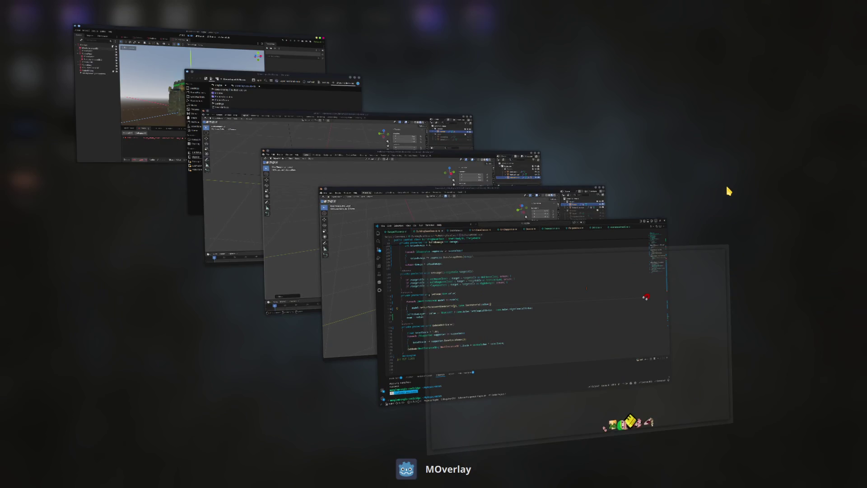
Move the Tower's bTeam slot above bFoundation, save Towerstuff.blend, and minimize Blender
key(alt+Tab)
key(alt+Tab)
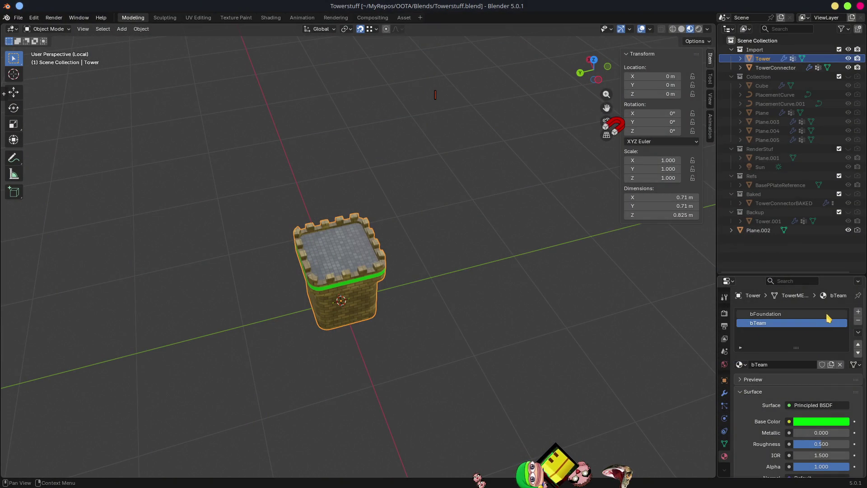
click(855, 345)
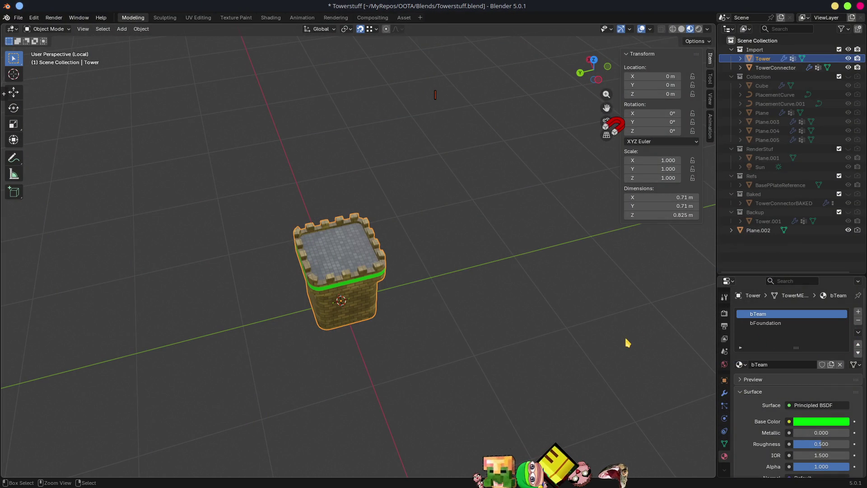
key(ctrl+s)
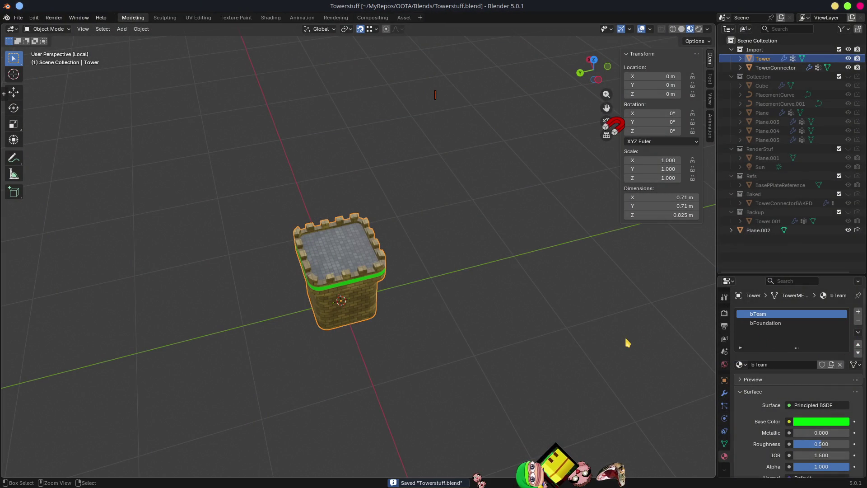
click(835, 7)
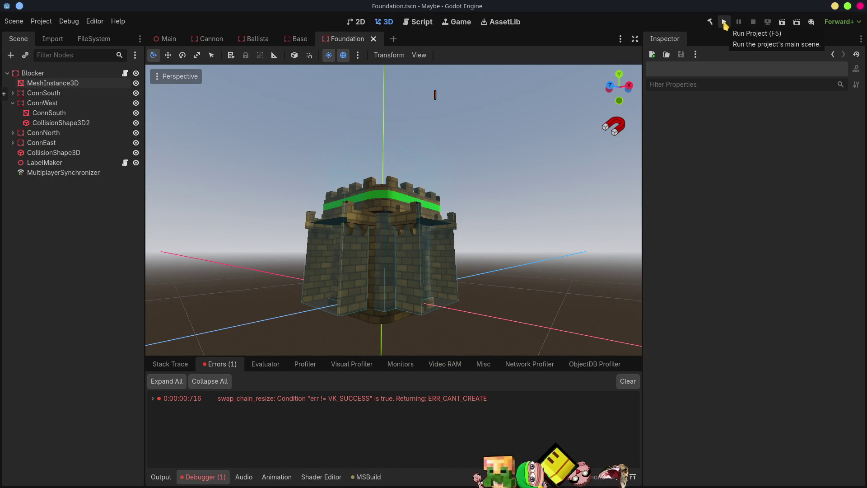
click(724, 22)
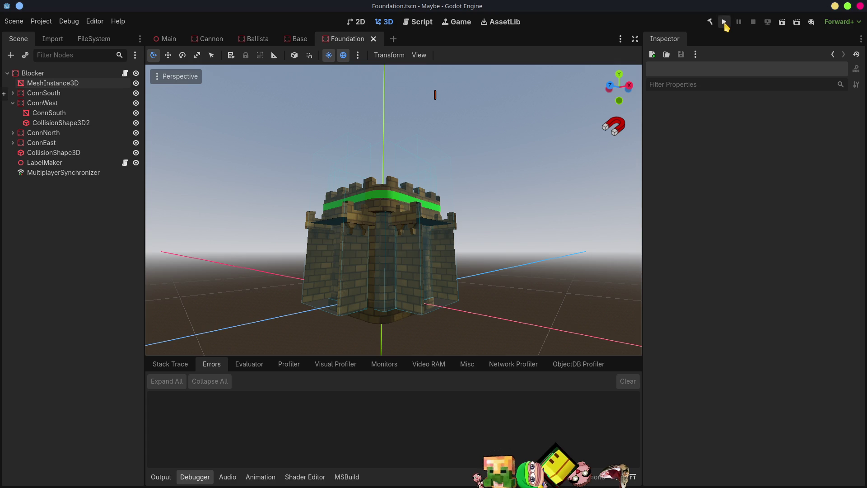
click(724, 23)
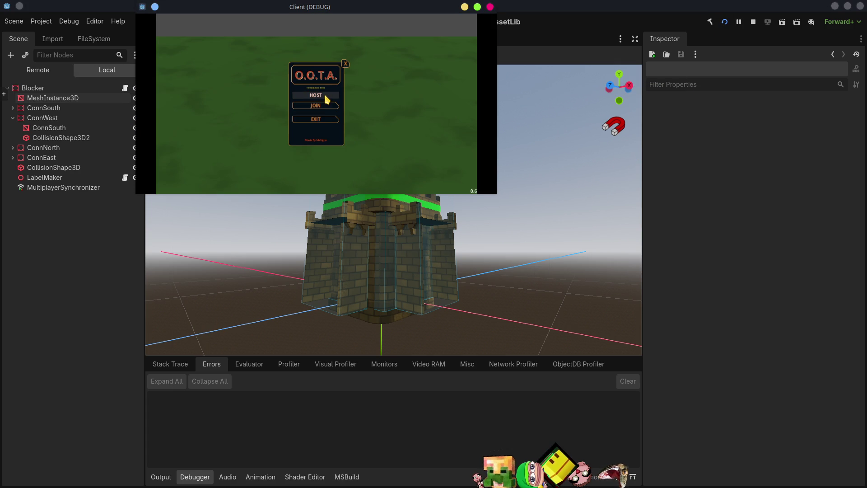
click(325, 96)
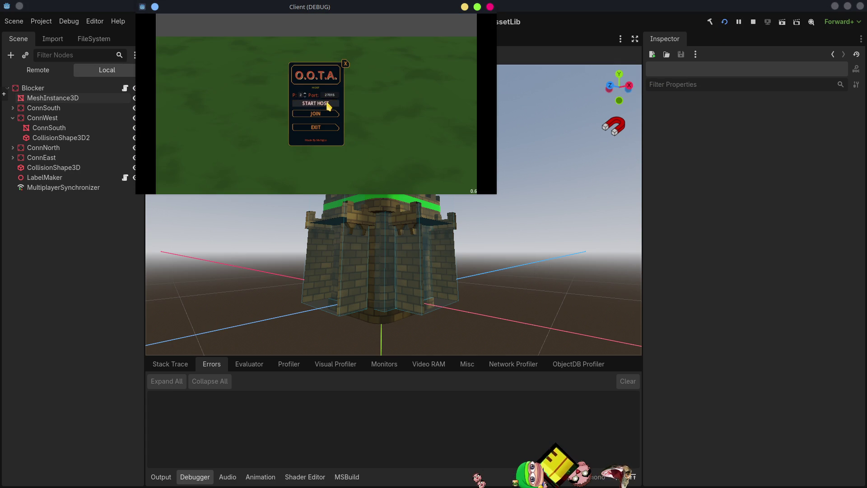
click(324, 112)
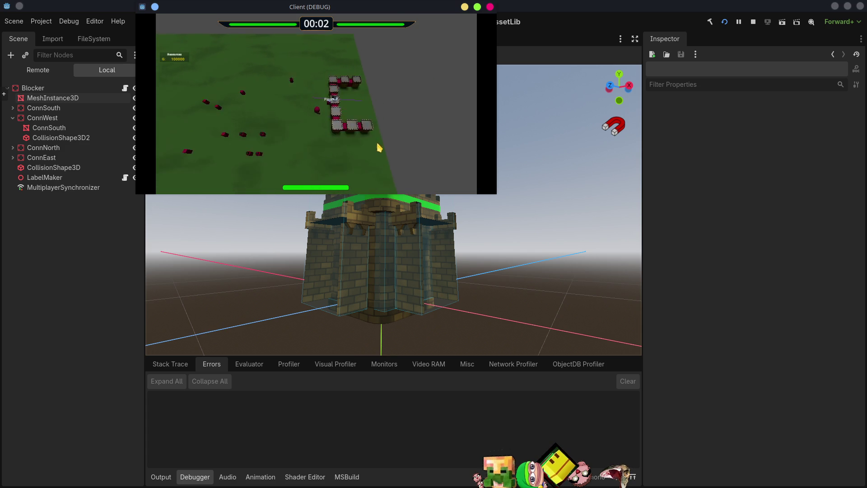
click(477, 7)
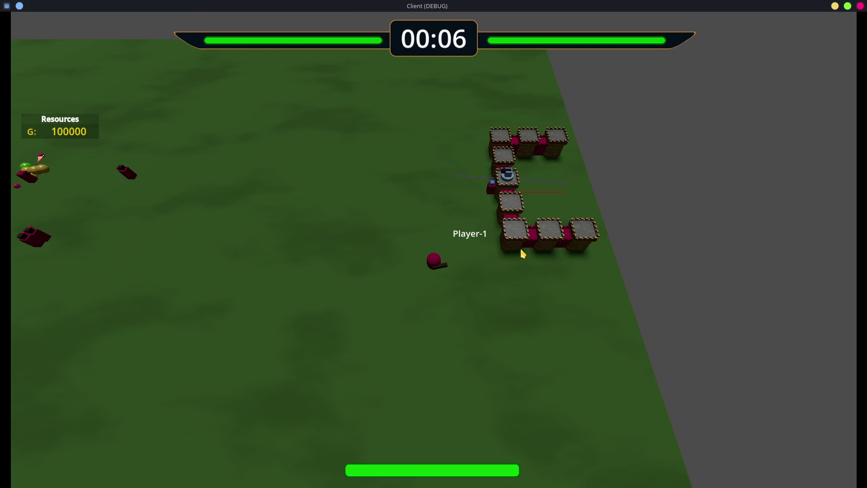
key(d)
key(d)
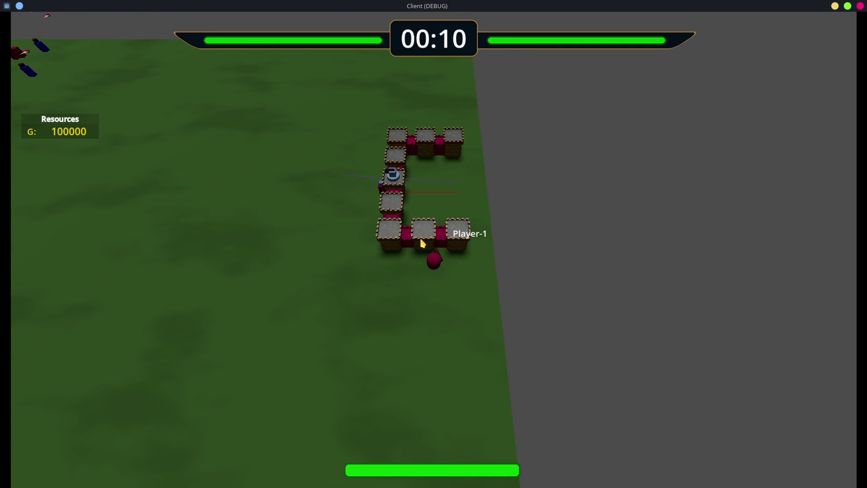
key(s)
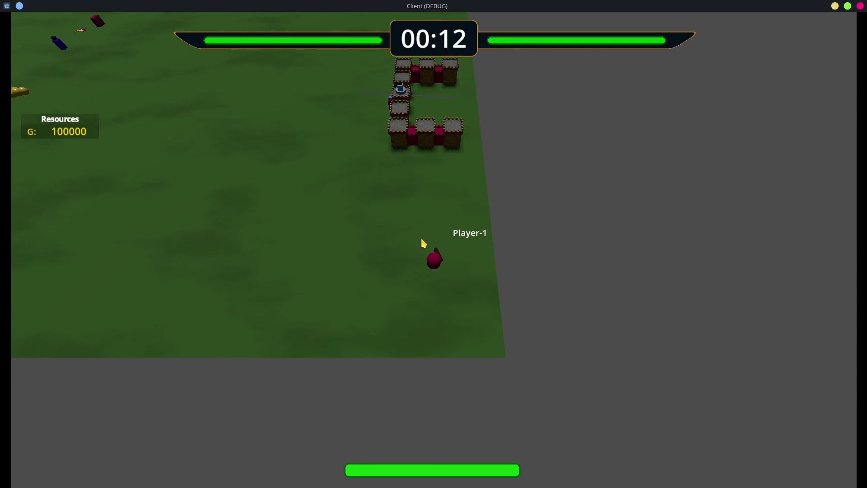
key(a)
key(d)
key(w)
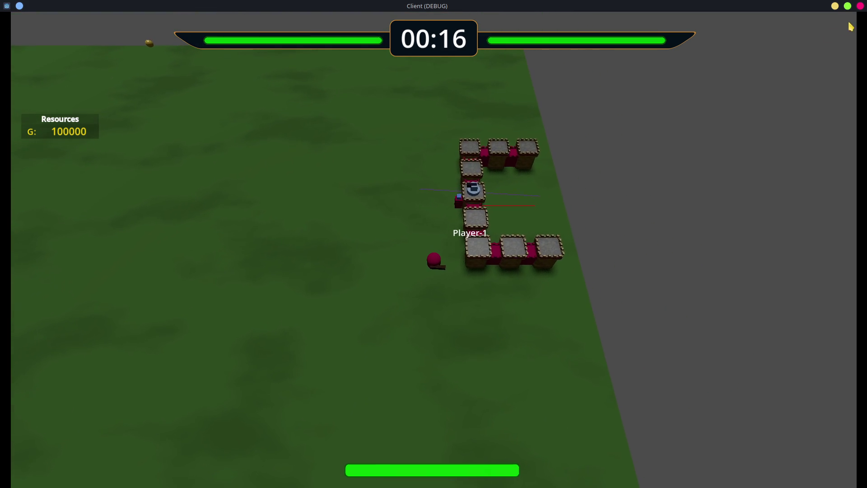
key(alt+F4)
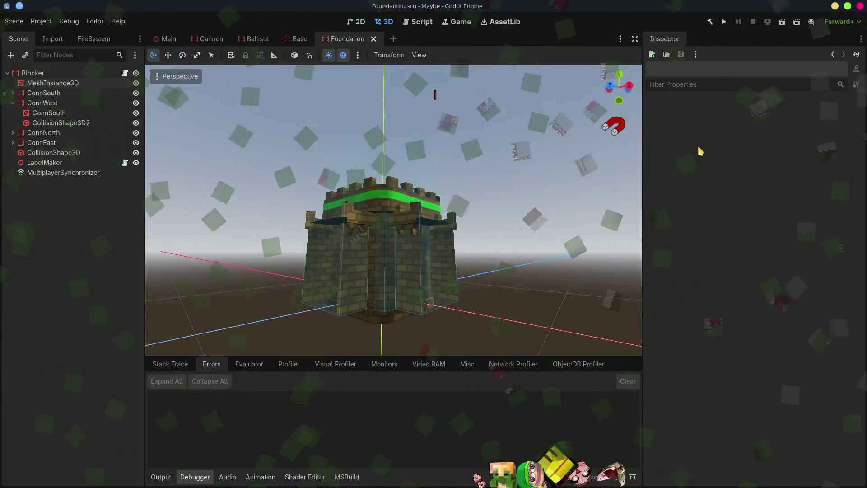
key(alt+Tab)
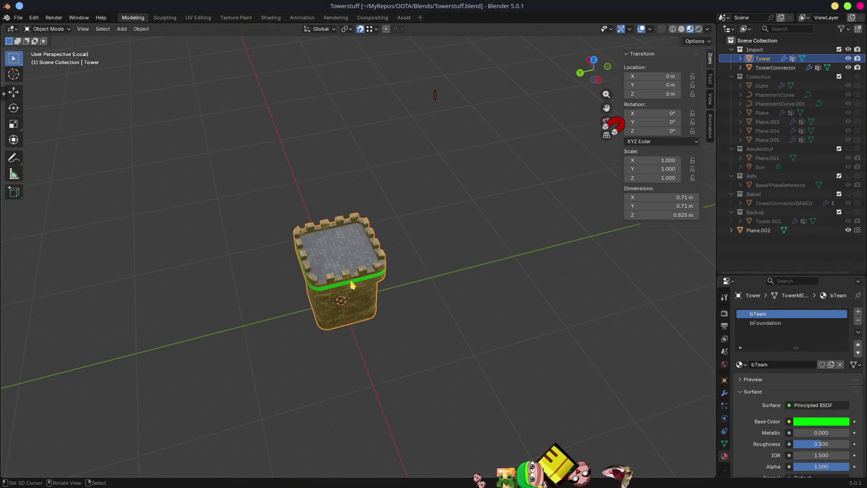
mouse_move(474, 309)
middle_down()
mouse_move(452, 286)
mouse_move(541, 230)
middle_up()
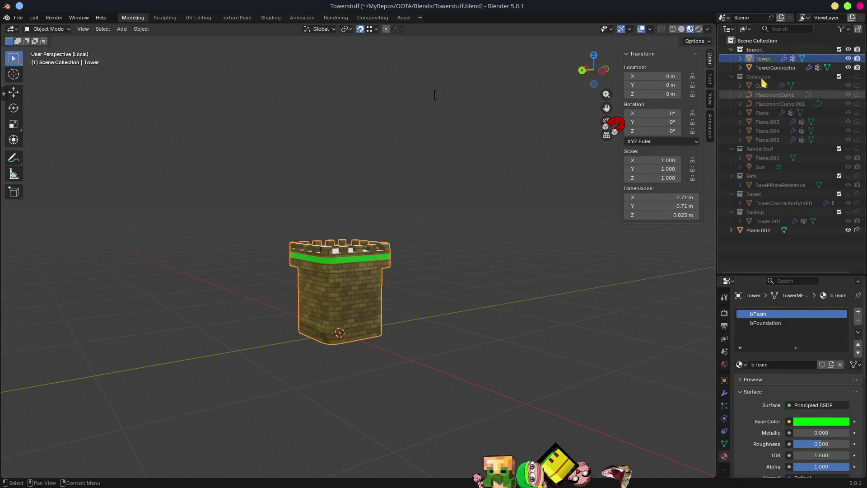
click(772, 67)
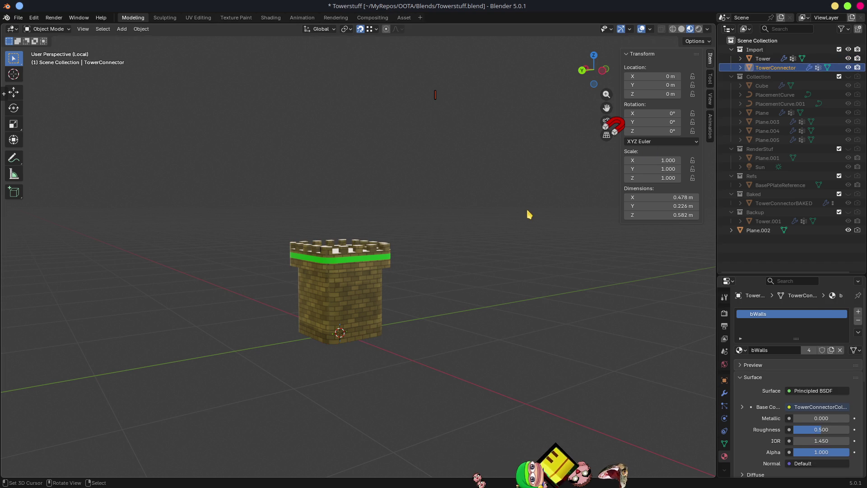
key(KP_Divide)
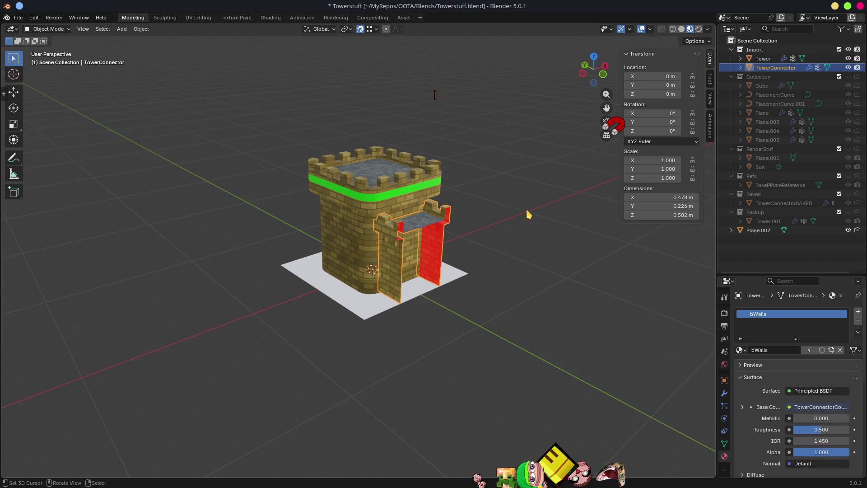
mouse_move(431, 225)
middle_down()
mouse_move(476, 196)
mouse_move(427, 270)
mouse_move(328, 270)
middle_up()
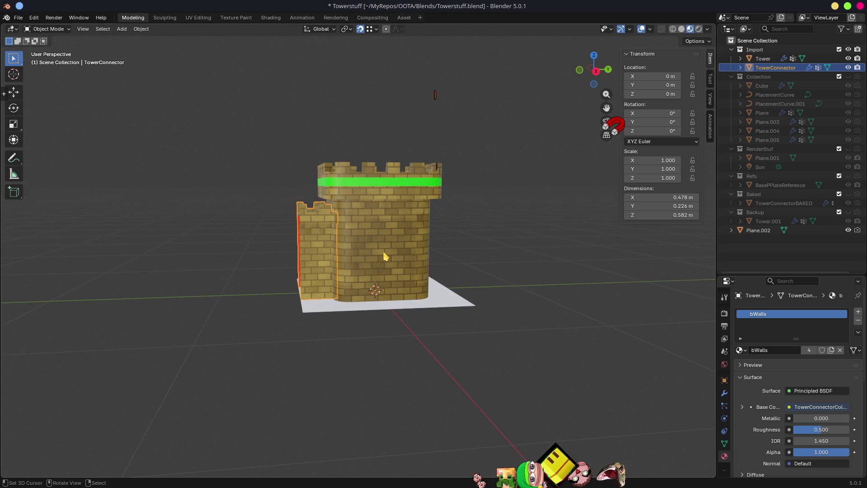
key(alt+Tab)
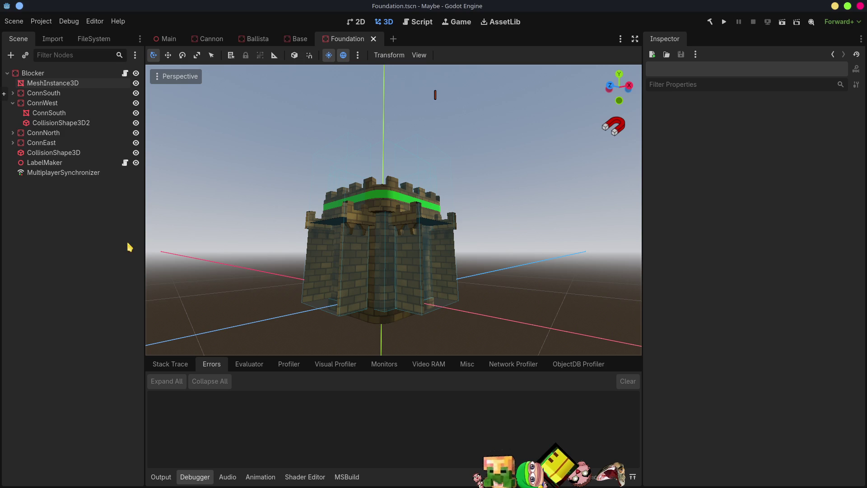
Browse the Foundation scene's Conn nodes, then view the MeshInstance3D's mesh and surface materials in the Inspector
click(51, 93)
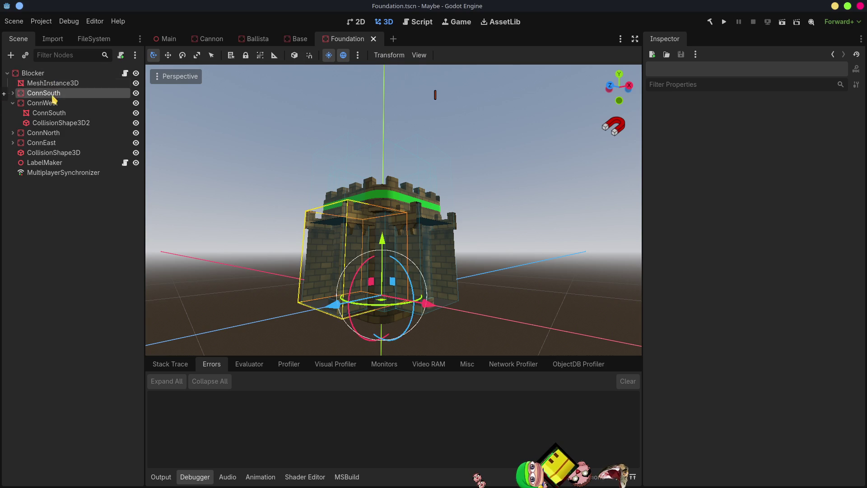
click(51, 83)
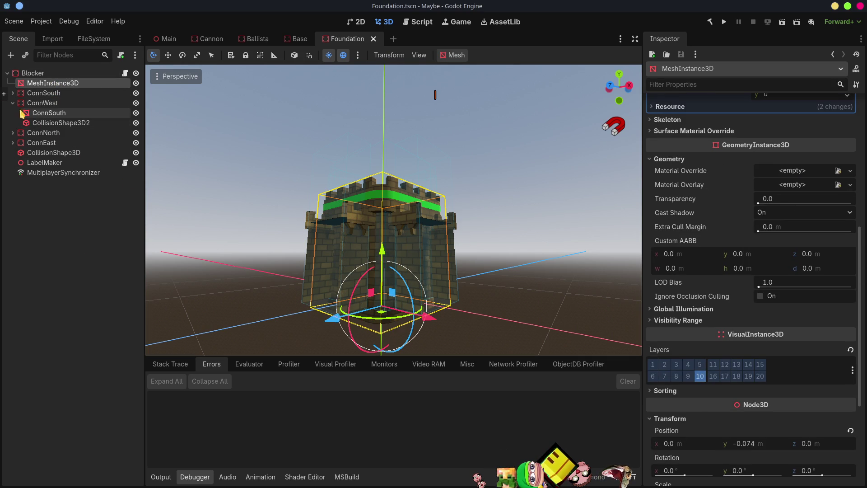
click(55, 116)
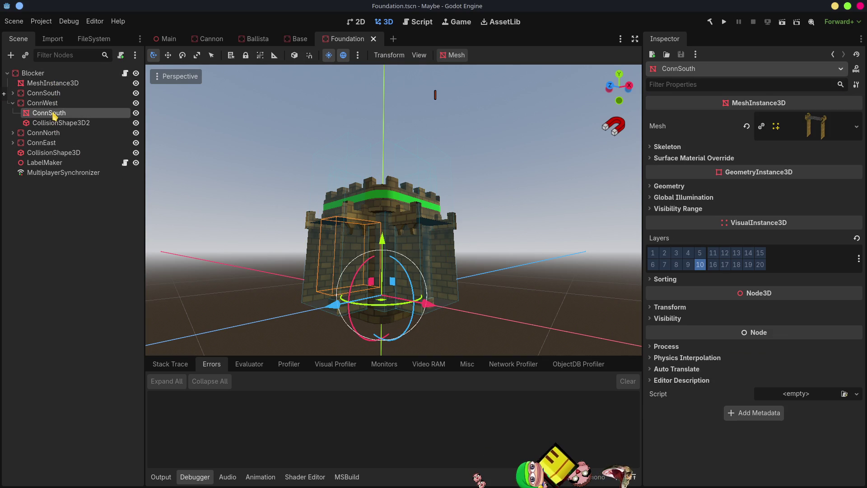
click(13, 103)
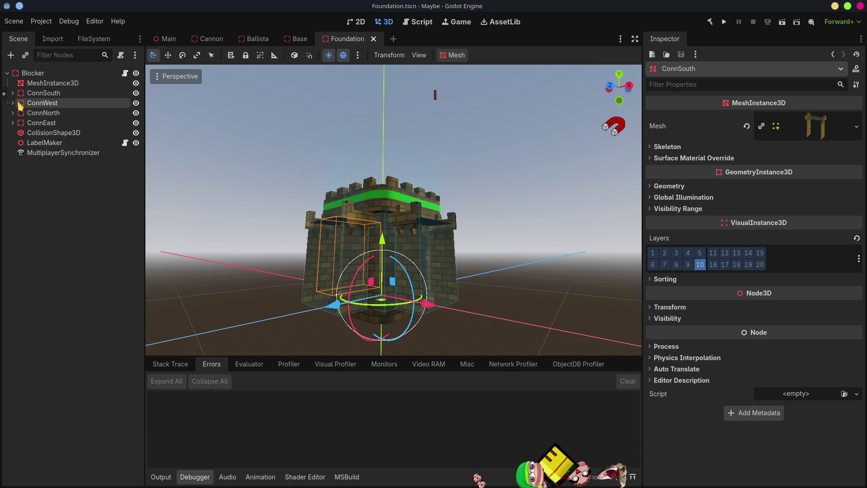
click(45, 93)
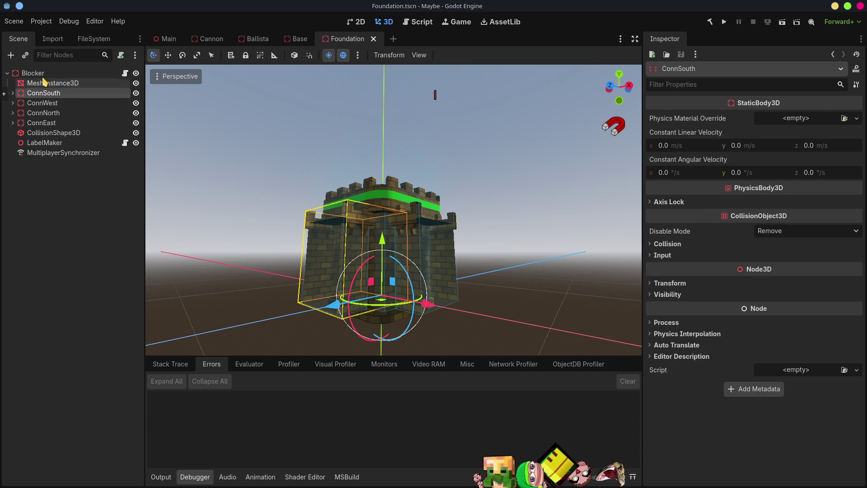
click(40, 73)
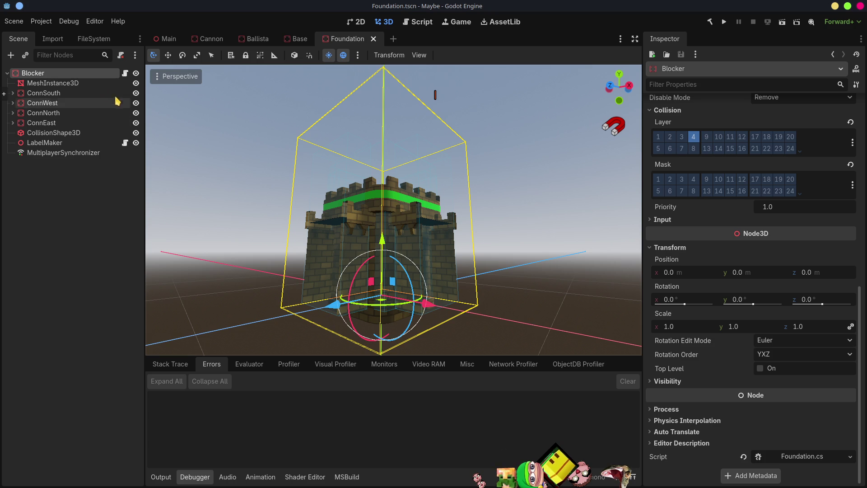
scroll(770, 277, up, 5)
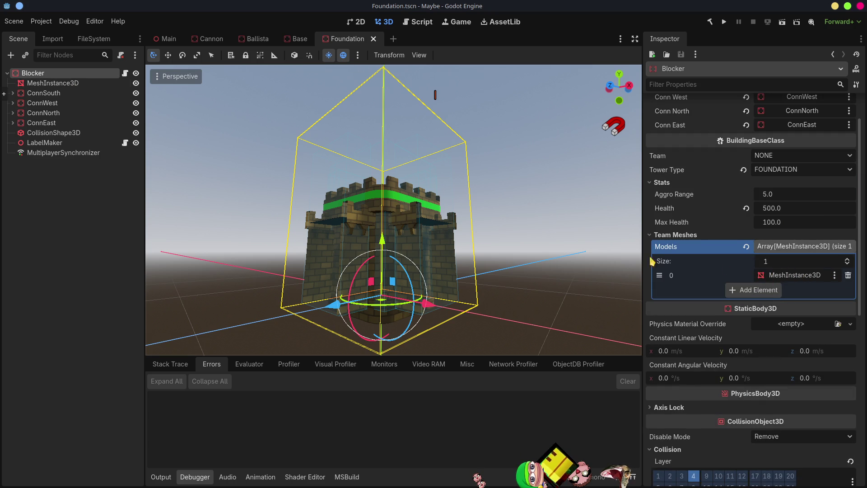
click(102, 209)
click(45, 83)
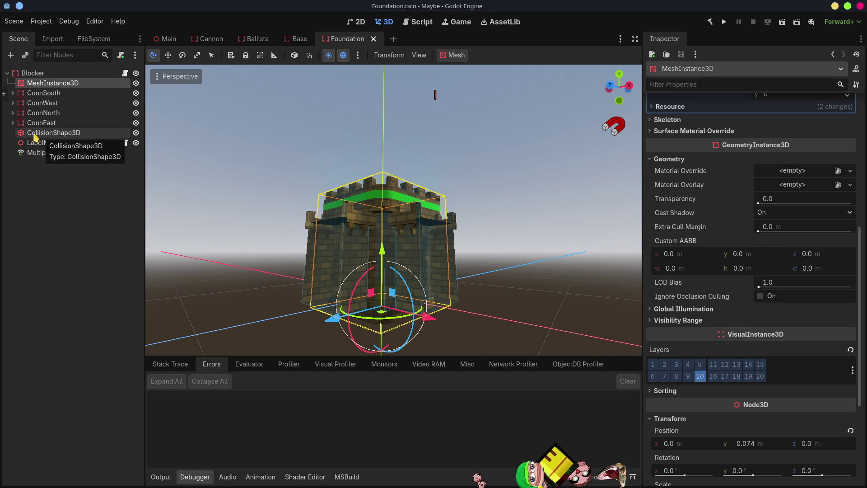
scroll(758, 217, up, 5)
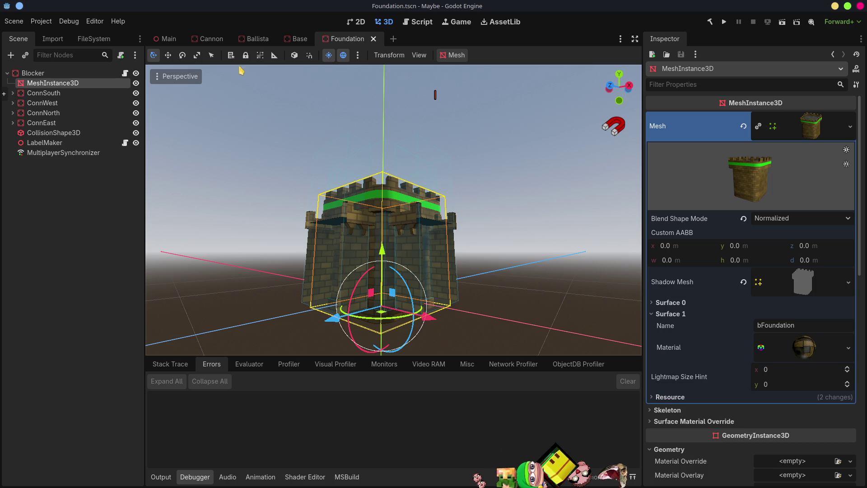
click(300, 39)
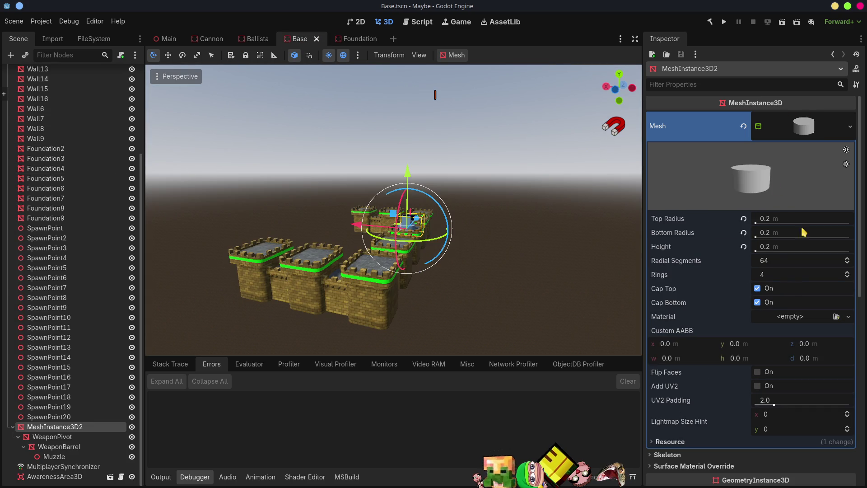
Move the Foundation node below Wall9 in the Base tree and select the Base root
scroll(77, 171, up, 5)
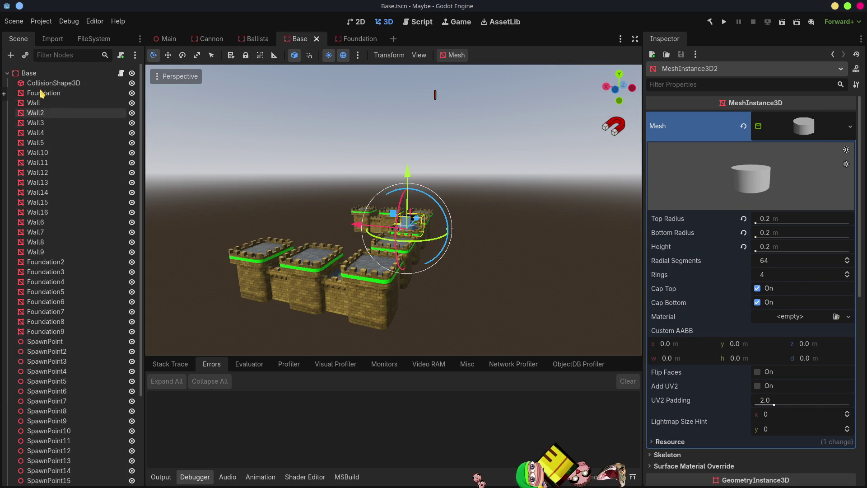
click(34, 103)
click(42, 94)
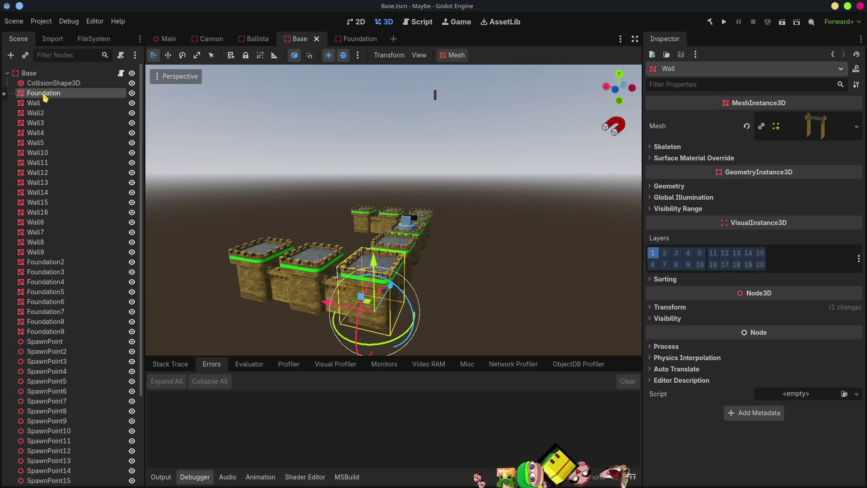
drag(53, 258, 53, 257)
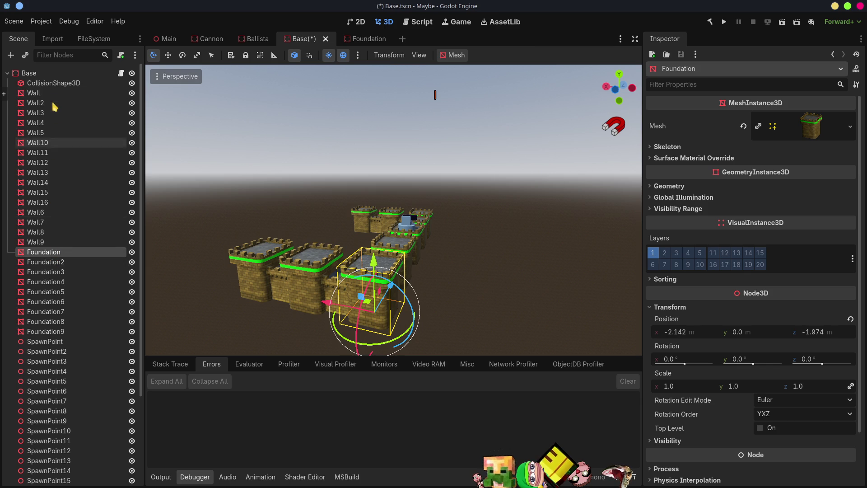
click(29, 73)
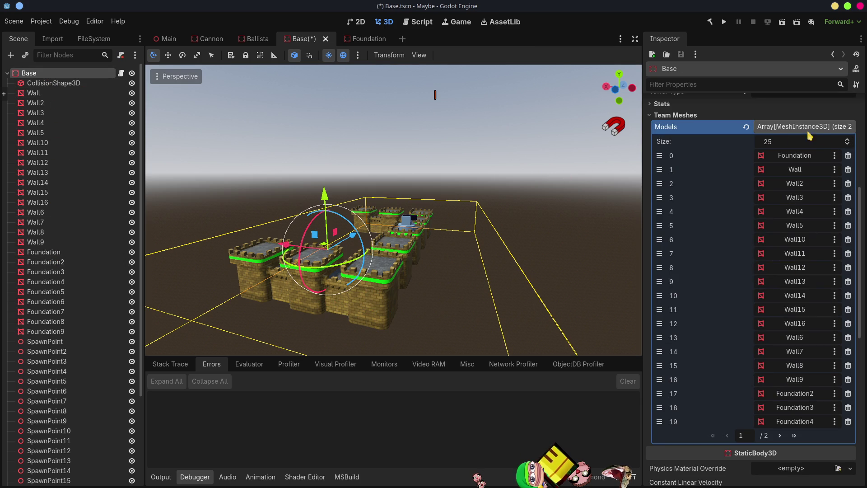
Reset Team Meshes > Models, fill it with Foundation through Foundation9, and save the Base scene
scroll(787, 366, up, 5)
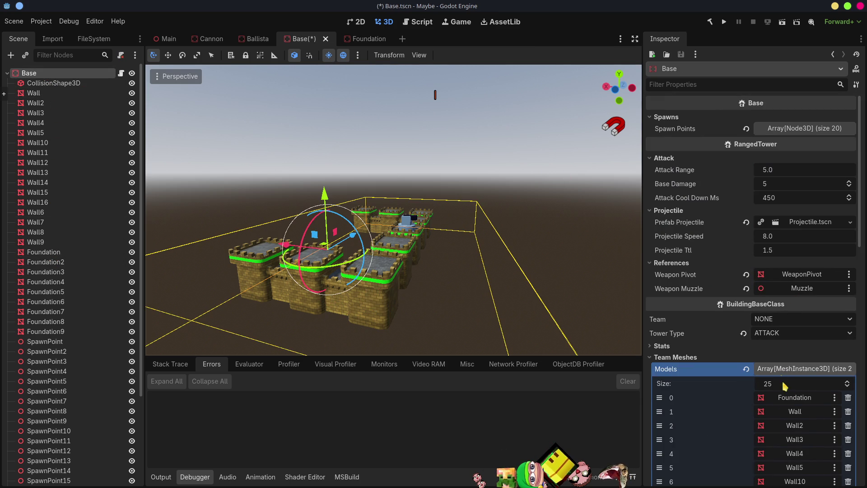
click(746, 369)
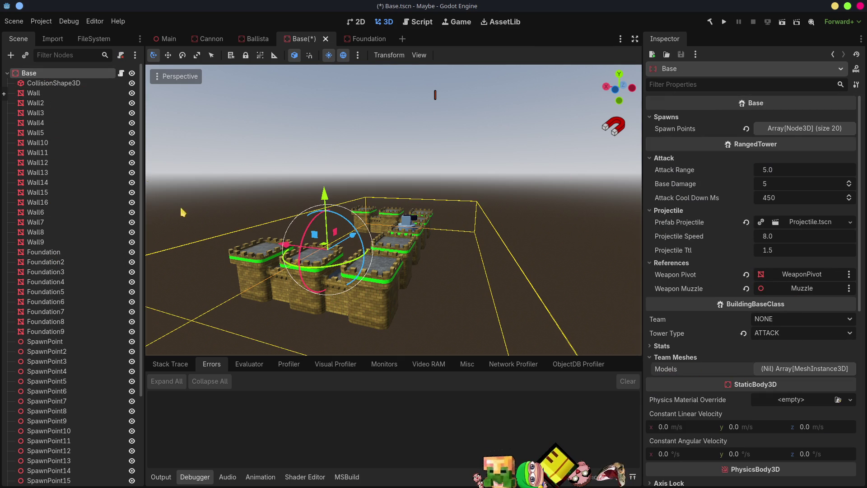
click(45, 252)
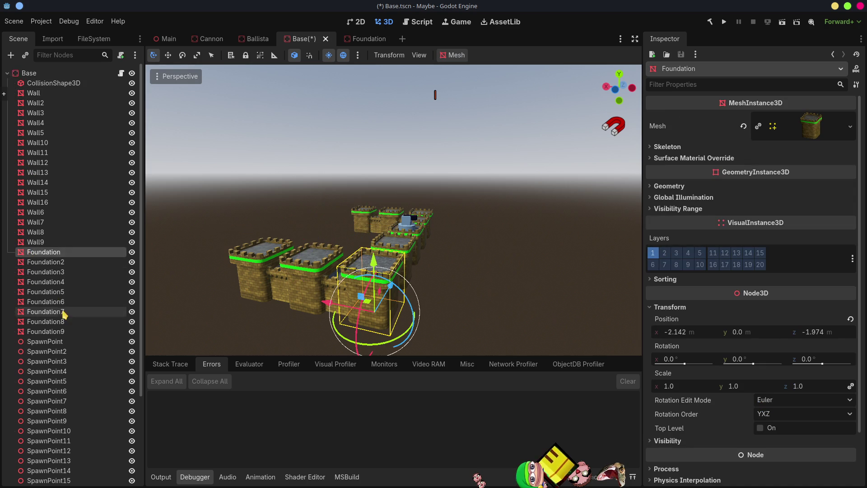
scroll(68, 318, down, 5)
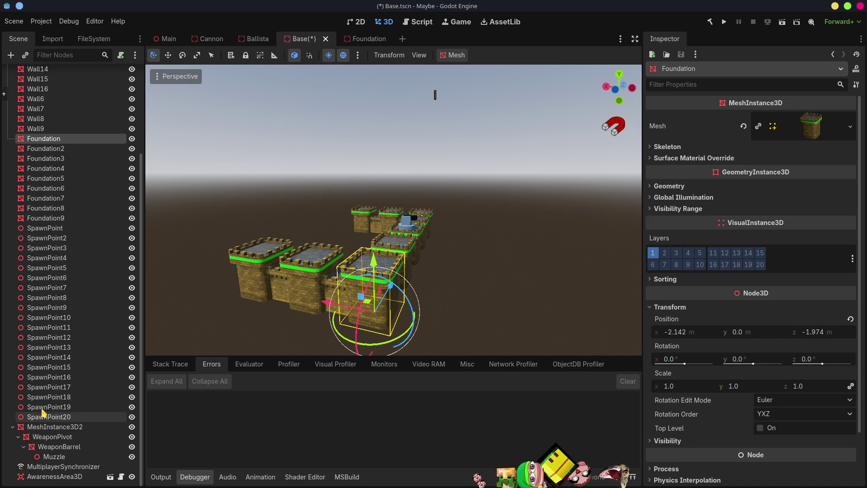
shift+click(44, 218)
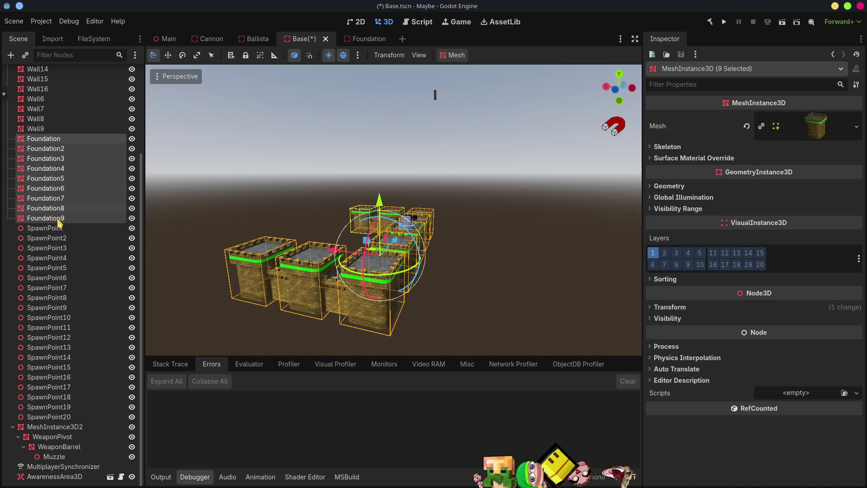
scroll(63, 220, up, 5)
mouse_move(56, 296)
mouse_down()
mouse_move(43, 73)
mouse_move(792, 279)
mouse_move(795, 370)
mouse_up()
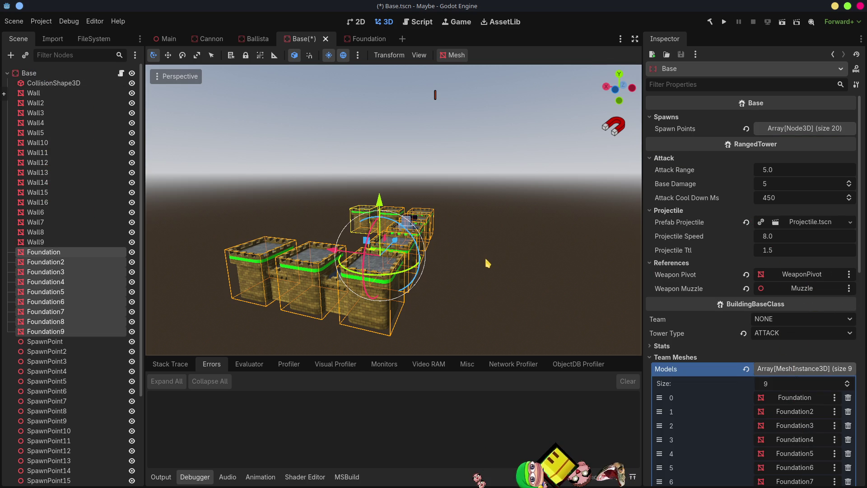
key(ctrl+s)
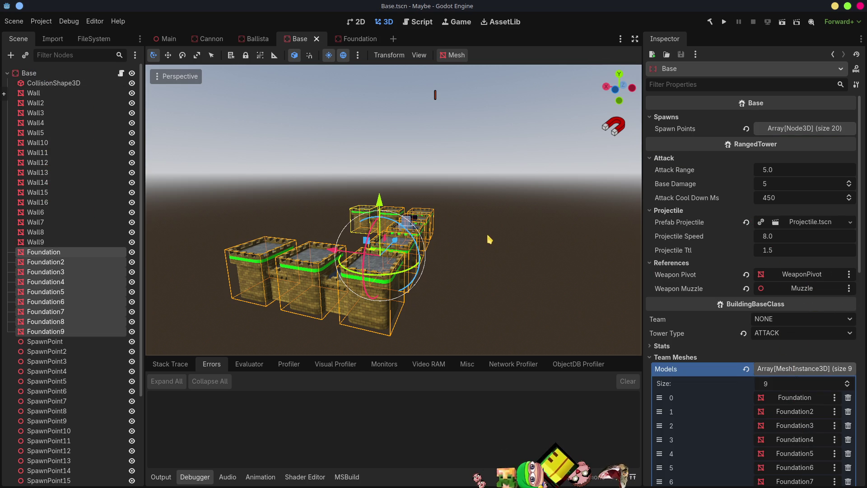
key(alt+Tab)
key(alt+Tab)
key(alt+Tab)
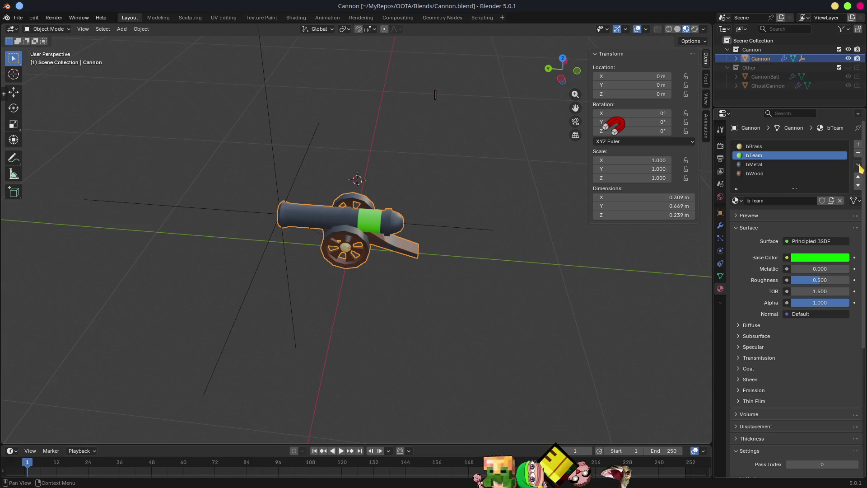
Move the Cannon's bTeam material to the top slot, then return to Godot
click(857, 177)
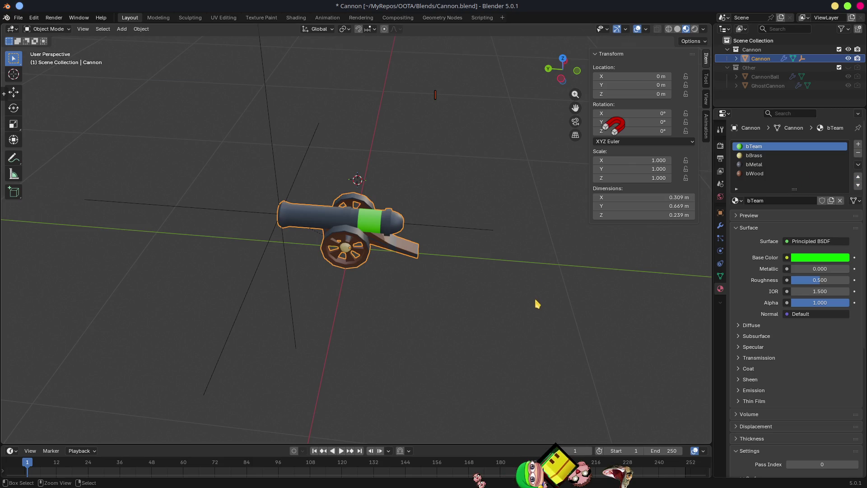
key(alt+Tab)
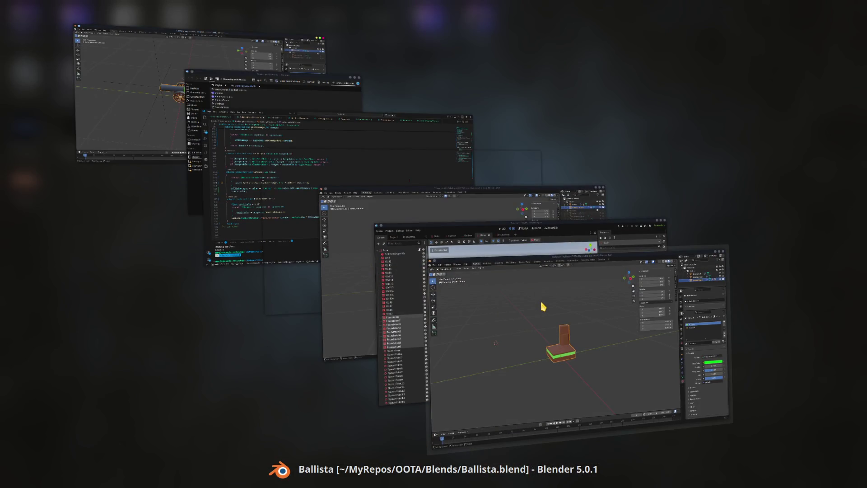
key(alt+Tab)
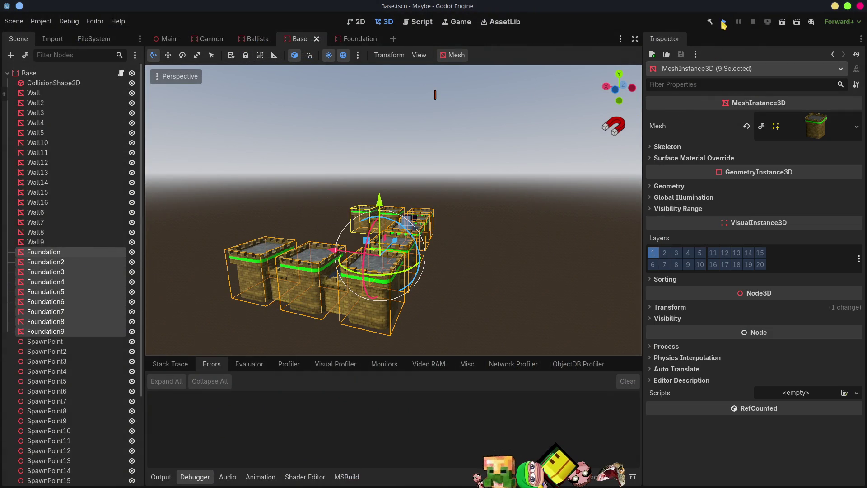
Launch the game, host and ready up a match, and maximize the game window
click(724, 22)
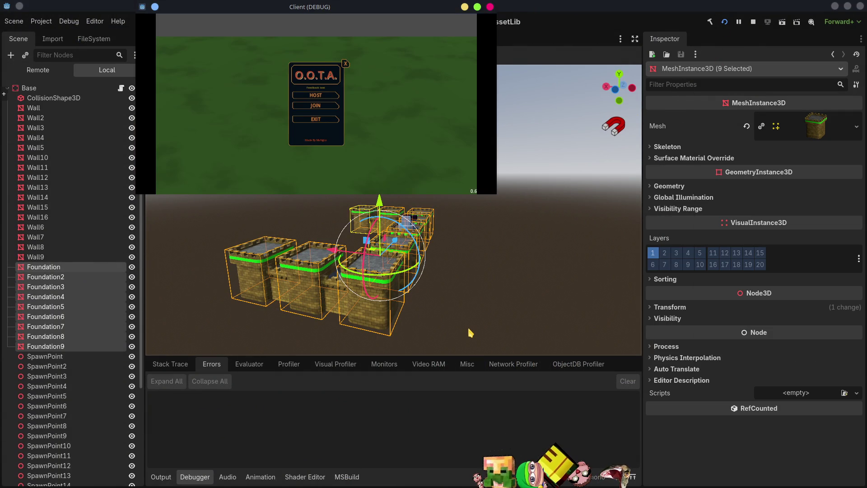
click(322, 95)
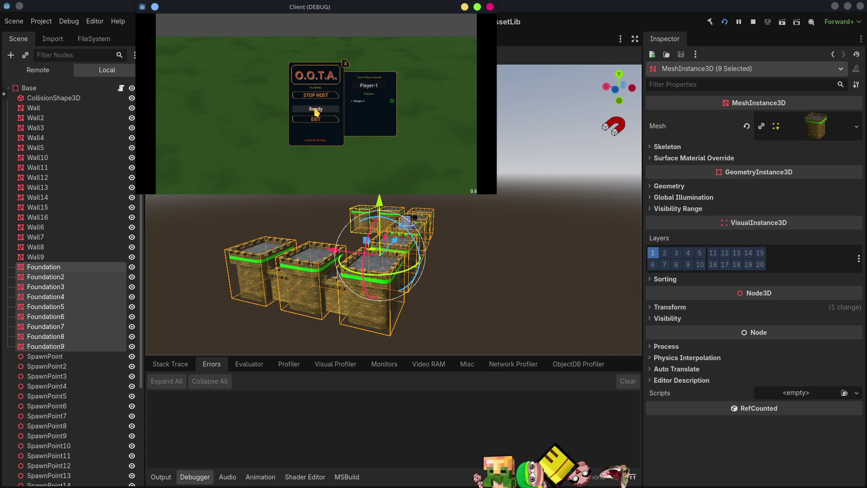
click(316, 110)
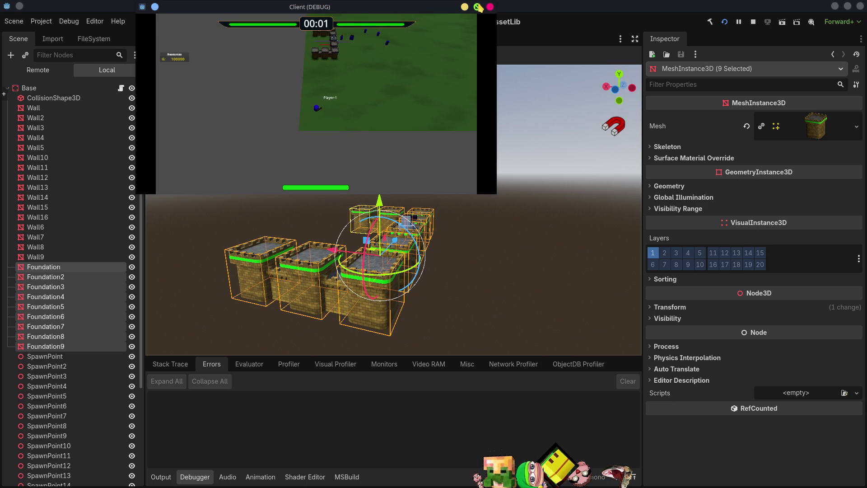
click(477, 7)
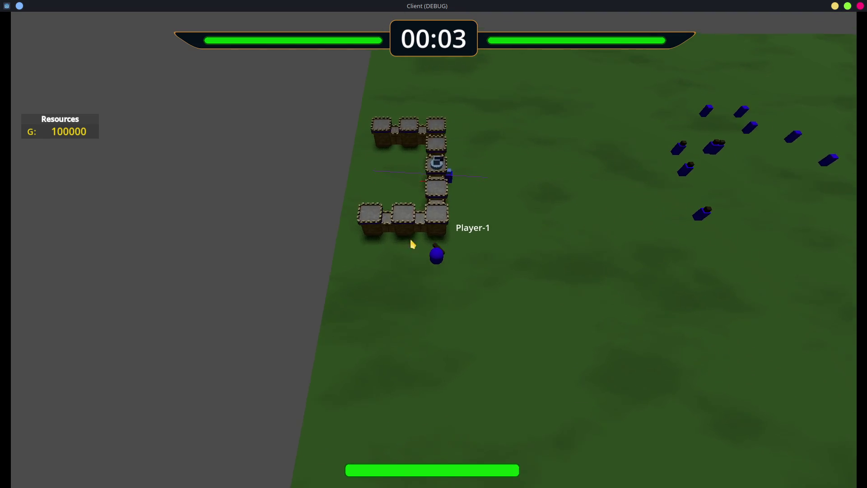
Walk Player-1 around the walled castle with WASD, then close the game client
key(w)
key(d)
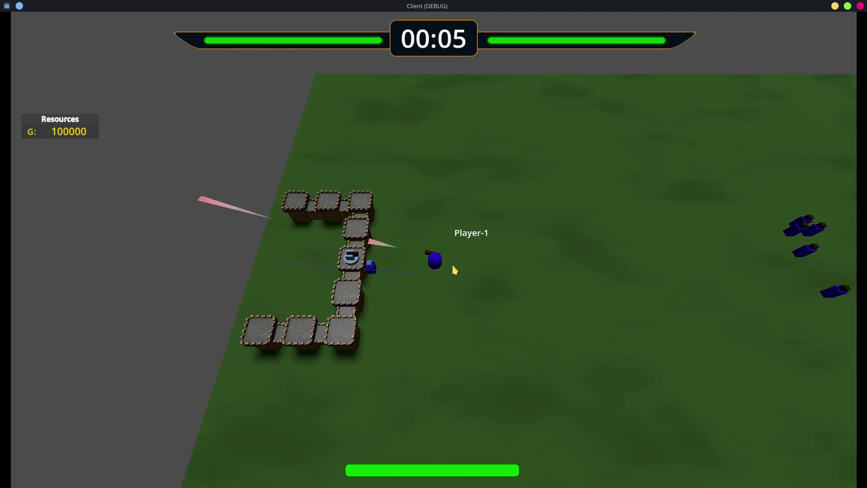
key(s)
key(d)
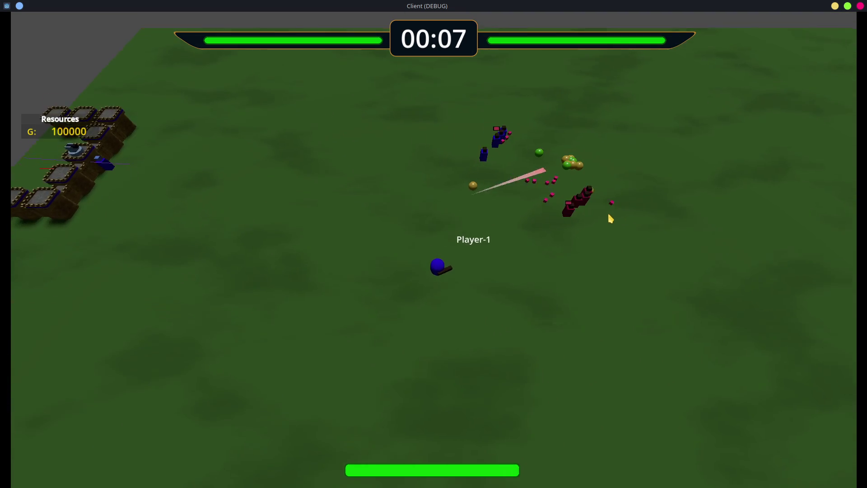
key(d)
key(w)
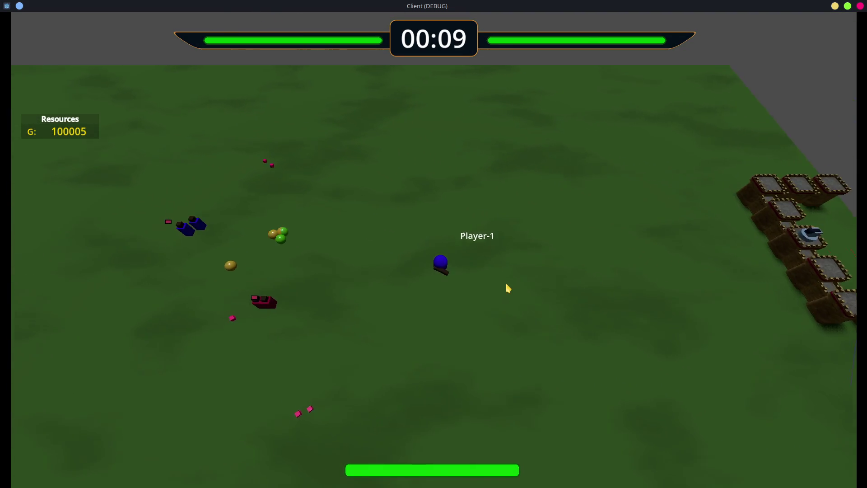
key(d)
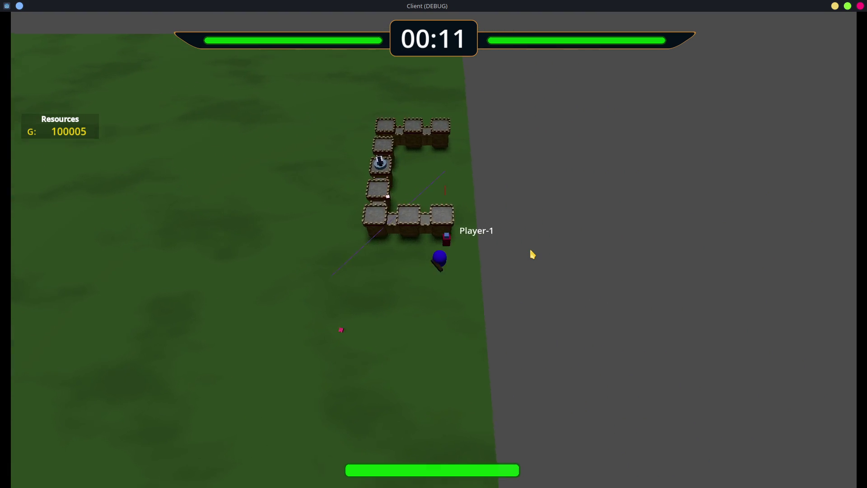
key(a)
key(d)
key(a)
key(d)
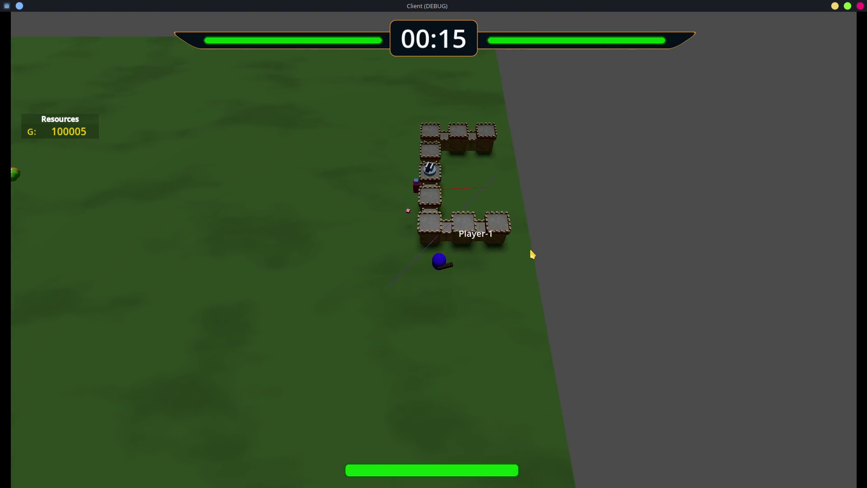
key(a)
key(s)
key(w)
key(d)
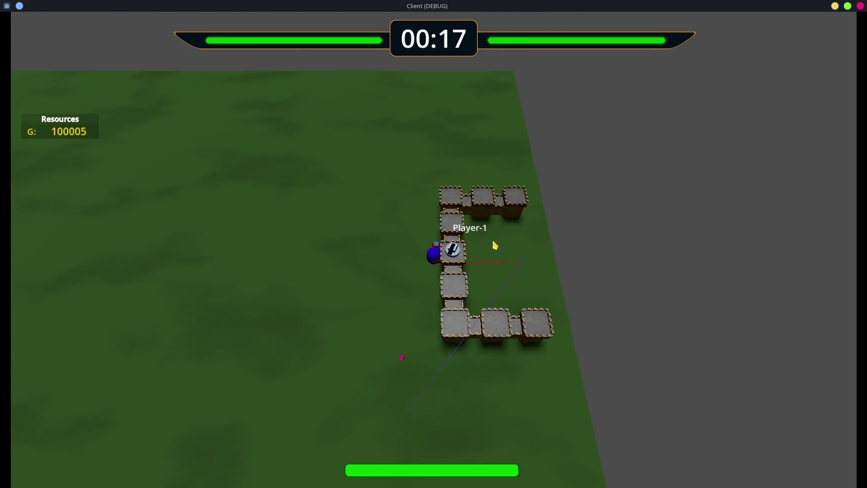
key(w)
key(s)
key(s)
key(d)
key(w)
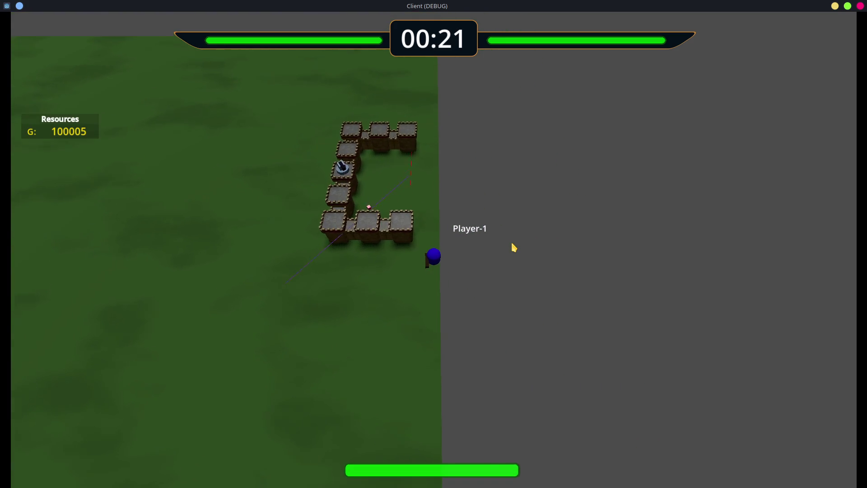
key(a)
key(a)
key(a)
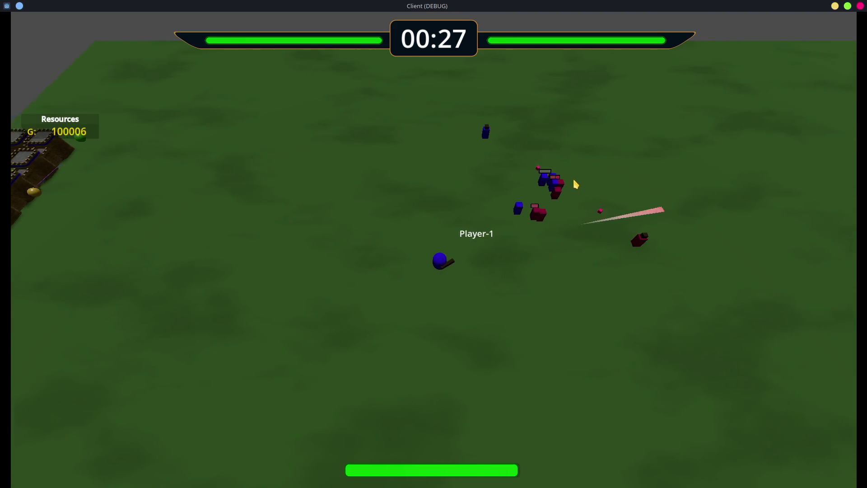
key(d)
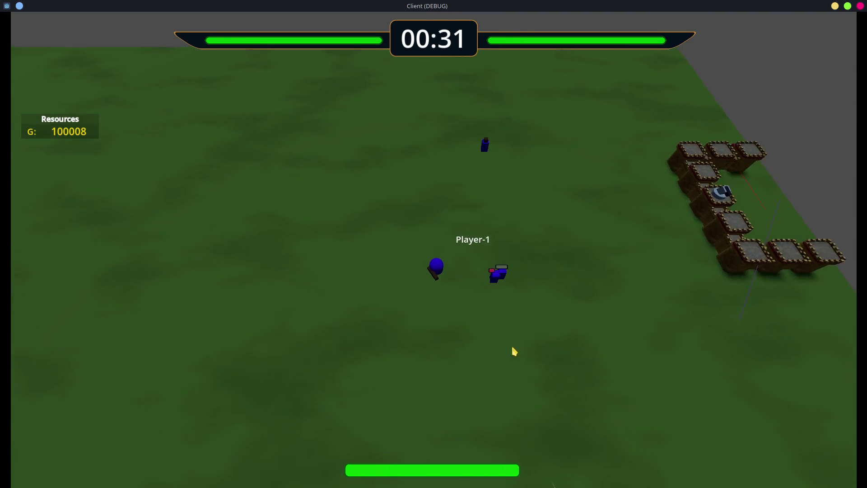
key(d)
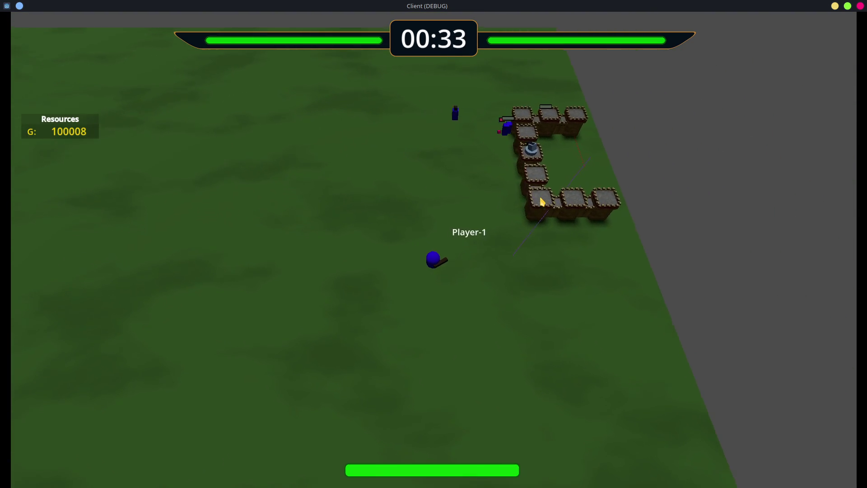
key(w)
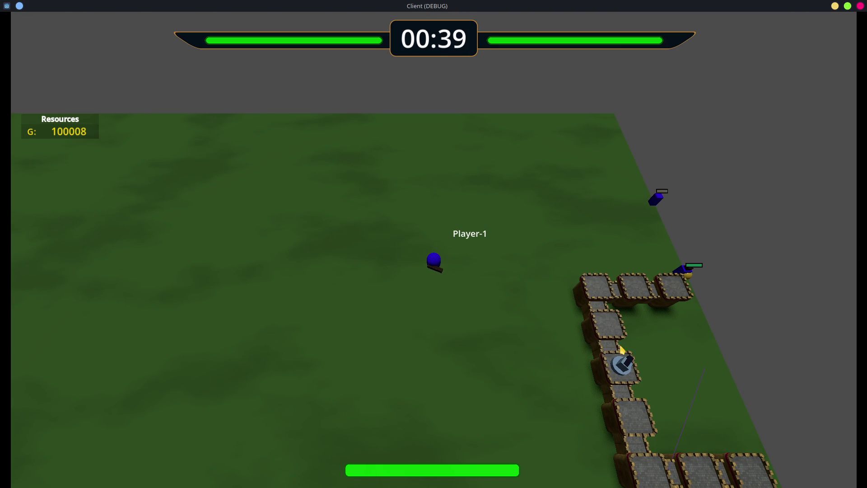
key(s)
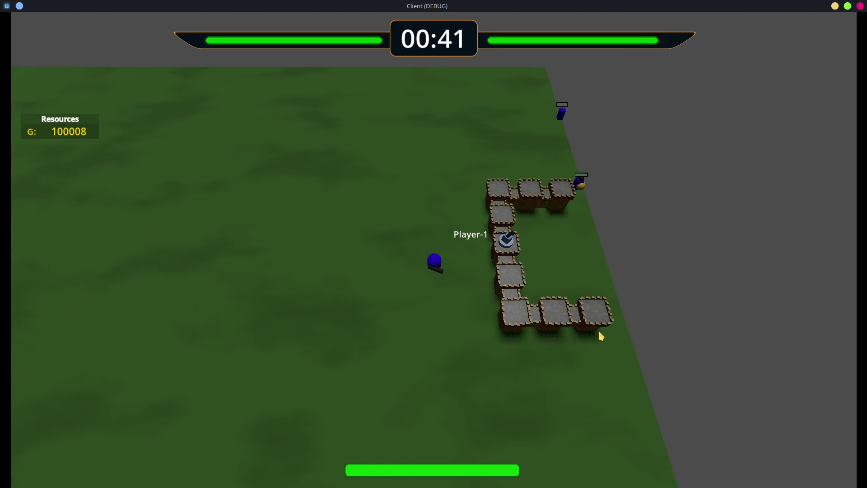
key(a)
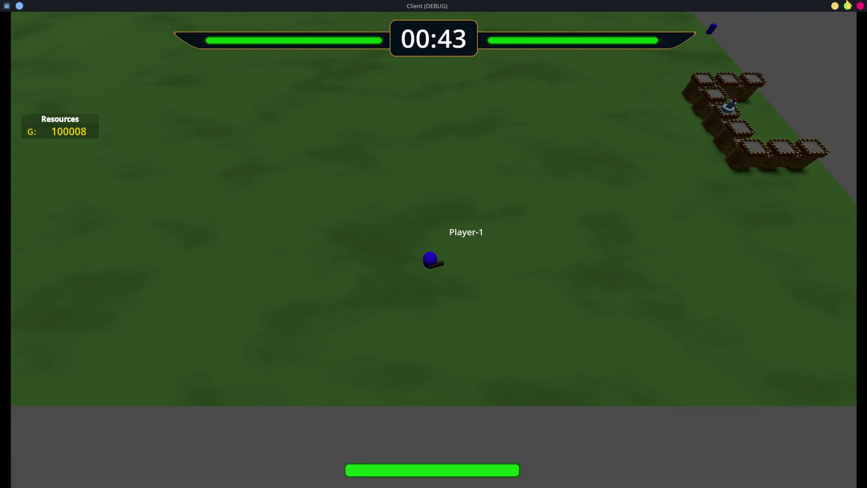
click(860, 6)
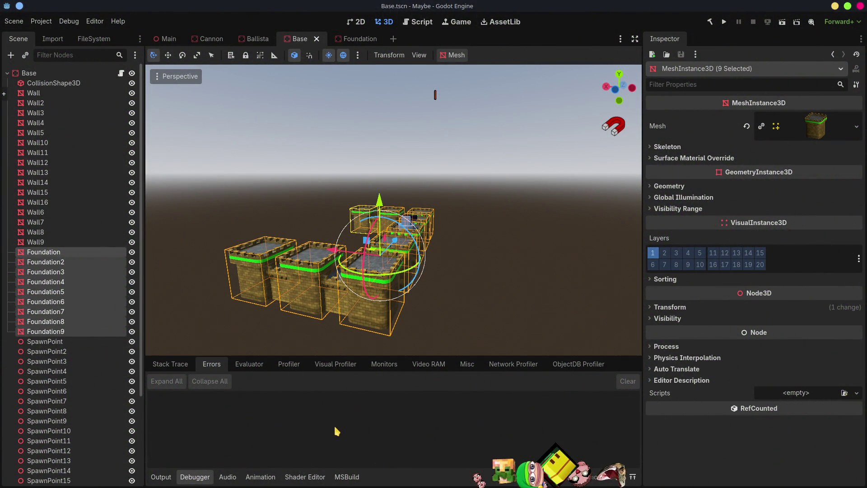
Collapse the Base tree, switch to the Ballista scene, clear the Output log, and run the project
click(7, 73)
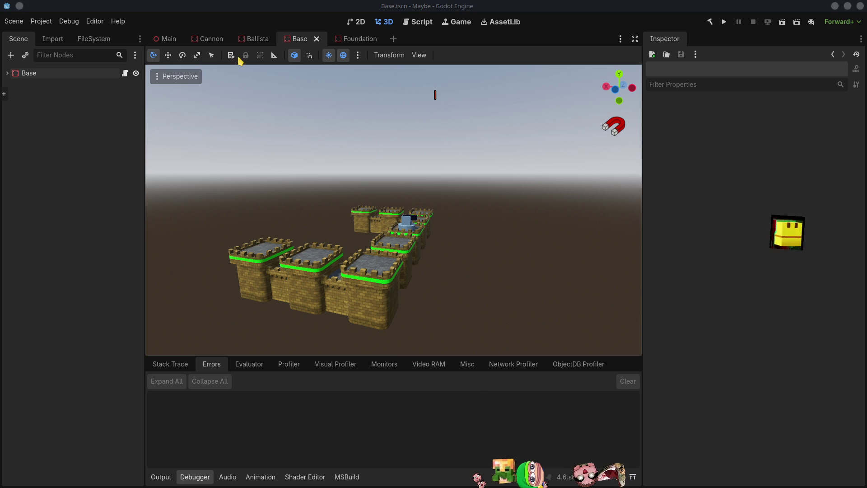
click(256, 40)
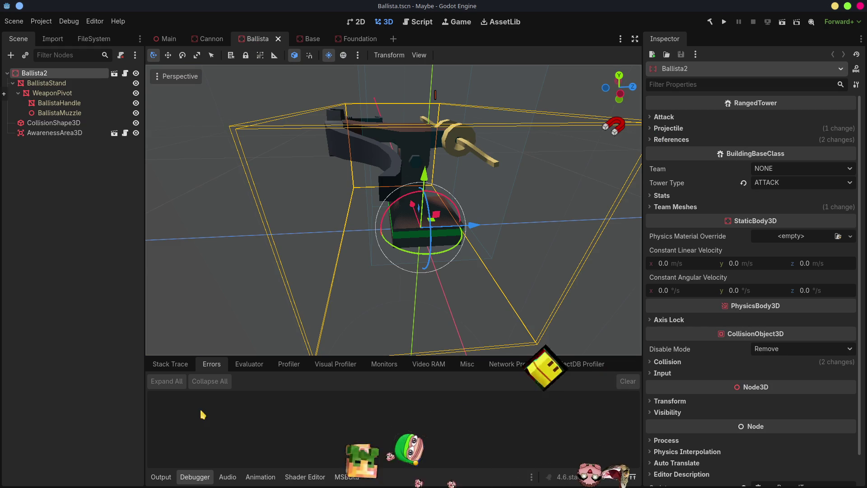
click(161, 476)
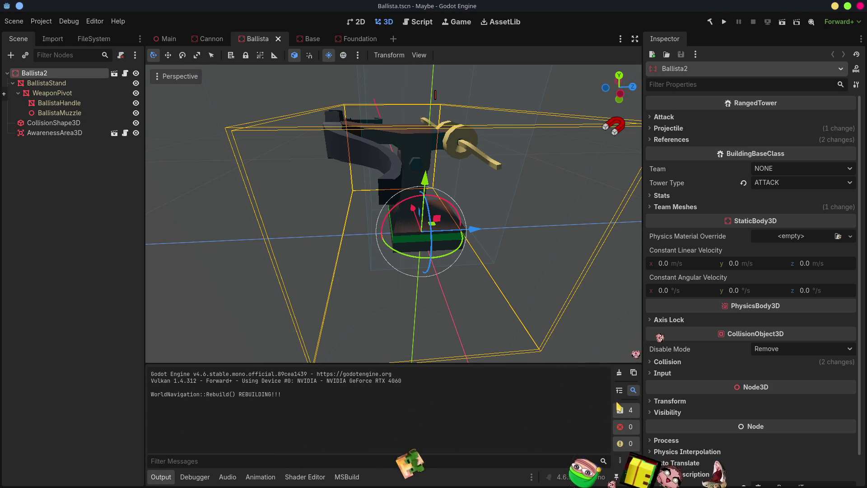
click(620, 374)
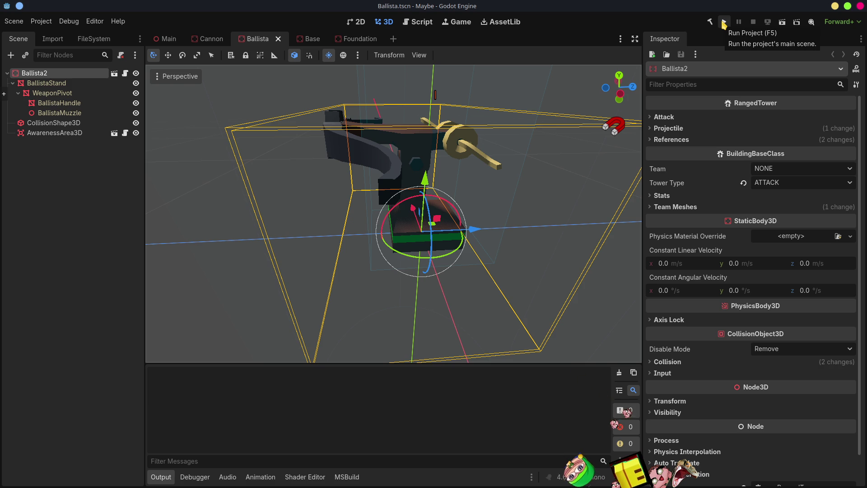
click(724, 22)
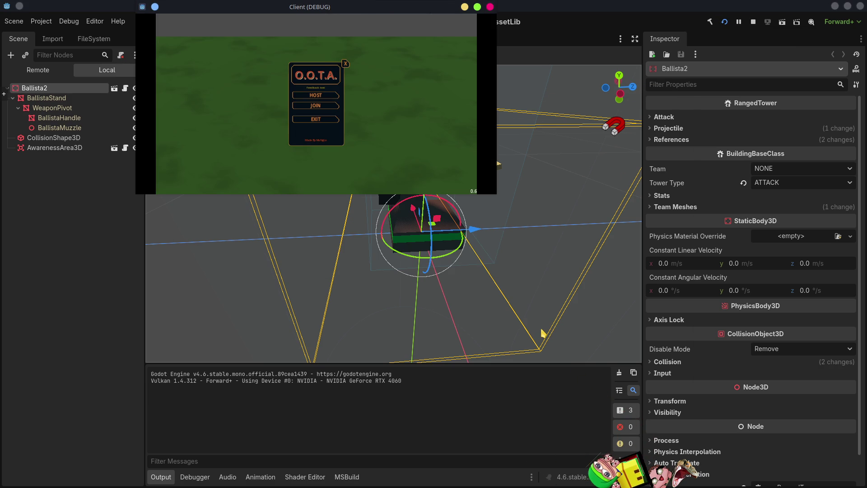
In the maximized client, enter 'max' in the console to turn VSync off, then open HOST options
click(478, 7)
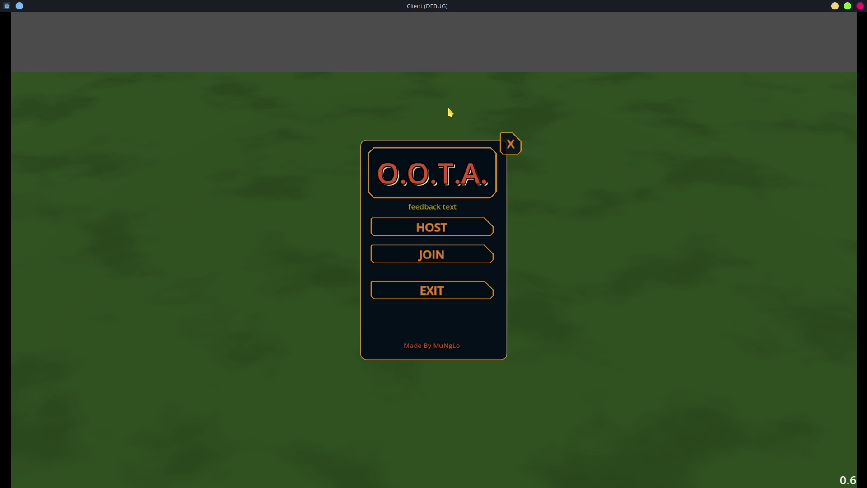
key(grave)
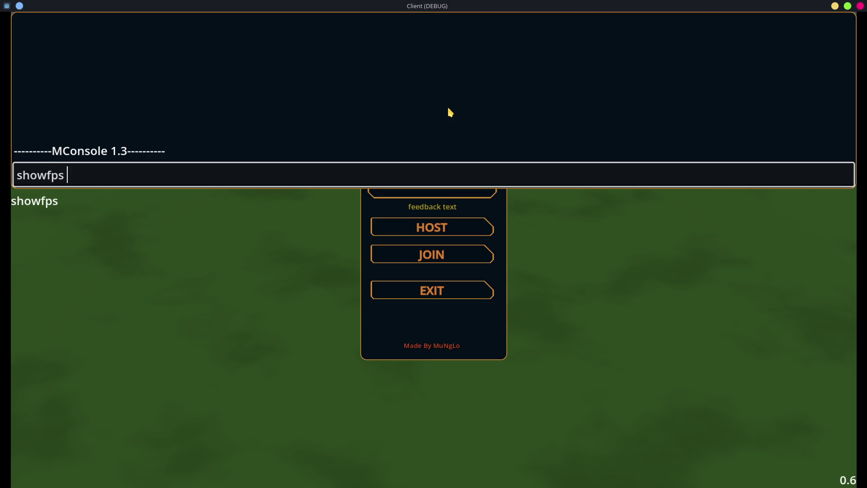
text(max)
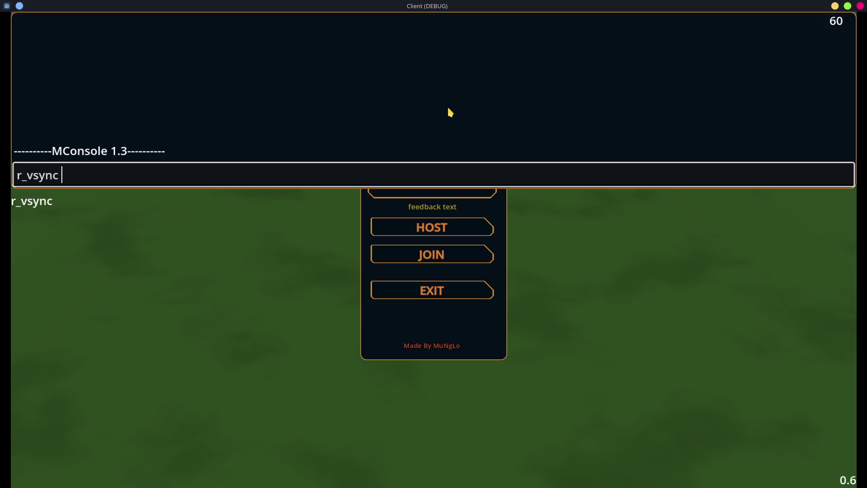
key(Return)
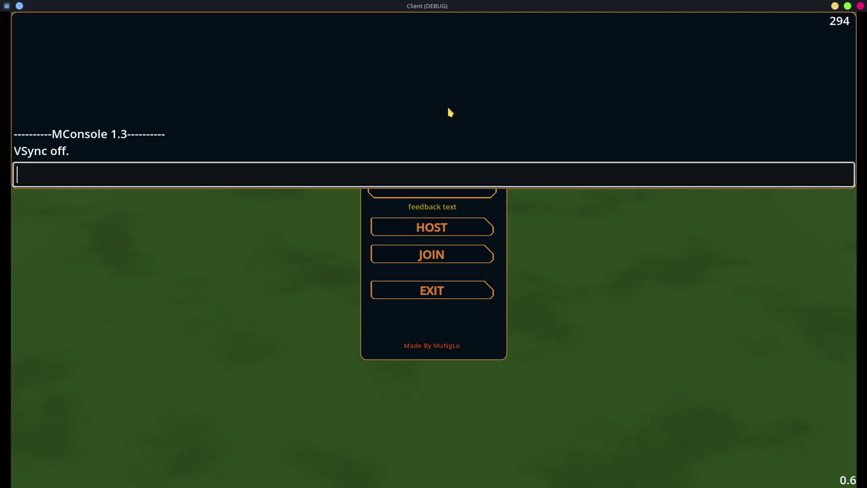
key(grave)
click(470, 222)
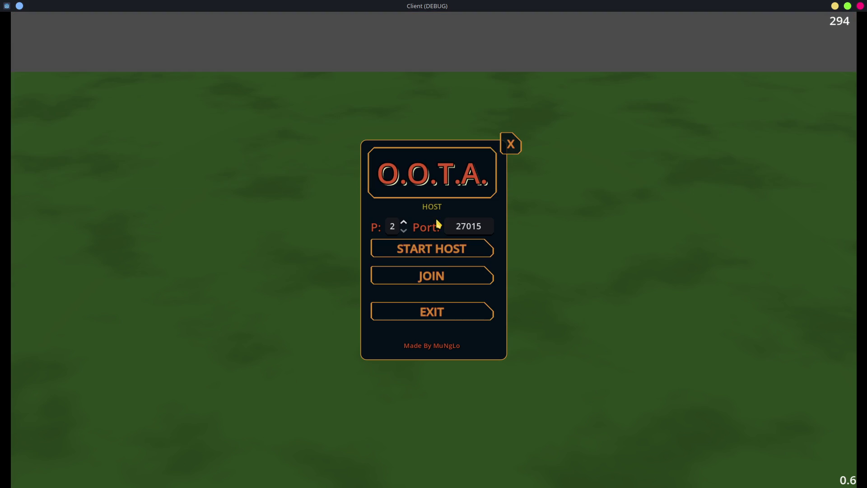
Host and ready up the match, then fire at the nearby red enemies
click(442, 256)
click(441, 268)
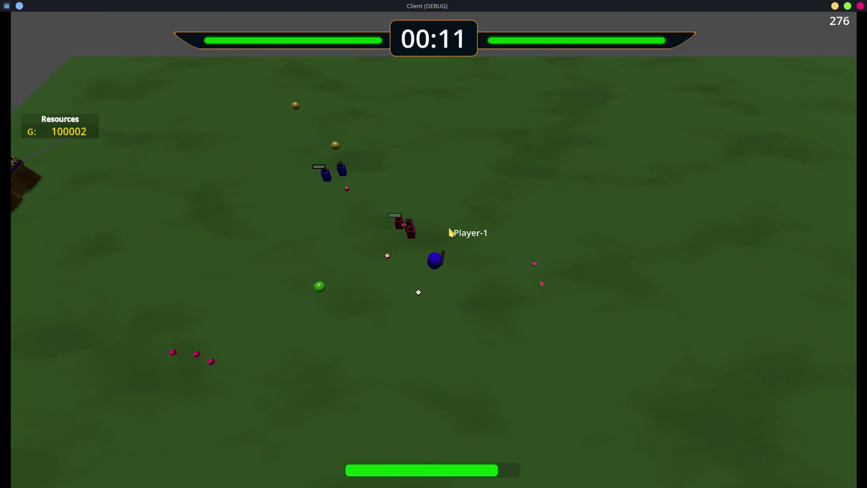
click(347, 304)
click(372, 378)
click(473, 396)
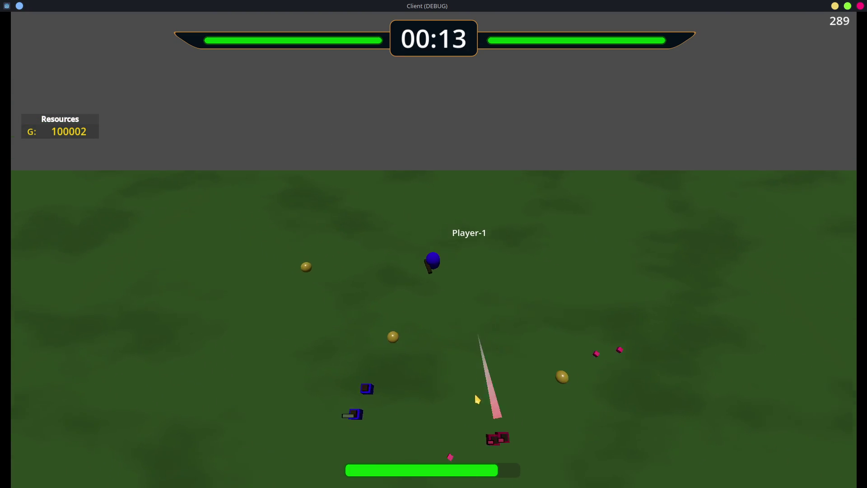
click(388, 310)
click(315, 312)
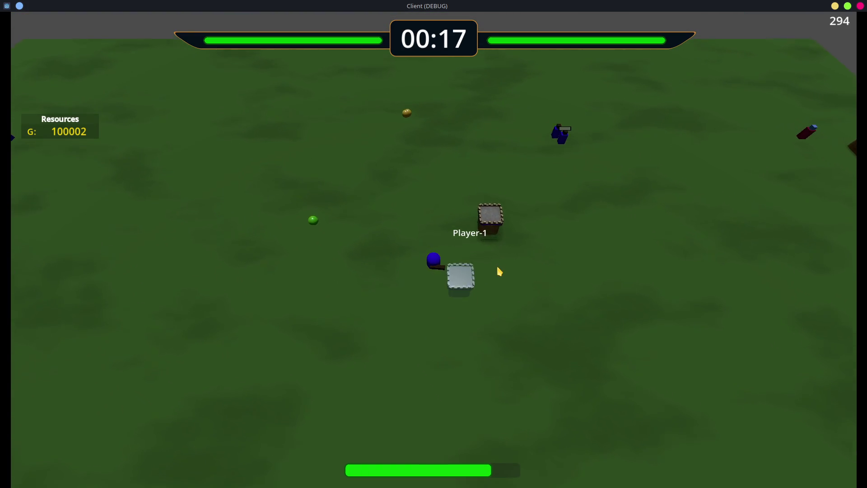
Place a column of grey wall blocks beside Player-1 and build turrets on each block
click(492, 262)
click(482, 281)
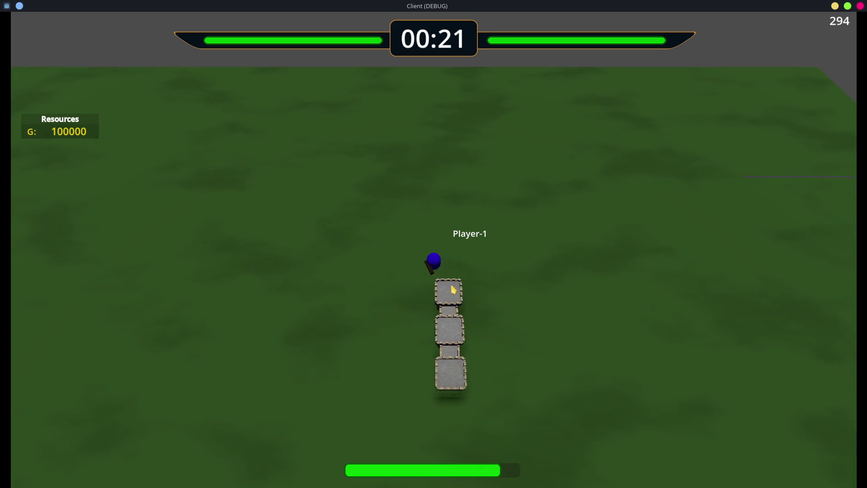
click(474, 251)
click(465, 235)
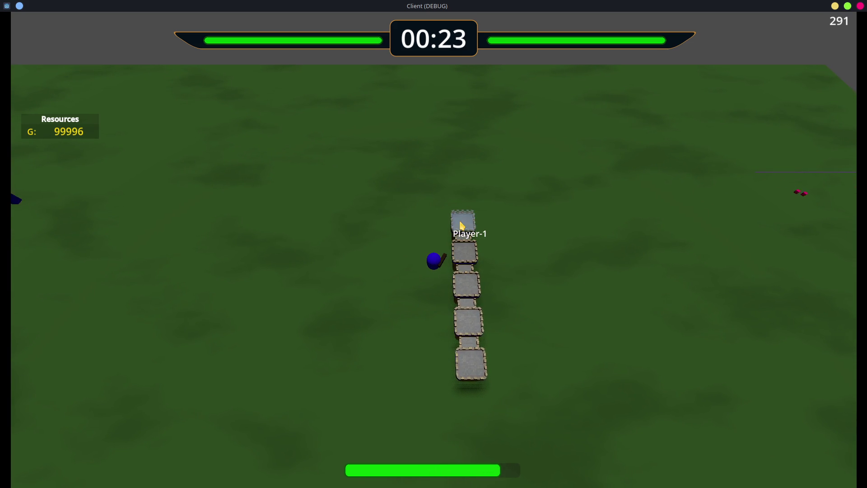
click(463, 222)
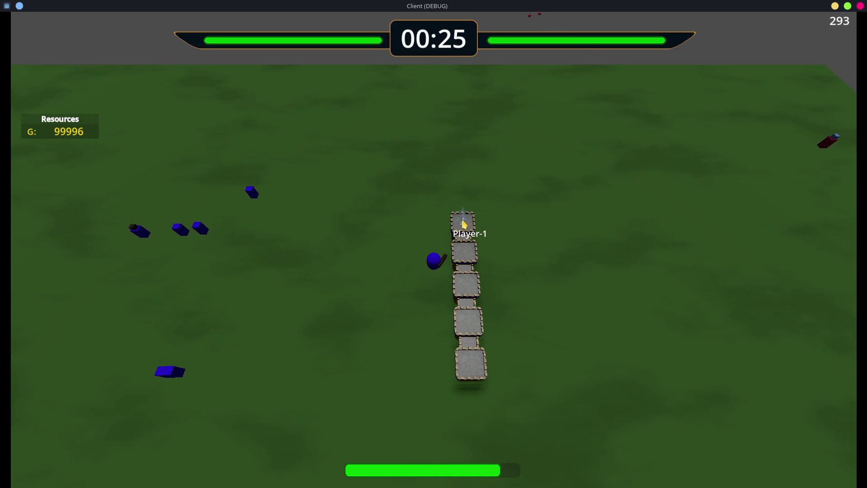
click(471, 257)
click(468, 343)
click(466, 310)
click(466, 286)
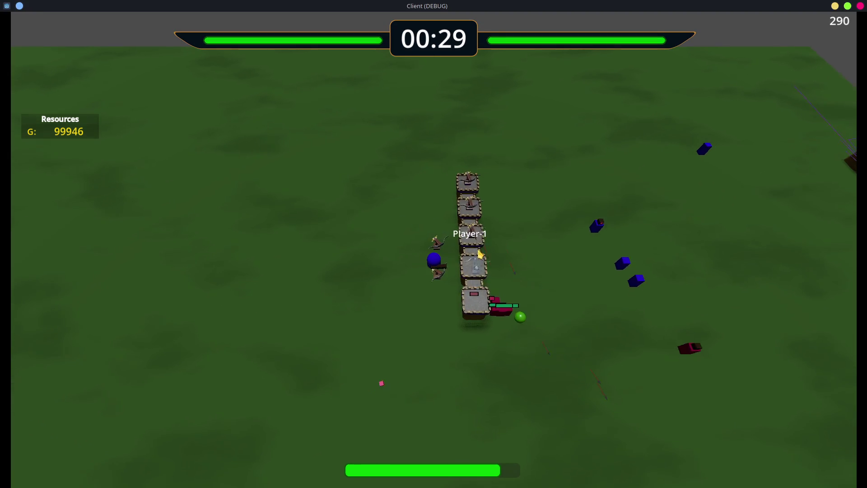
click(471, 275)
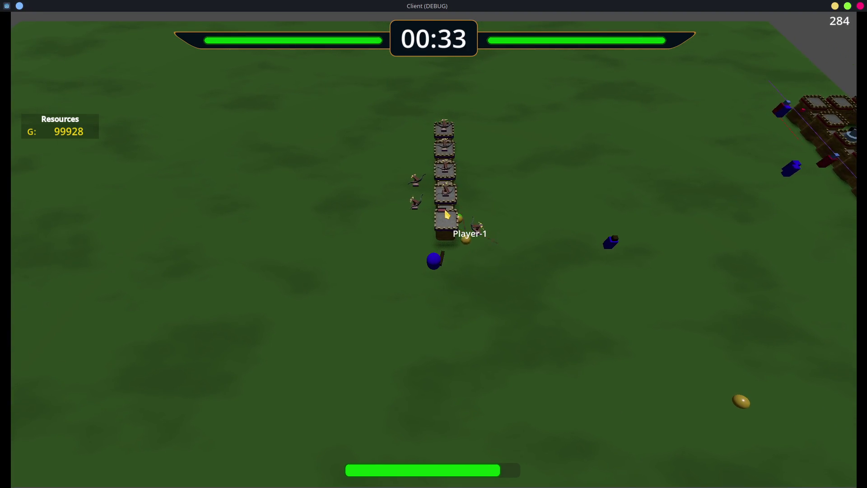
key(d)
key(a)
click(470, 219)
Steer Player-1 back and forth across the field around the stone towers with WASD
key(d)
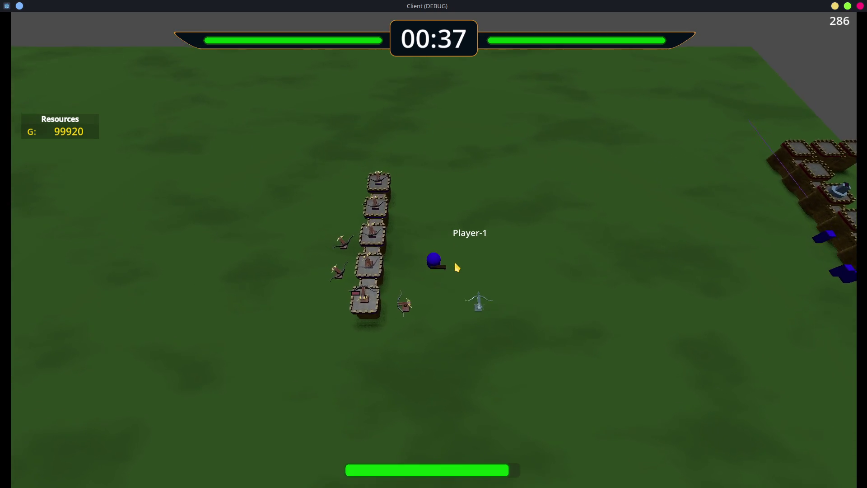
key(s)
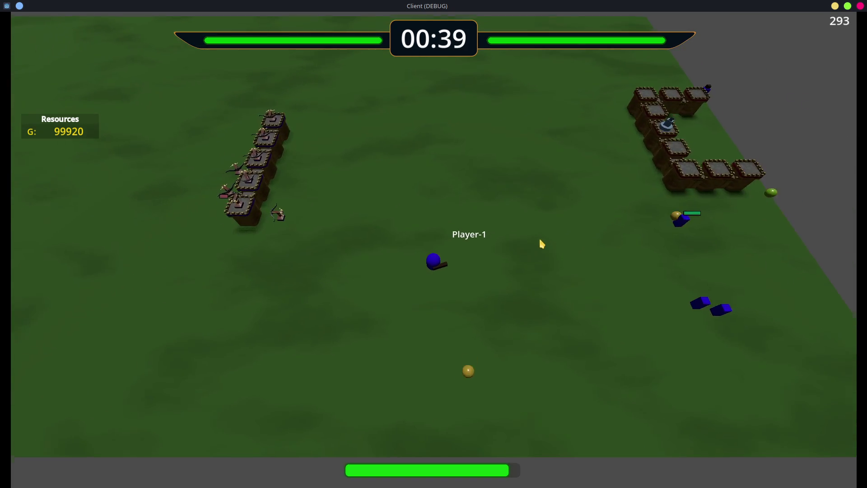
key(d)
key(w)
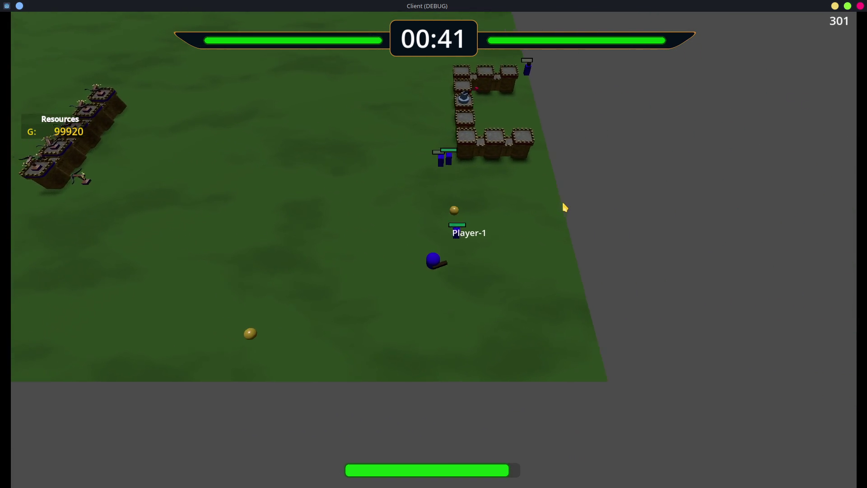
key(d)
key(a)
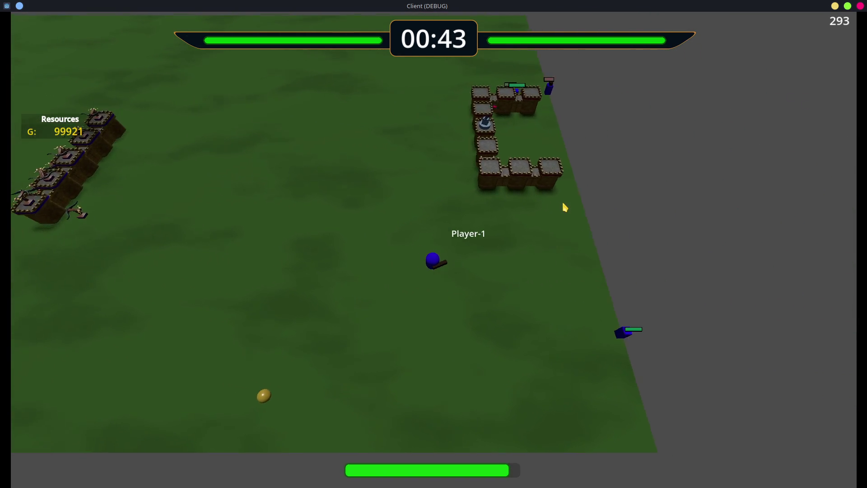
key(w)
key(w)
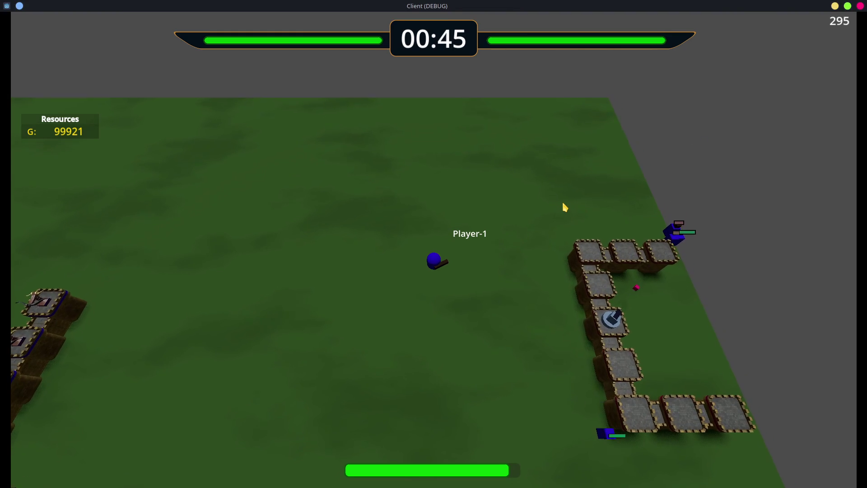
key(d)
key(a)
key(a)
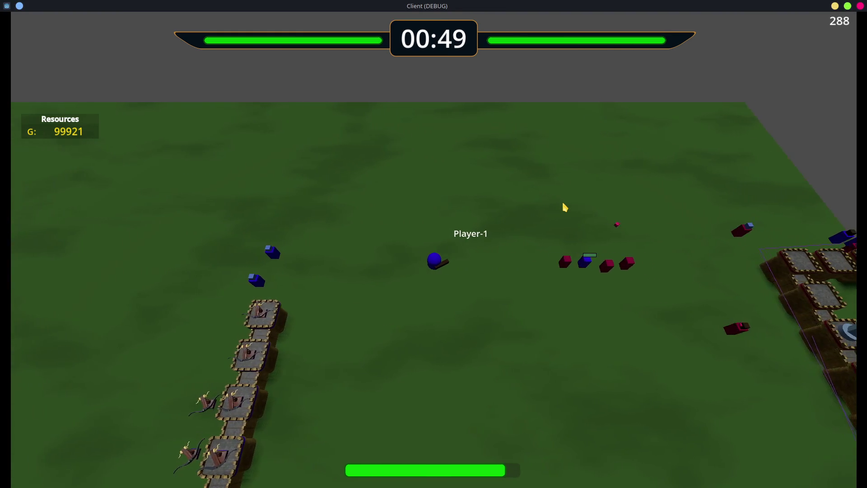
key(d)
key(a)
key(a)
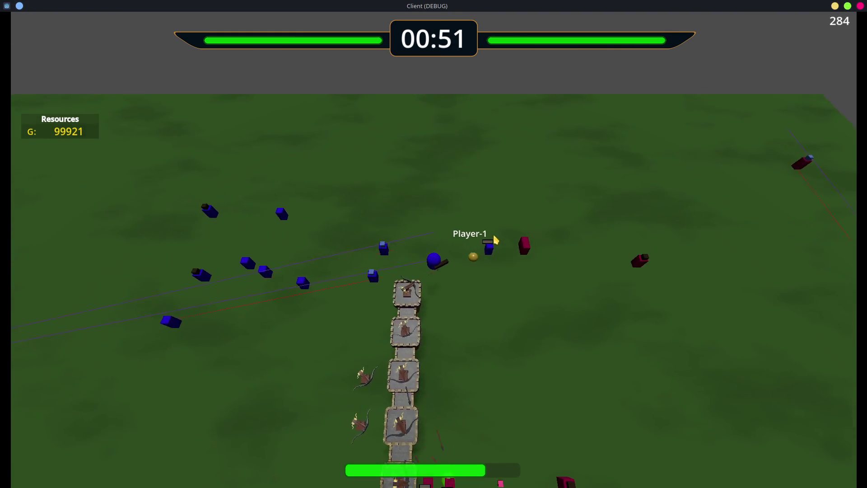
key(d)
key(s)
key(a)
key(a)
key(s)
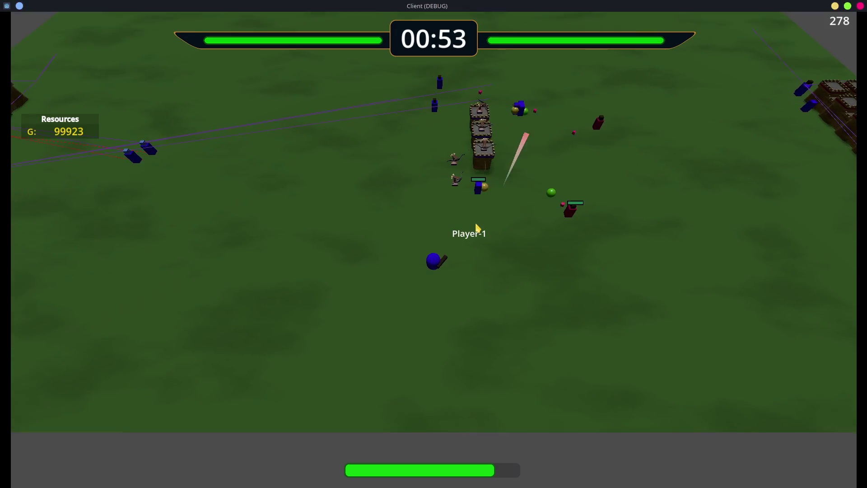
key(d)
key(w)
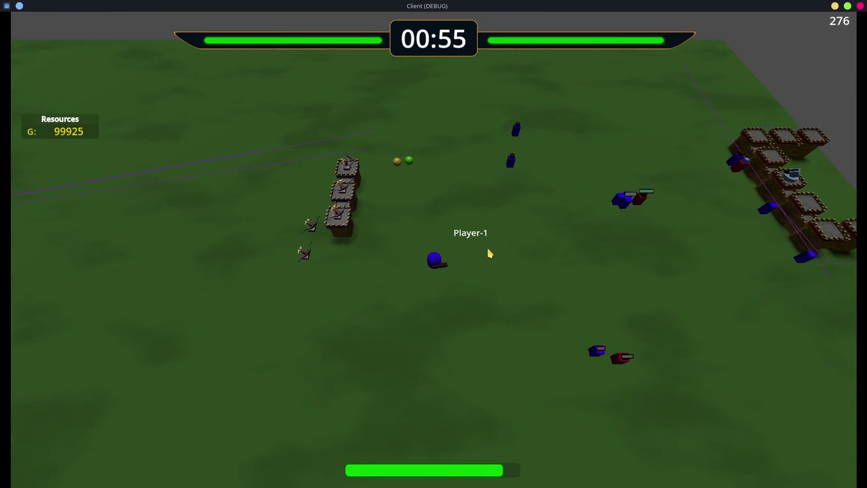
key(s)
key(d)
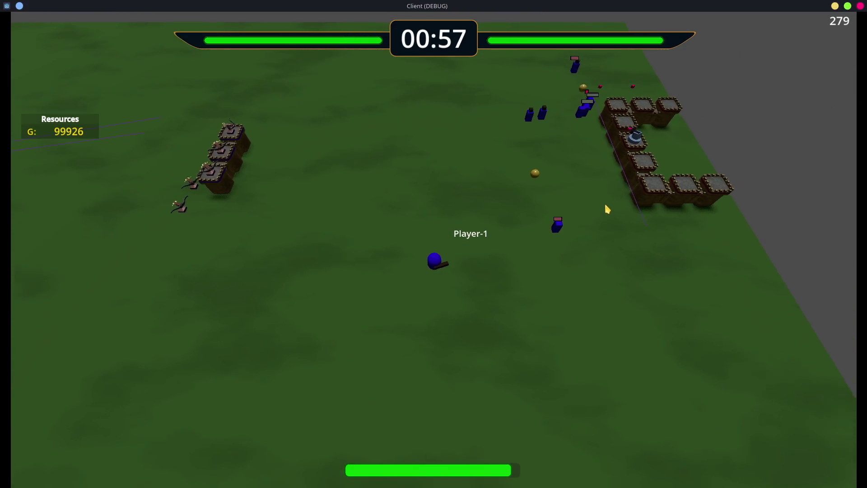
key(w)
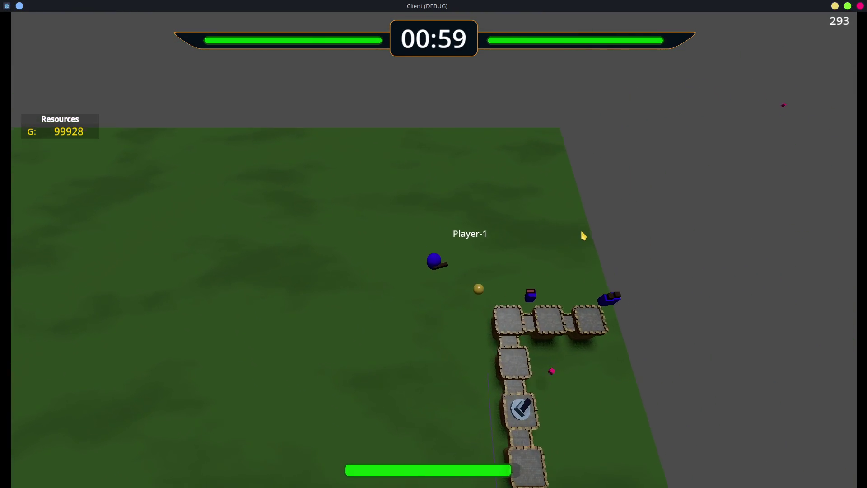
key(s)
key(a)
key(w)
Fire at nearby enemies while moving Player-1 south past the towers
click(632, 316)
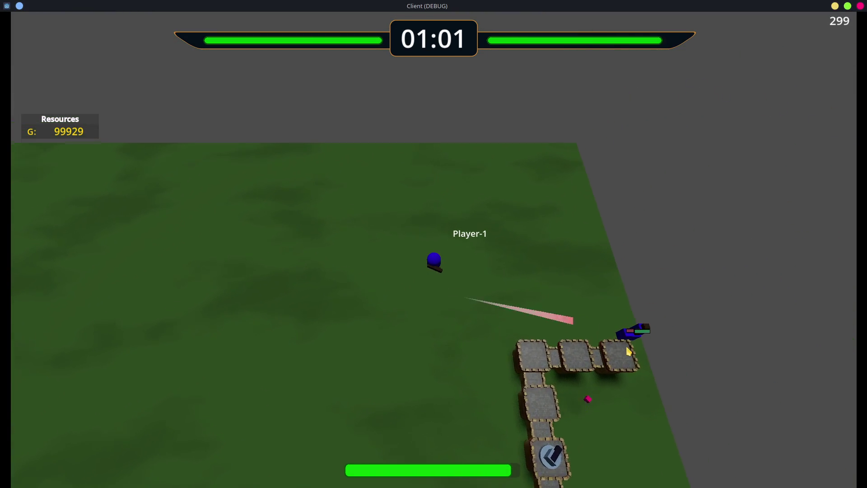
key(s)
key(d)
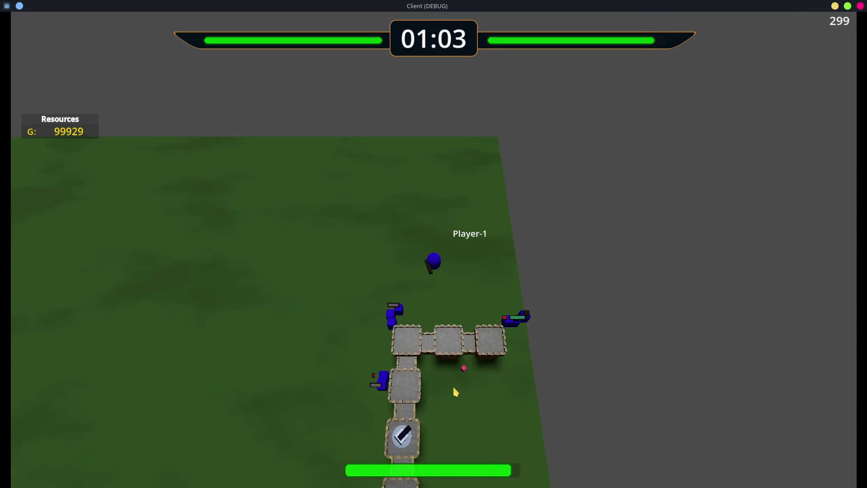
key(a)
key(a)
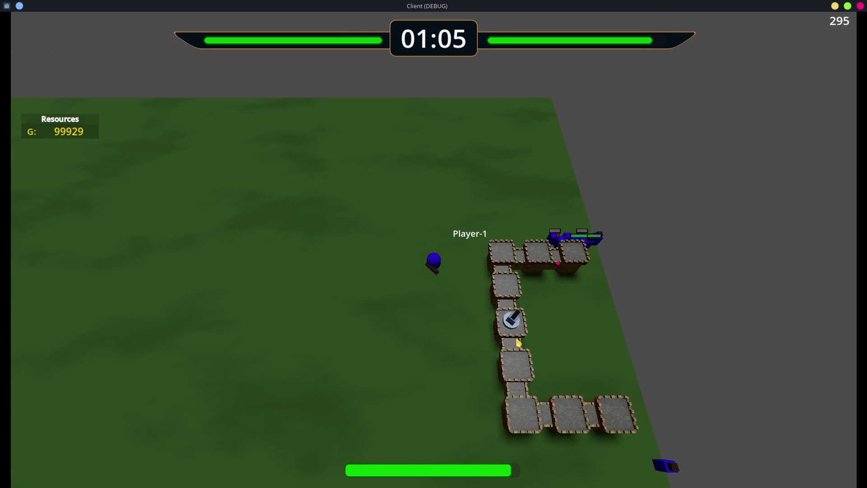
key(a)
click(471, 313)
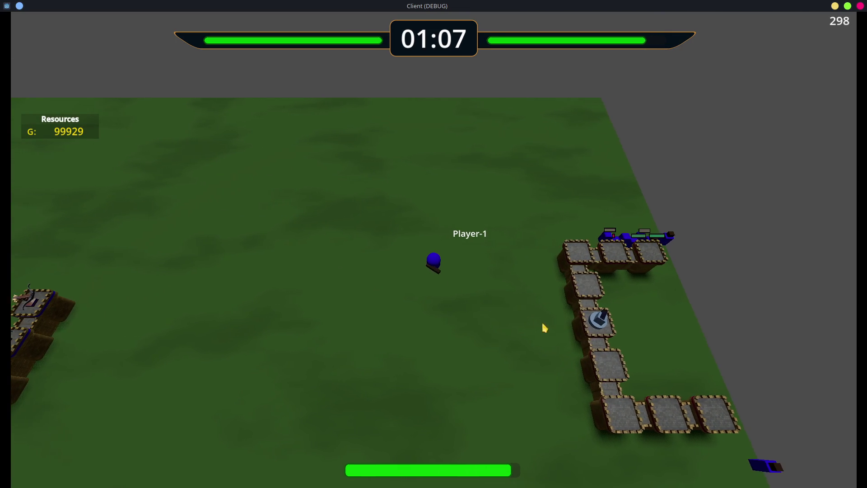
click(526, 349)
key(d)
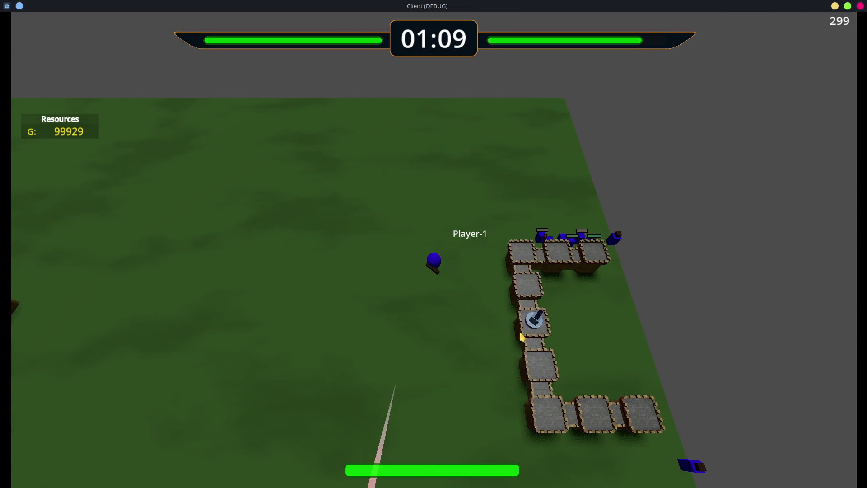
key(s)
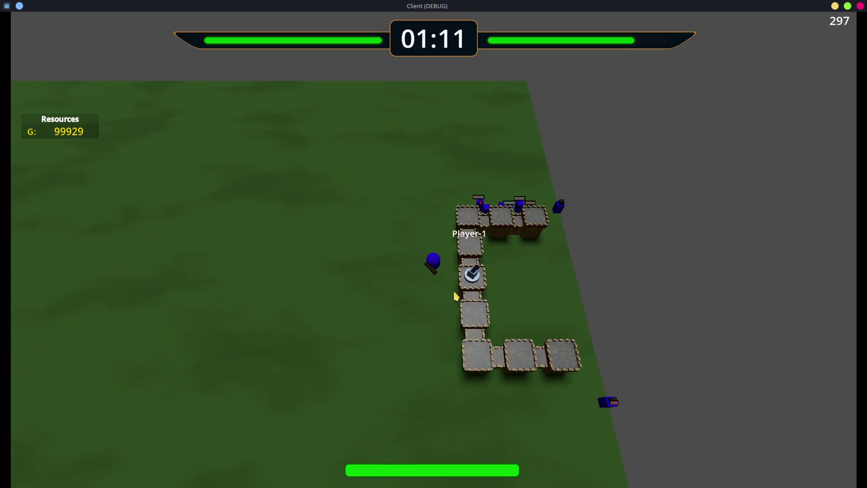
key(a)
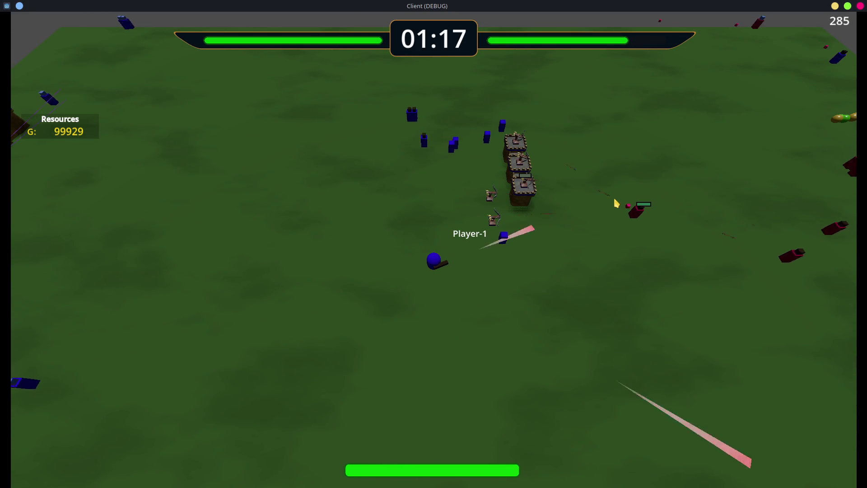
Drive Player-1 east, south-east and north across the map toward the tower walls
key(d)
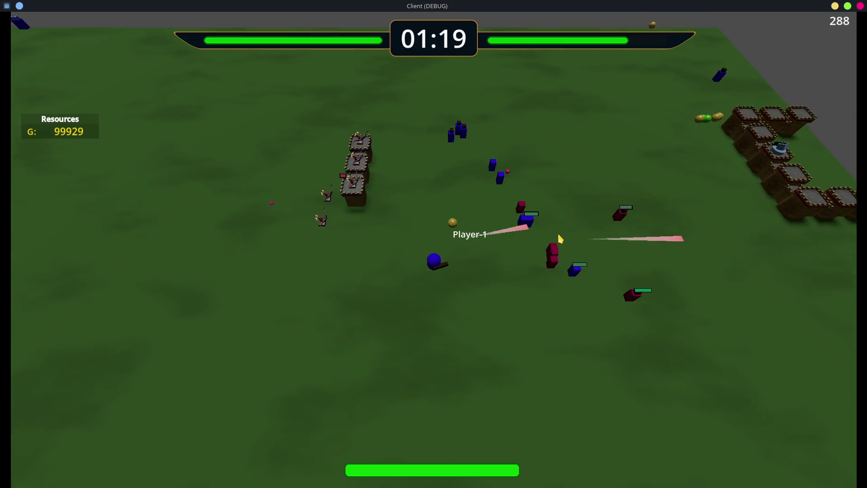
key(s)
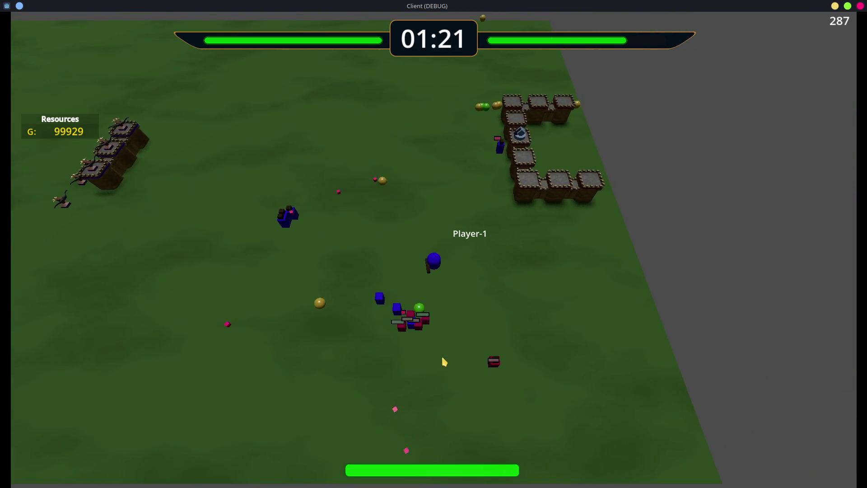
key(s)
key(d)
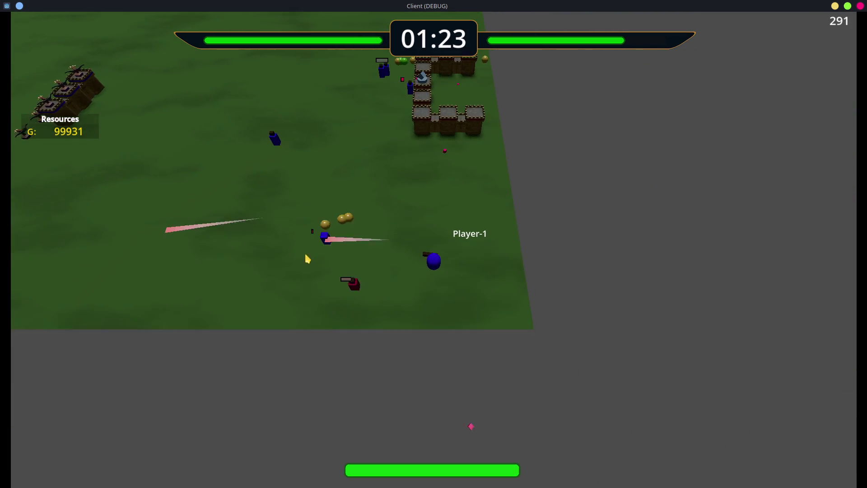
key(a)
key(w)
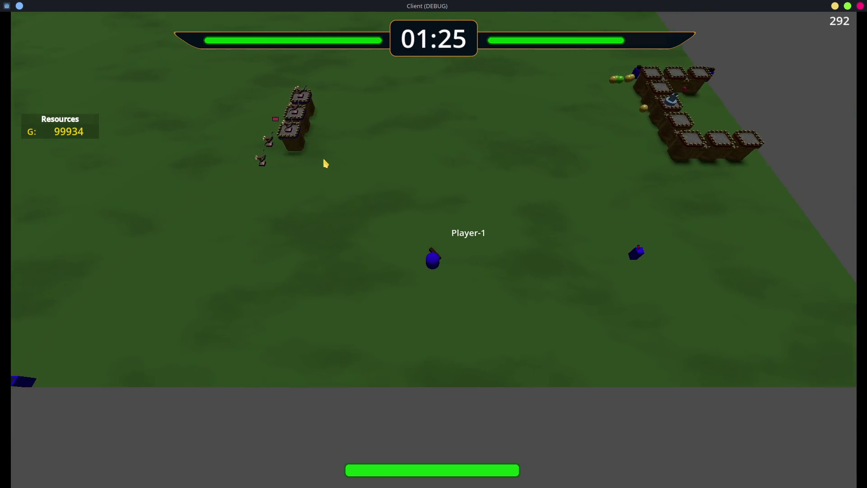
key(a)
key(w)
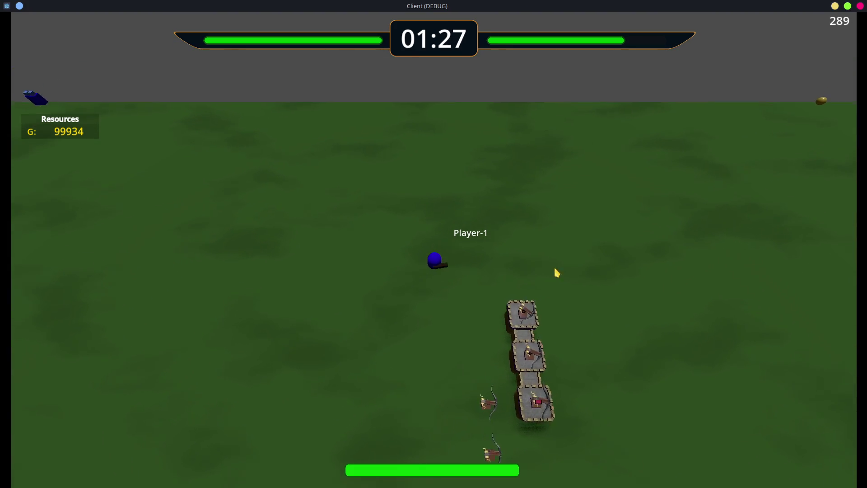
key(d)
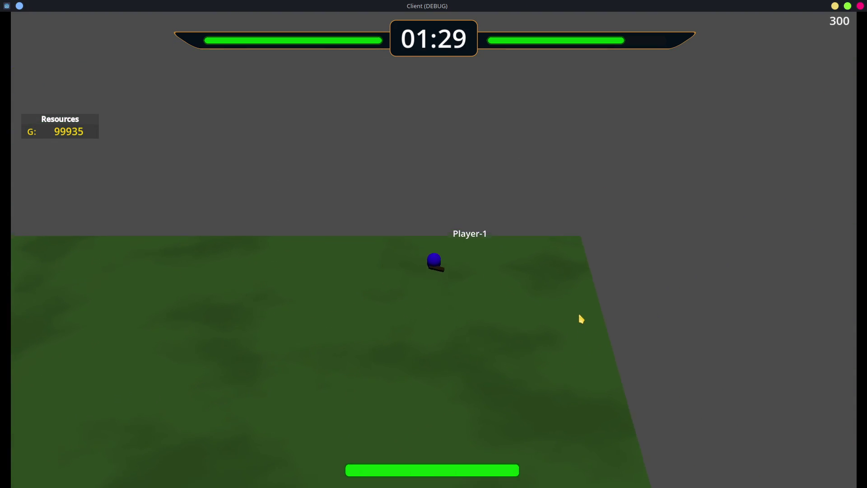
key(s)
Steer Player-1 west past the red enemies until the blue base towers appear on the left
key(a)
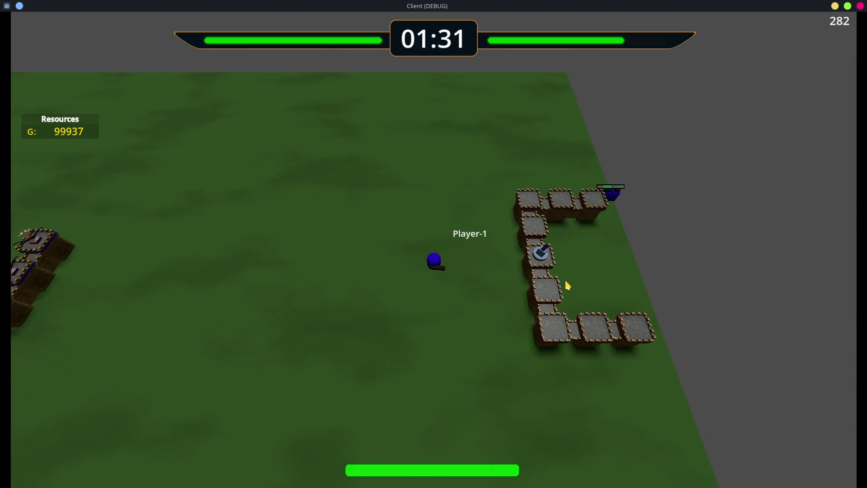
key(d)
key(w)
key(d)
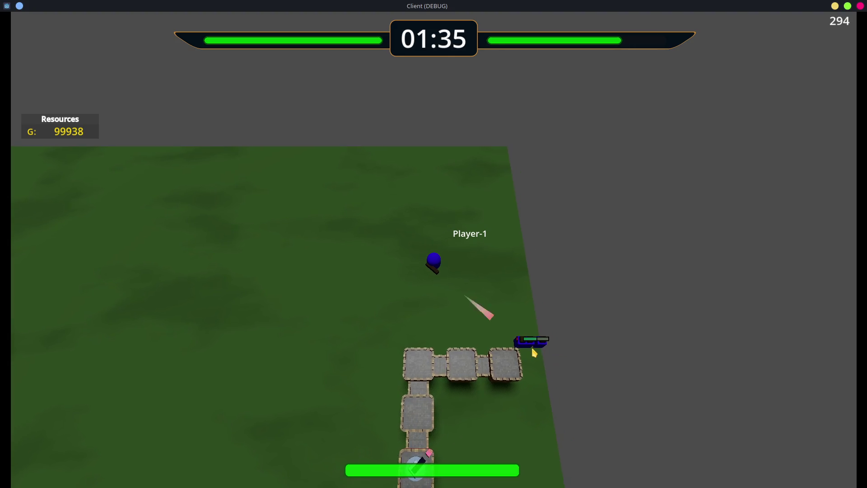
key(s)
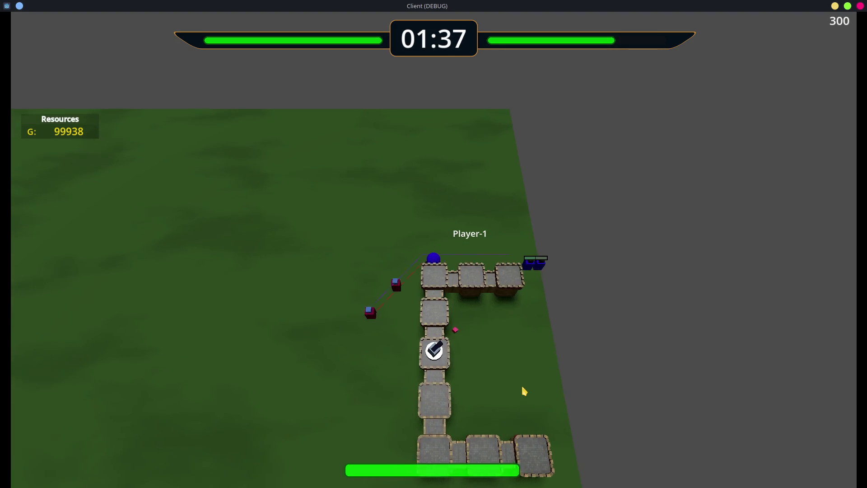
key(a)
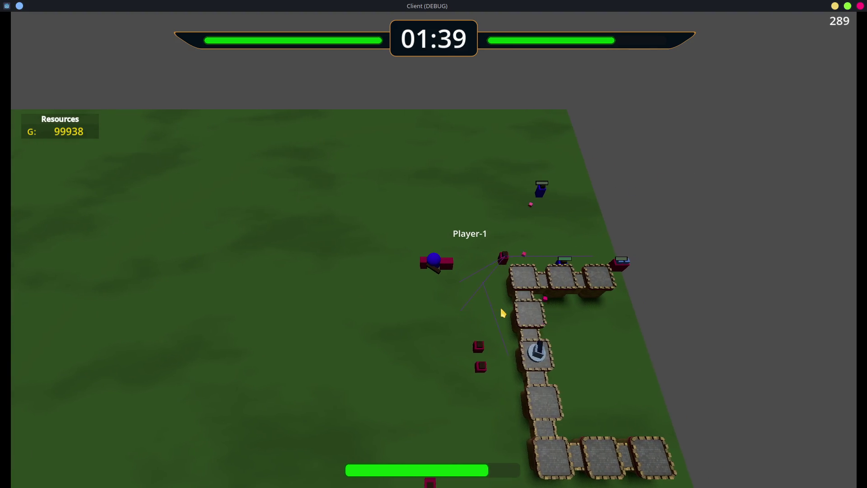
key(w)
key(a)
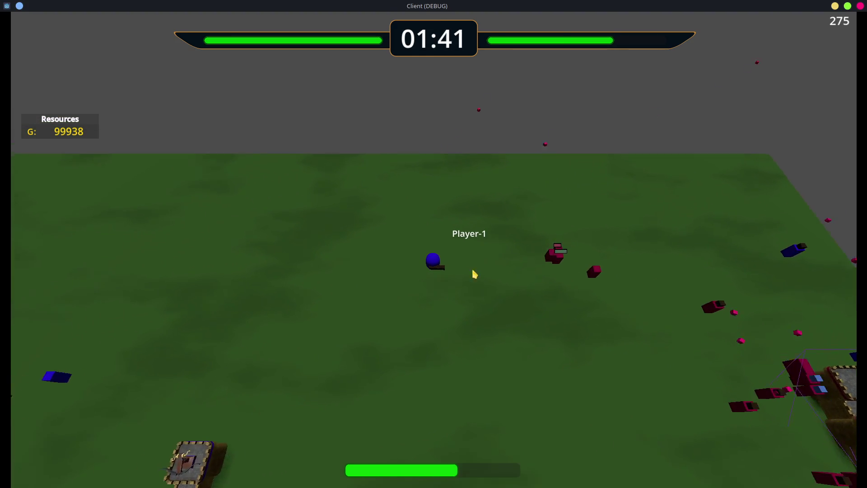
key(a)
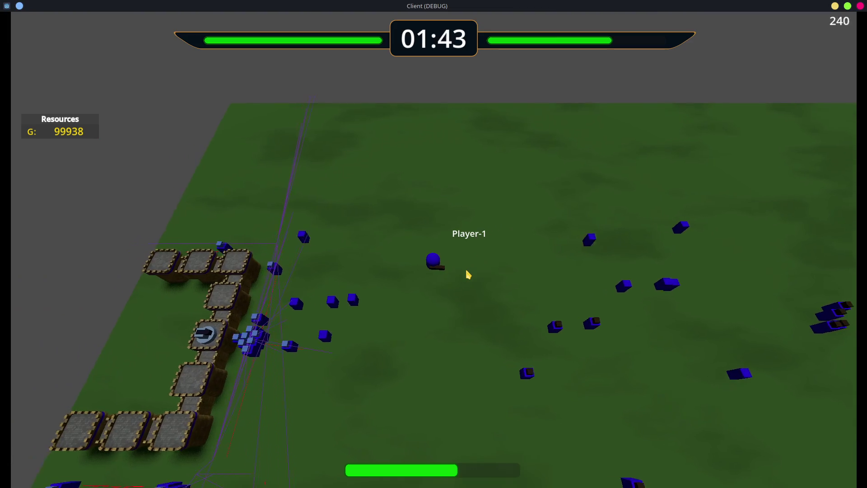
key(a)
key(s)
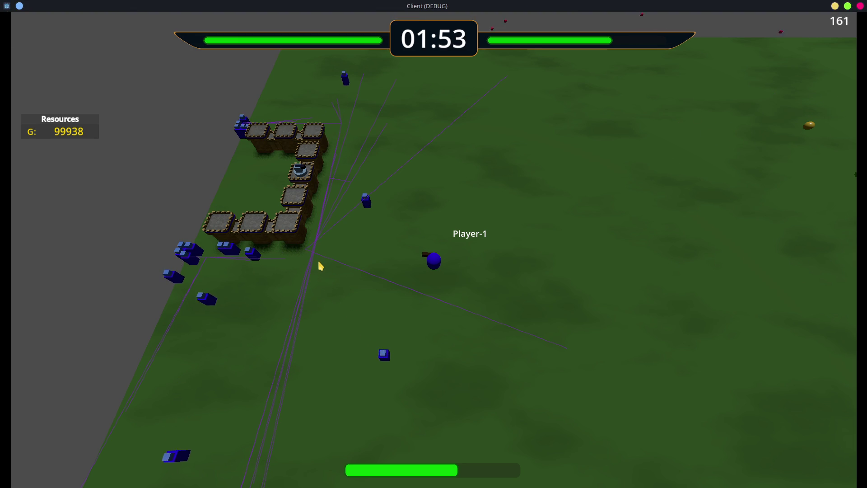
Move Player-1 up and right toward the base, then up-left to collect gold
key(s)
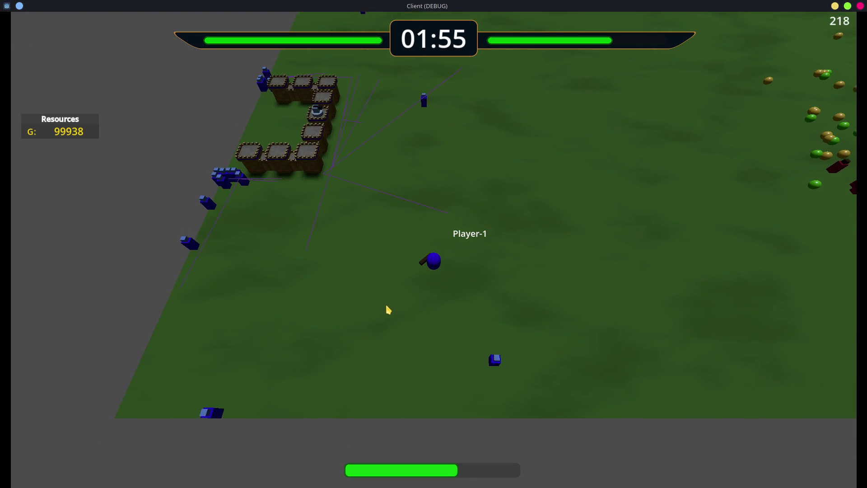
key(w)
key(d)
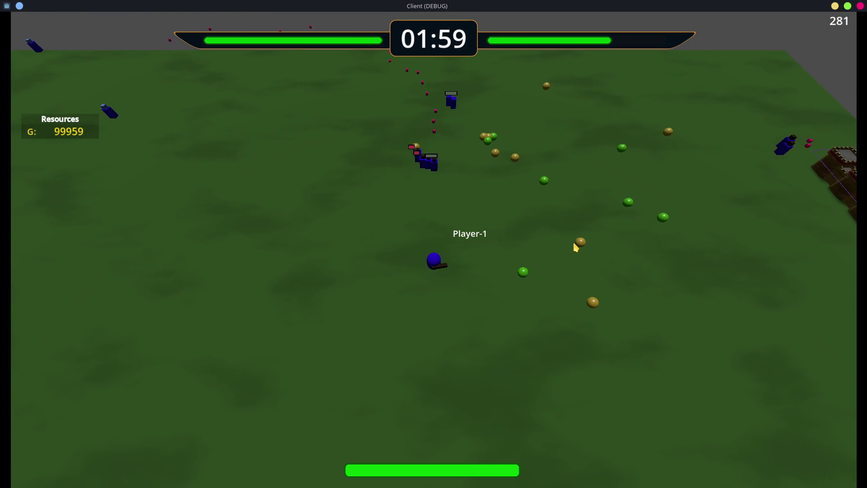
key(w)
key(d)
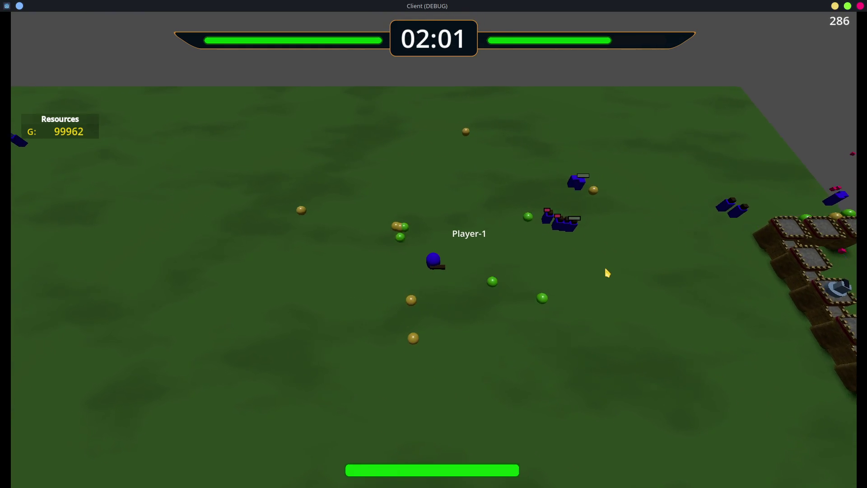
key(w)
key(a)
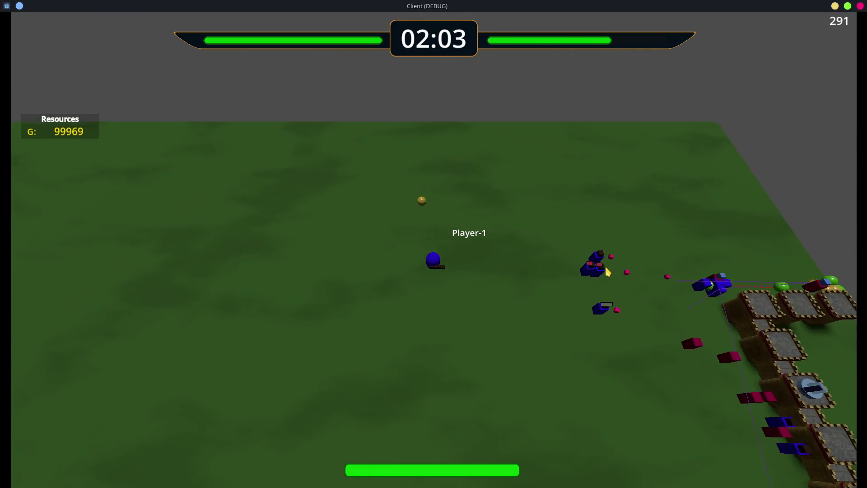
Swing the camera around the brick base, then close the game client and open the Main scene
key(q)
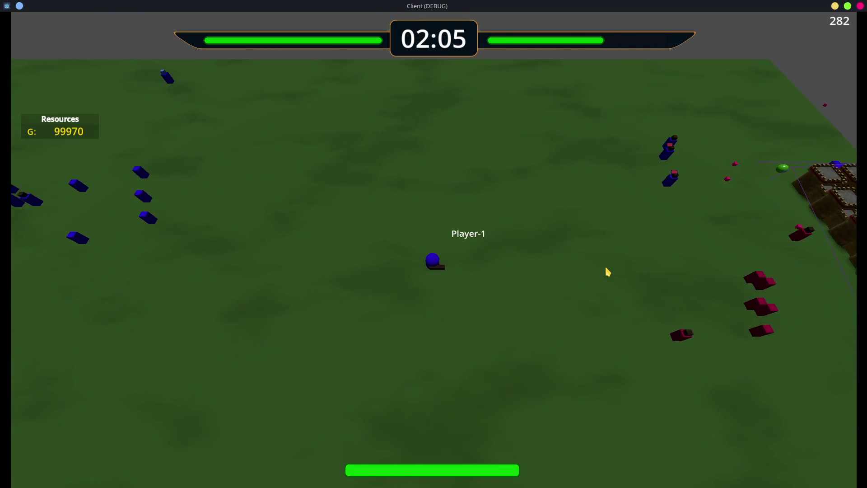
key(q)
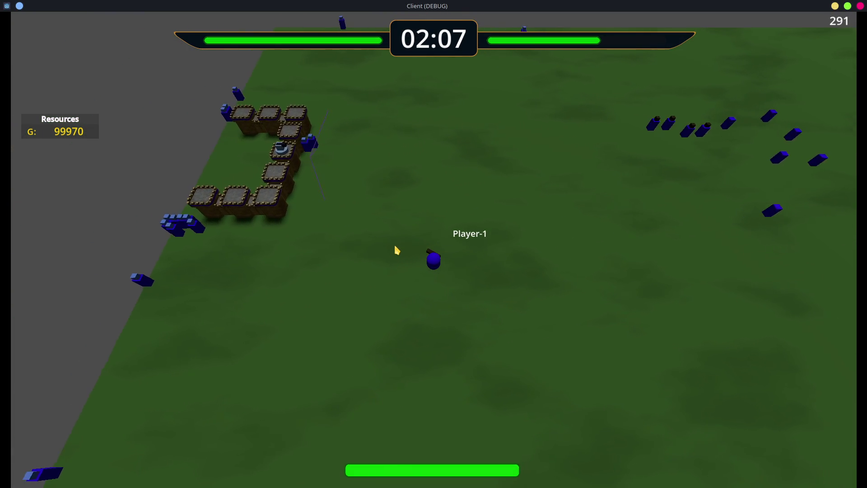
key(w)
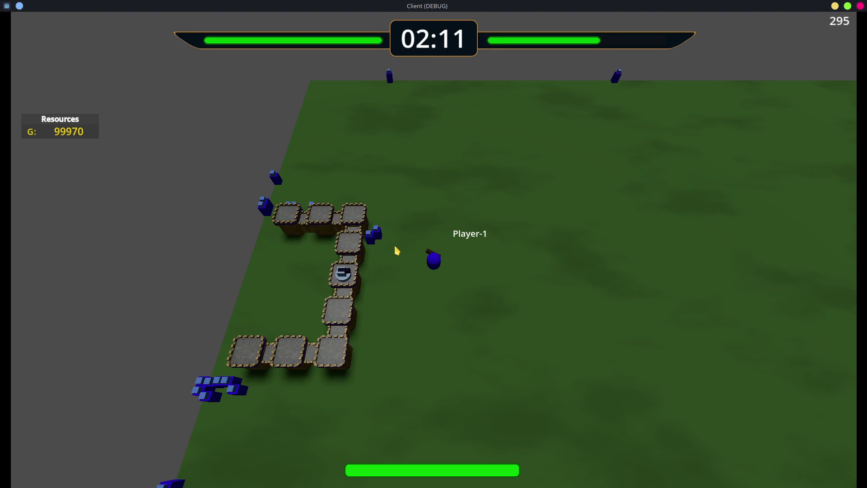
key(a)
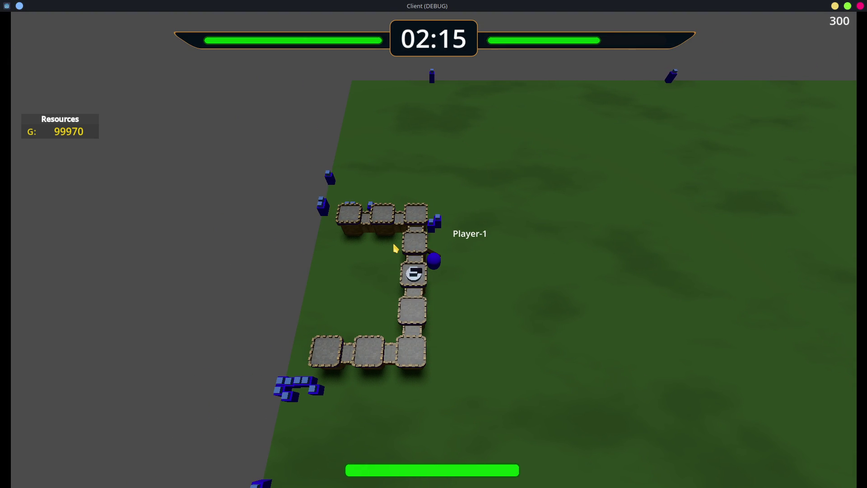
key(d)
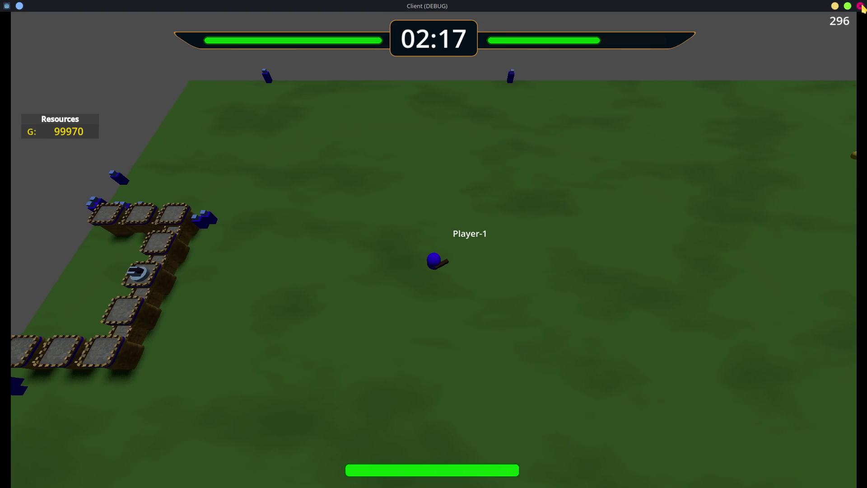
click(860, 5)
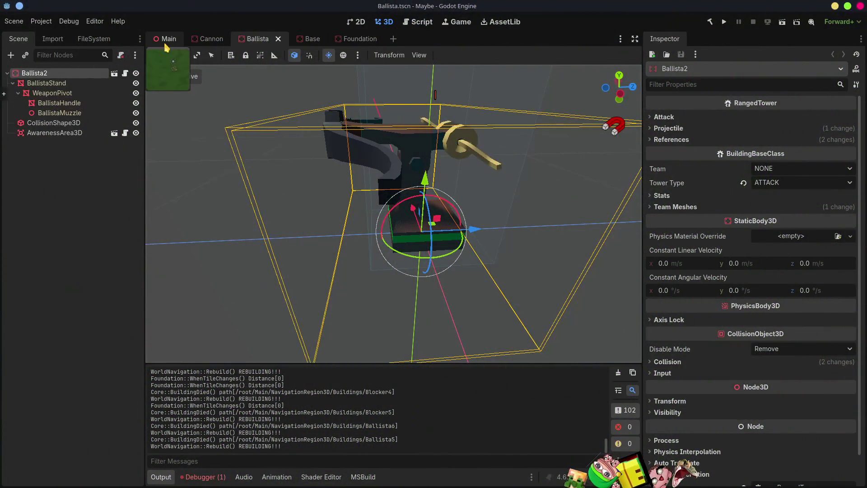
click(169, 39)
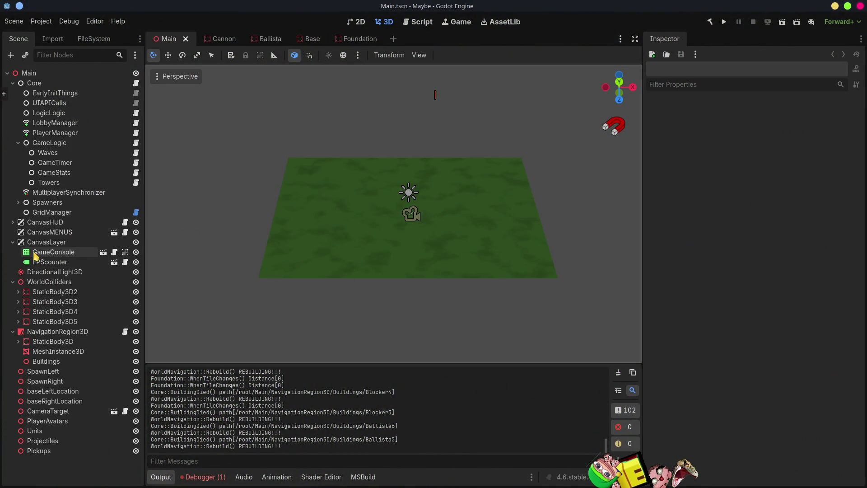
Frame baseLeftLocation and baseRightLocation in the Main scene, show the Debugger errors, then switch to Blender
click(55, 392)
key(f)
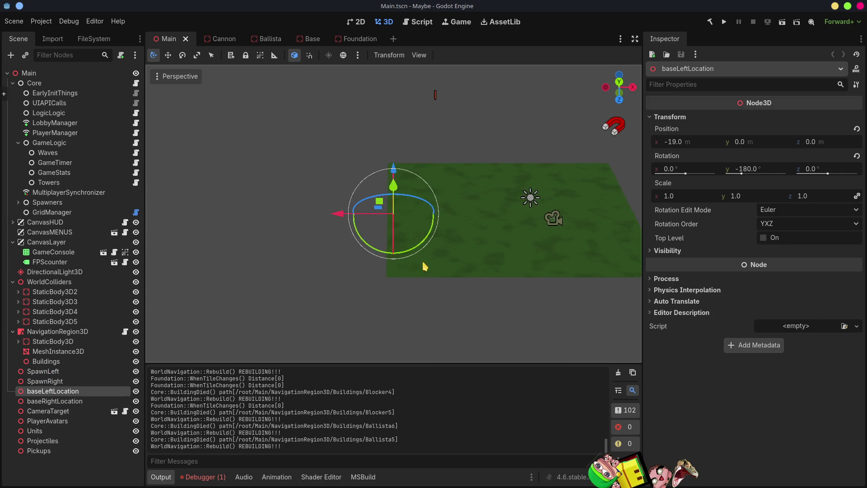
scroll(402, 229, up, 5)
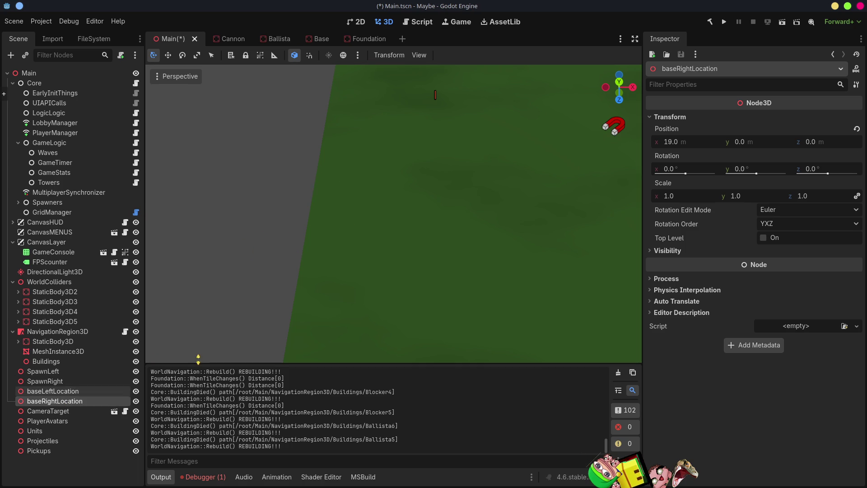
key(f)
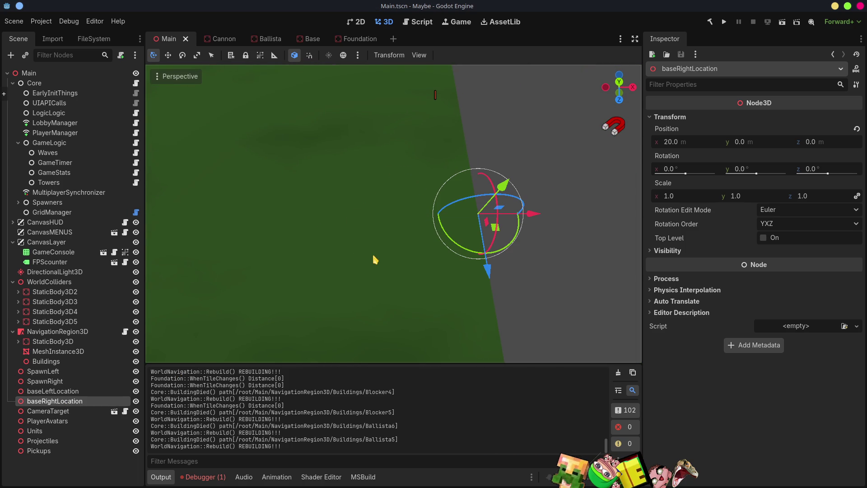
mouse_move(365, 275)
middle_down()
mouse_move(380, 253)
mouse_move(249, 457)
middle_up()
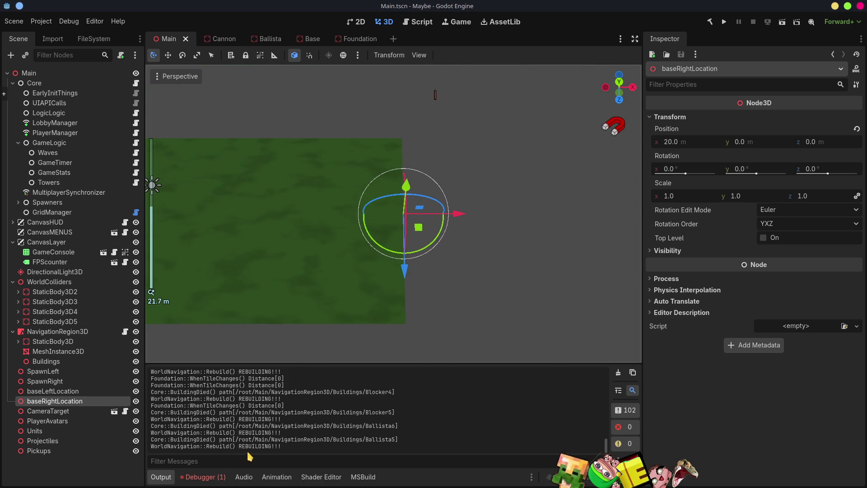
click(210, 477)
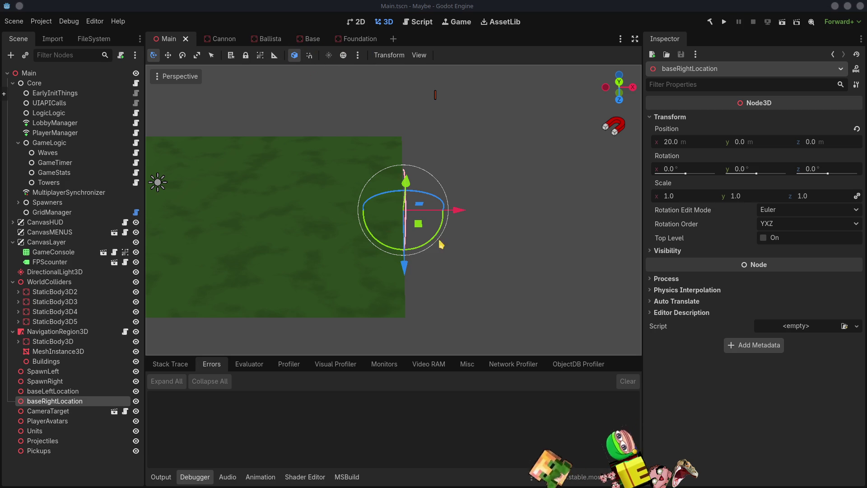
key(alt+Tab)
key(alt+Tab)
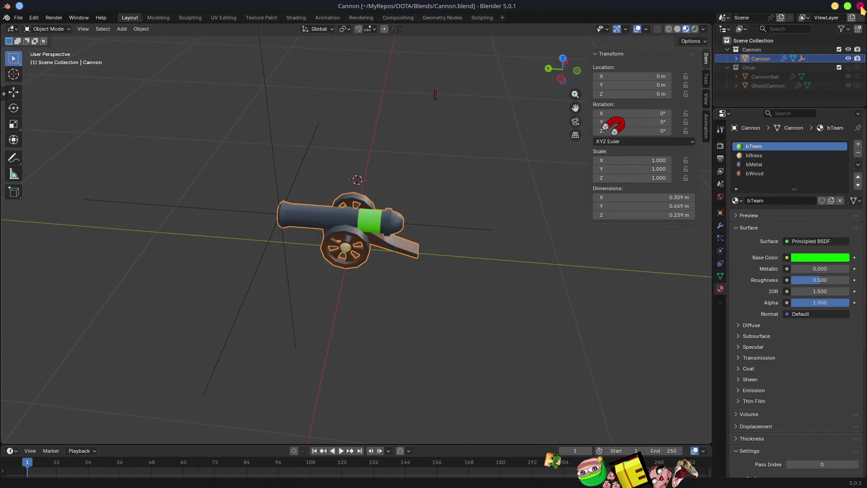
Close the Cannon and Ballista Blender files and bring up the Towerstuff window
click(860, 6)
key(alt+Tab)
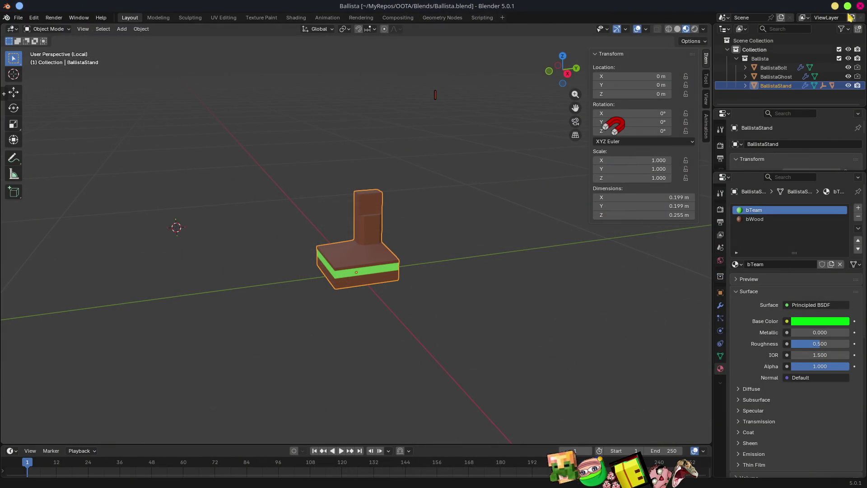
click(860, 6)
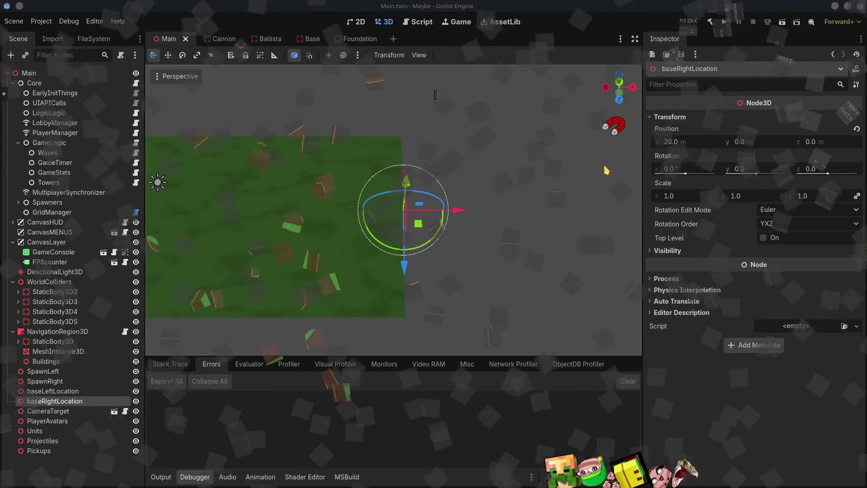
key(alt+Tab)
key(alt+Tab)
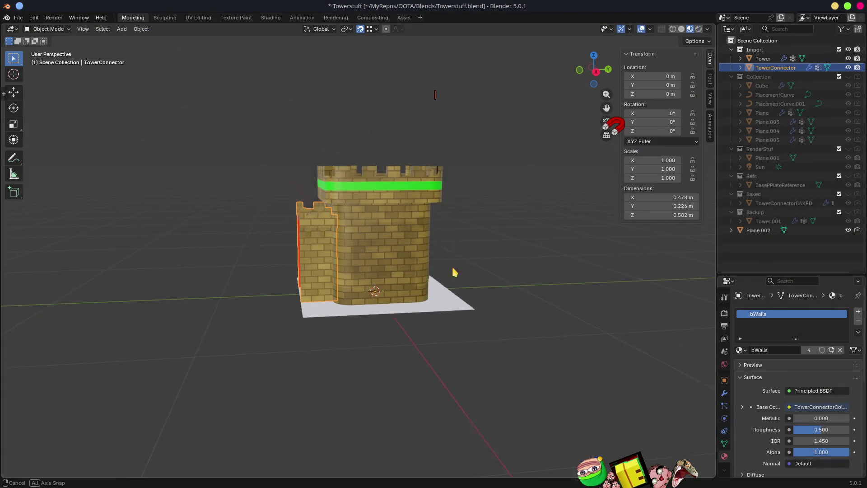
Select the Tower, enter Edit Mode and reveal its hidden top-floor faces
middle_drag(453, 271, 362, 276)
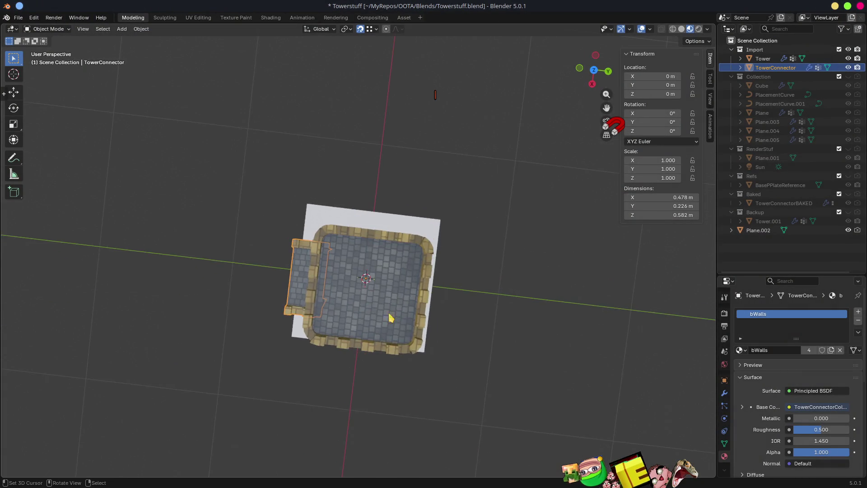
scroll(361, 277, up, 5)
mouse_move(380, 345)
middle_down()
mouse_move(390, 295)
mouse_move(353, 145)
middle_up()
click(353, 144)
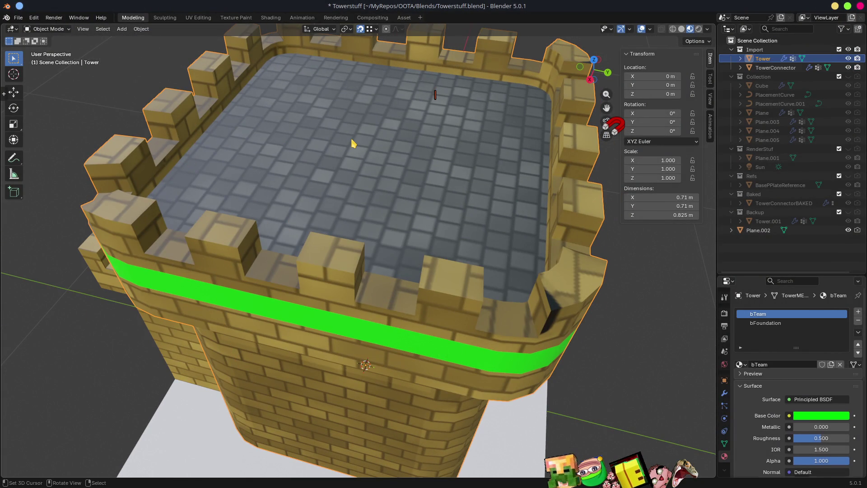
key(Tab)
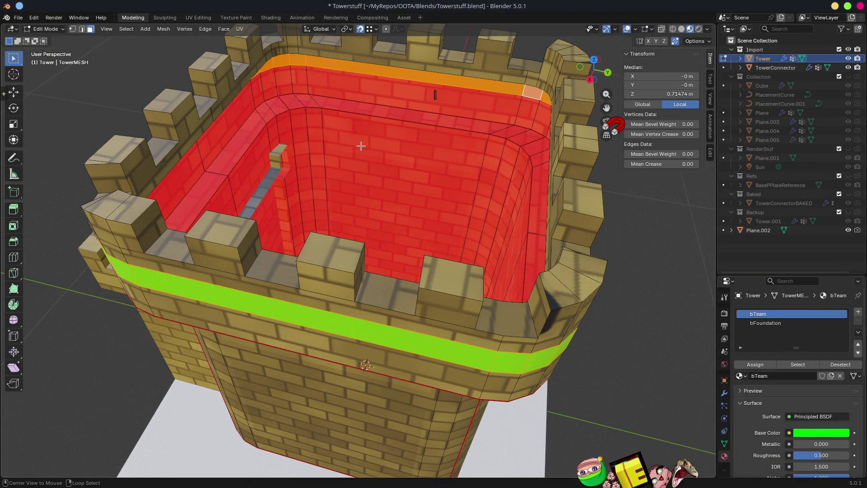
key(alt+h)
Dissolve the four top-floor faces into one face and begin an inset
middle_drag(362, 145, 389, 185)
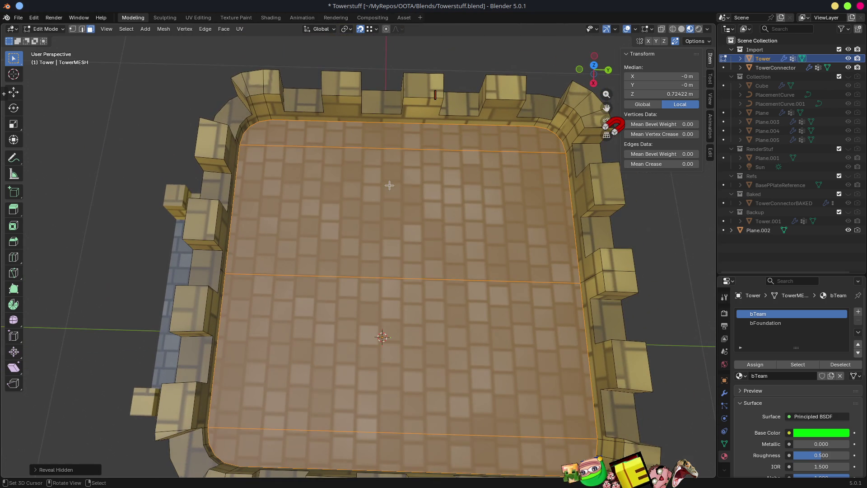
click(337, 141)
shift+click(330, 252)
shift+click(336, 305)
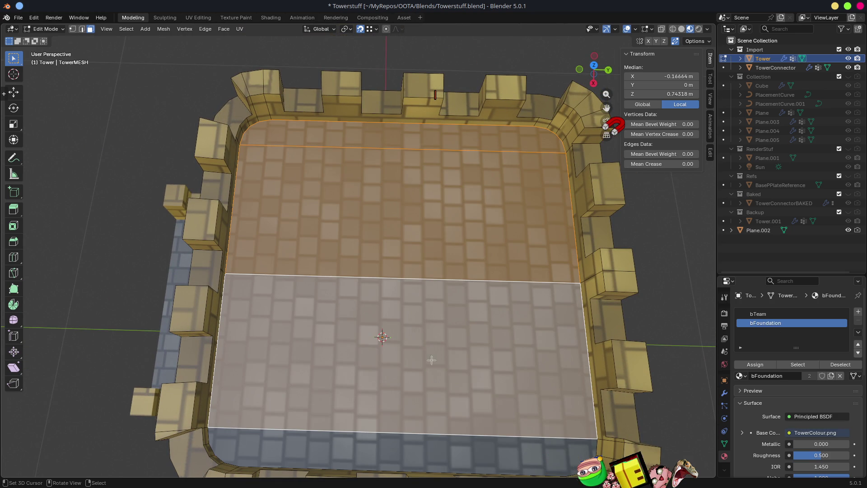
shift+click(369, 445)
key(ctrl+x)
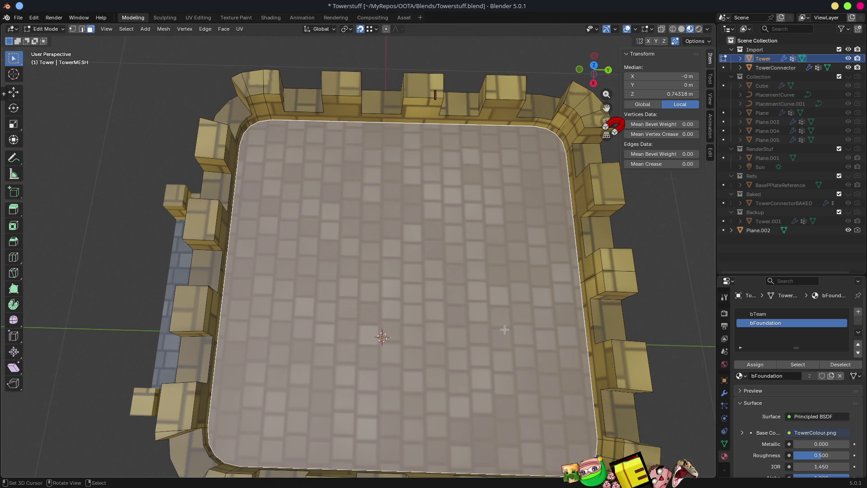
key(i)
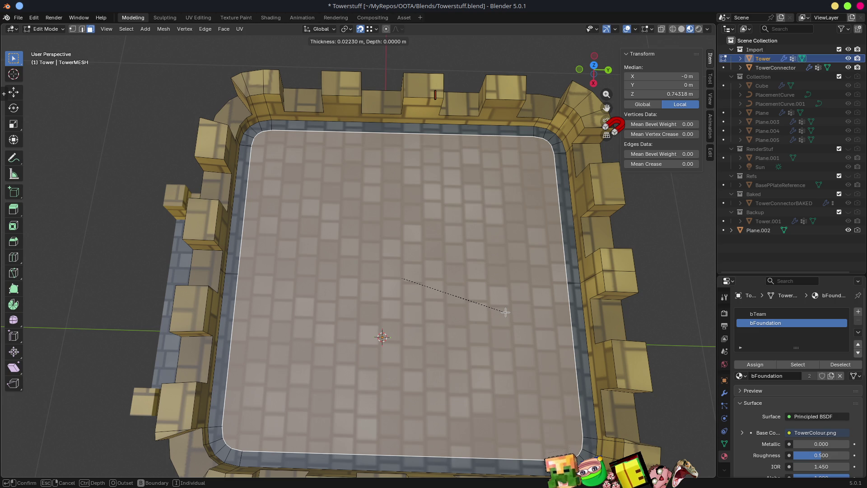
Redo the floor inset, then try merging the corner vertices and undo it
key(i)
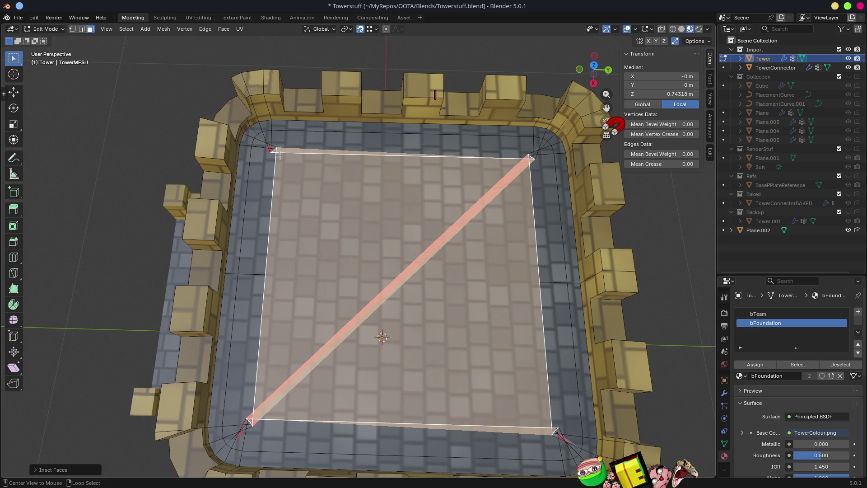
scroll(279, 155, down, 2)
scroll(317, 244, up, 10)
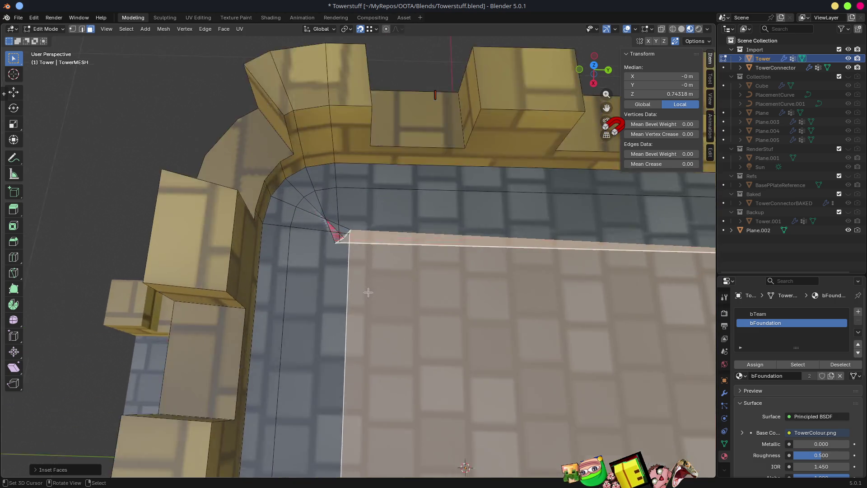
scroll(316, 238, up, 2)
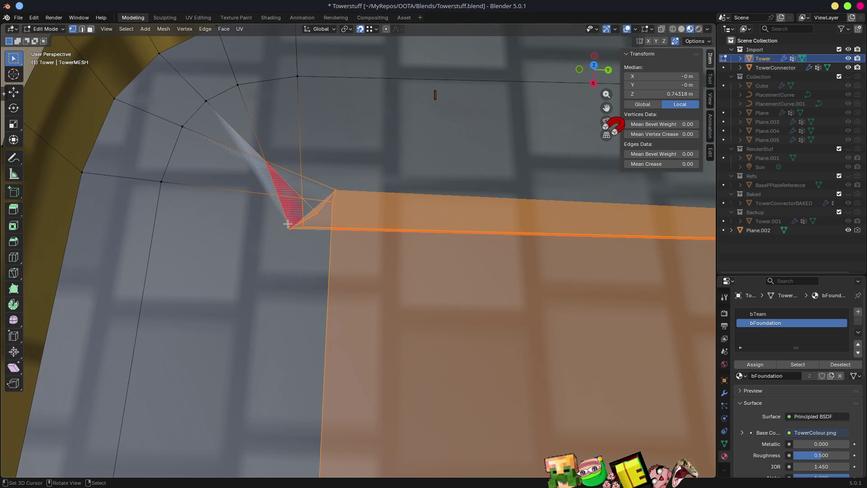
click(290, 226)
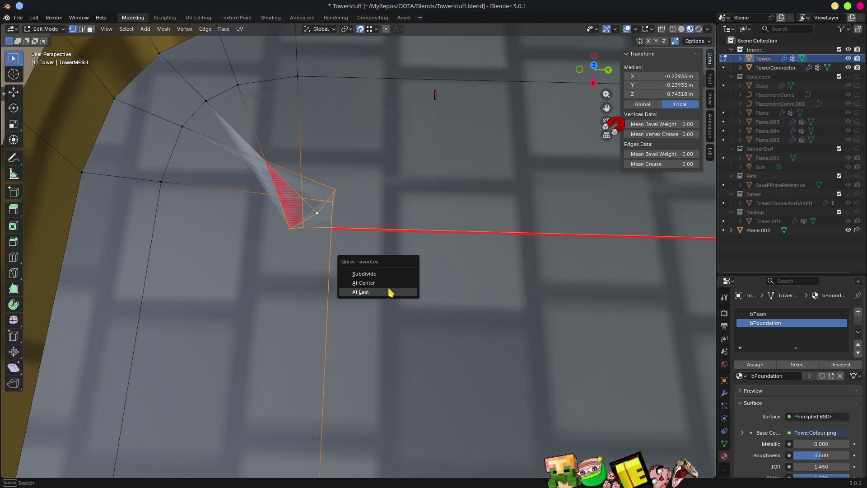
click(361, 292)
key(ctrl+z)
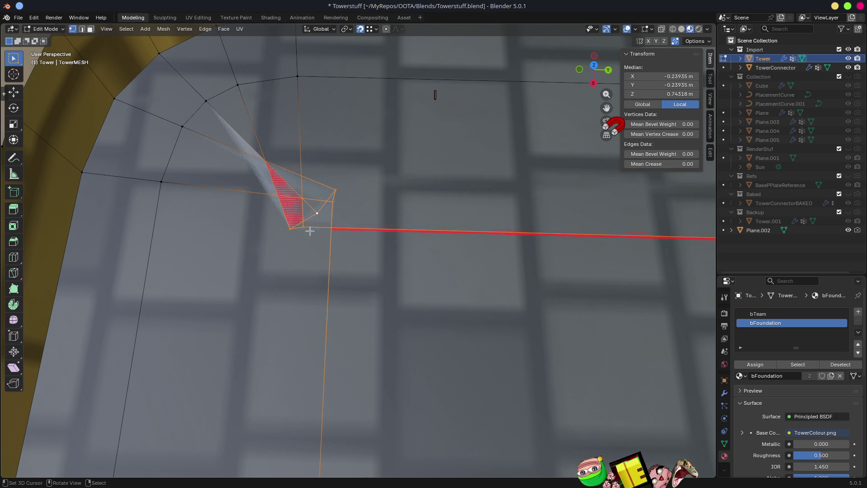
Move two inset corner vertices onto the floor corner
click(284, 227)
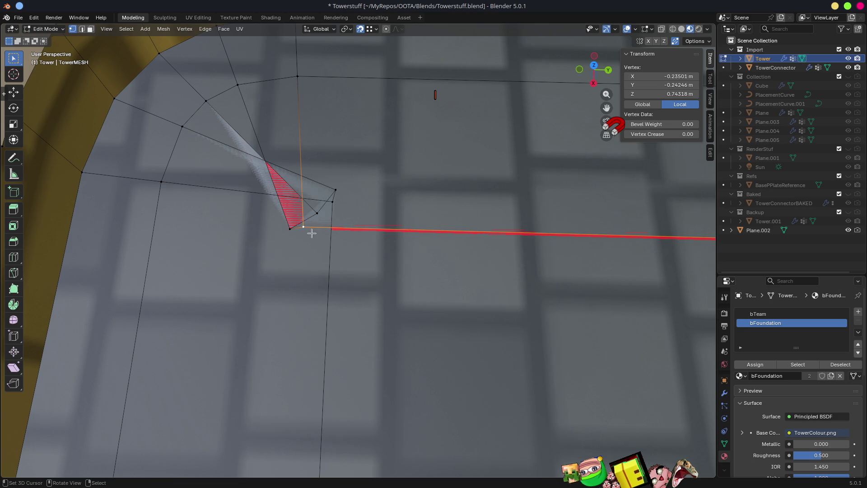
key(g)
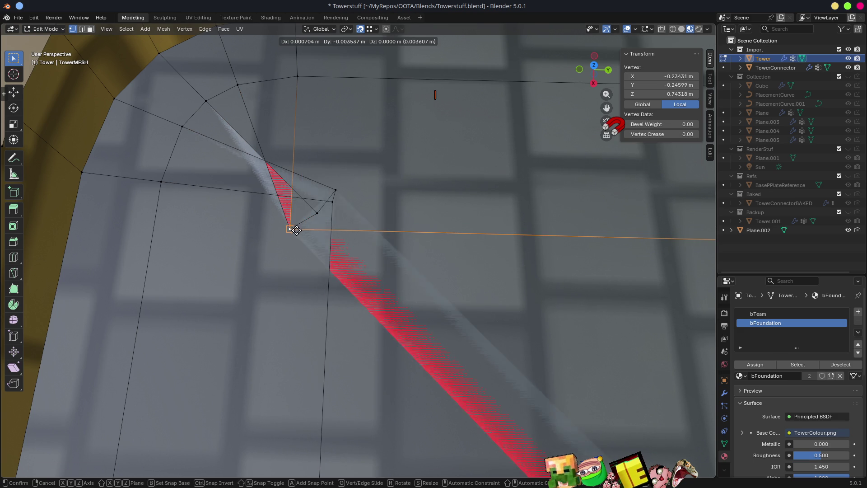
click(338, 201)
key(g)
click(329, 205)
At the upper-left floor corner, merge the stray vertex into the corner vertex at 0.23899, -0.23899 m
scroll(332, 200, down, 5)
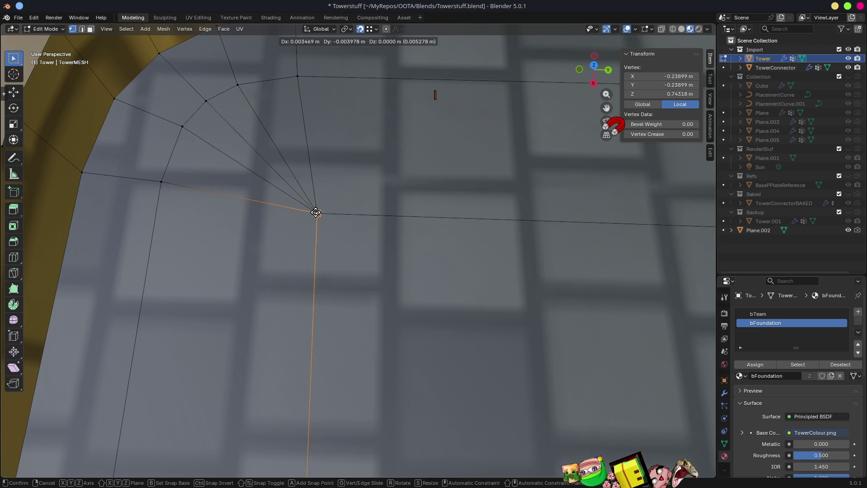
mouse_move(387, 271)
middle_down()
mouse_move(603, 254)
mouse_move(401, 302)
middle_up()
middle_drag(416, 255, 381, 329)
scroll(382, 329, down, 5)
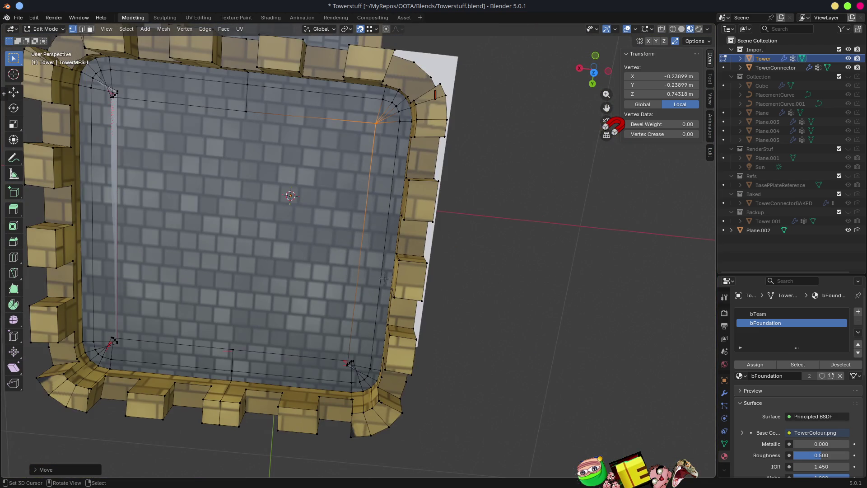
mouse_move(371, 126)
shift+middle_down()
mouse_move(187, 241)
mouse_move(141, 238)
shift+middle_up()
scroll(383, 298, up, 3)
scroll(384, 298, up, 8)
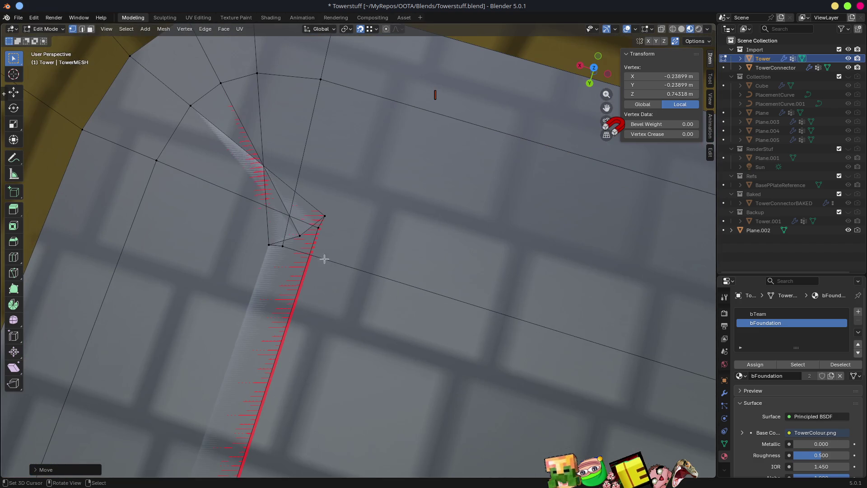
key(g)
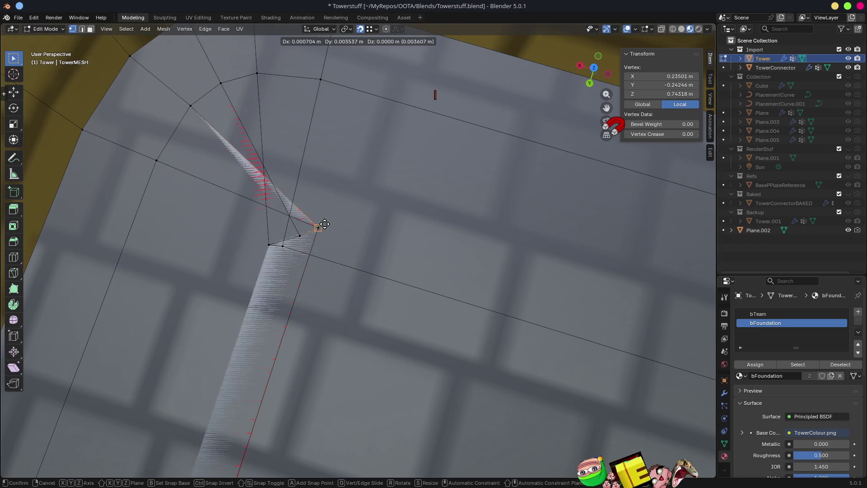
click(320, 229)
key(g)
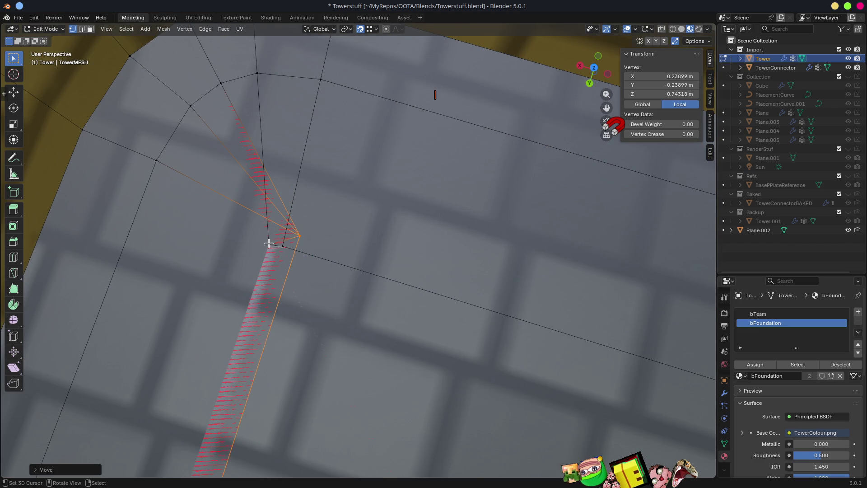
right_click(269, 243)
key(g)
click(300, 235)
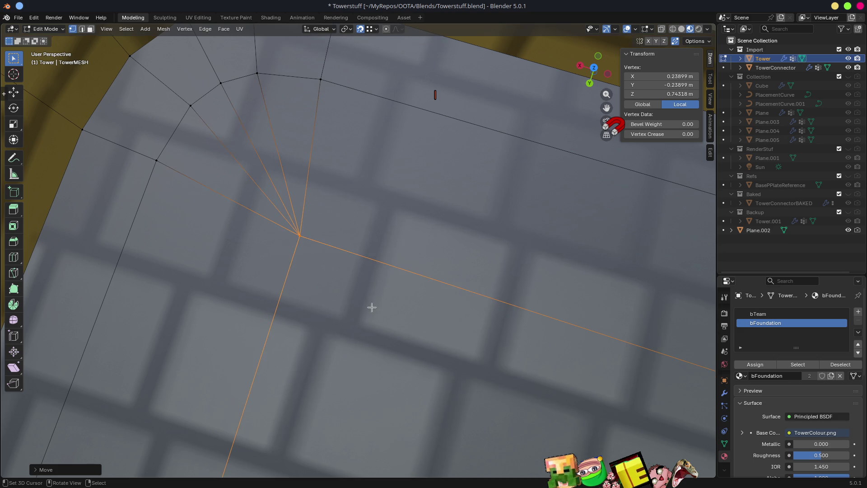
scroll(368, 304, down, 5)
scroll(378, 342, up, 3)
scroll(364, 245, down, 3)
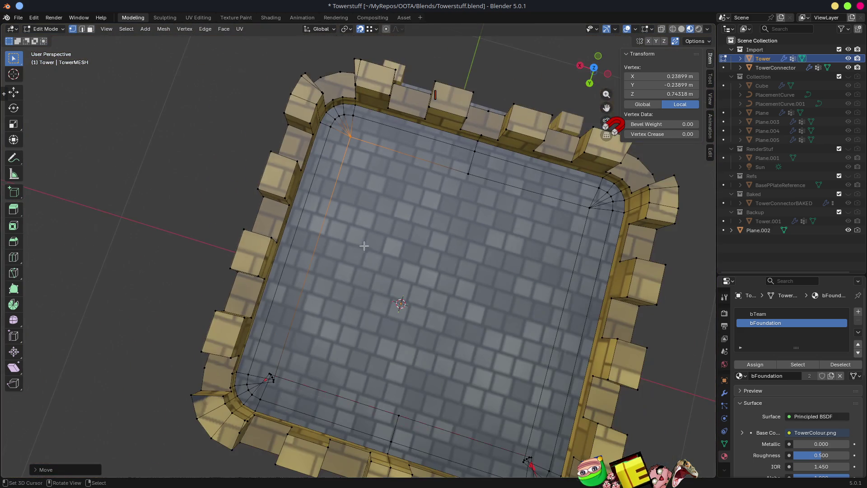
Reposition another stray vertex at the floor corner
scroll(361, 335, up, 2)
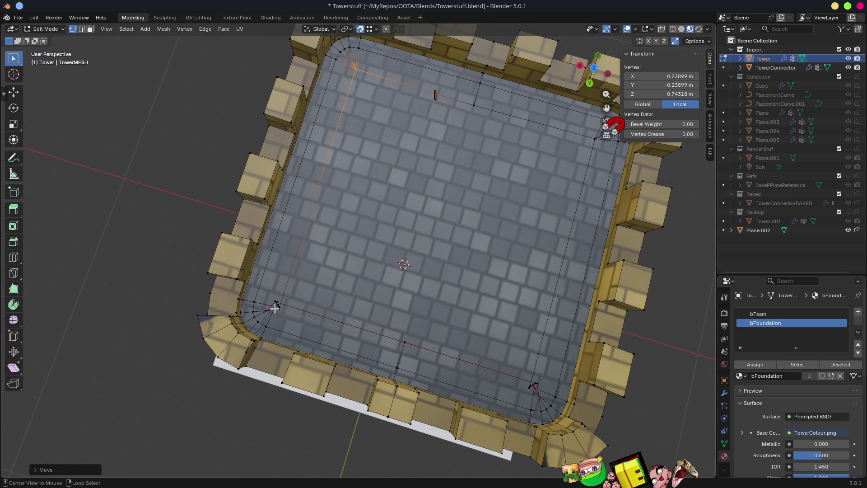
scroll(362, 252, up, 6)
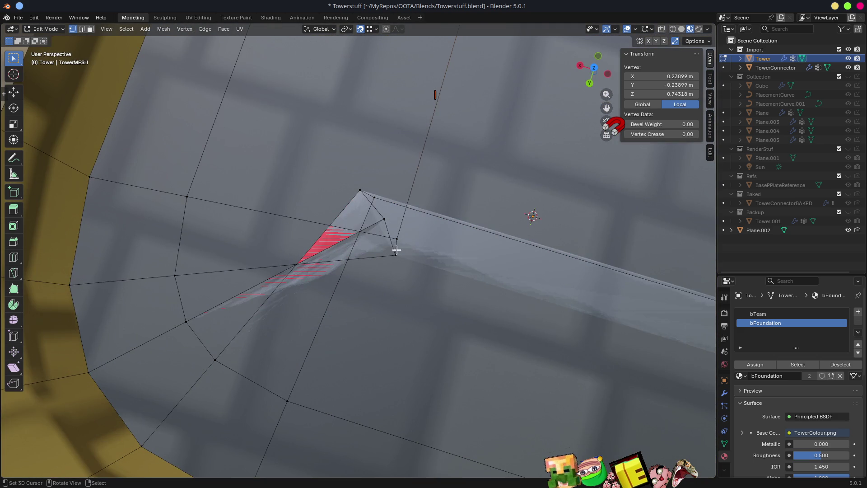
drag(396, 250, 382, 228)
key(g)
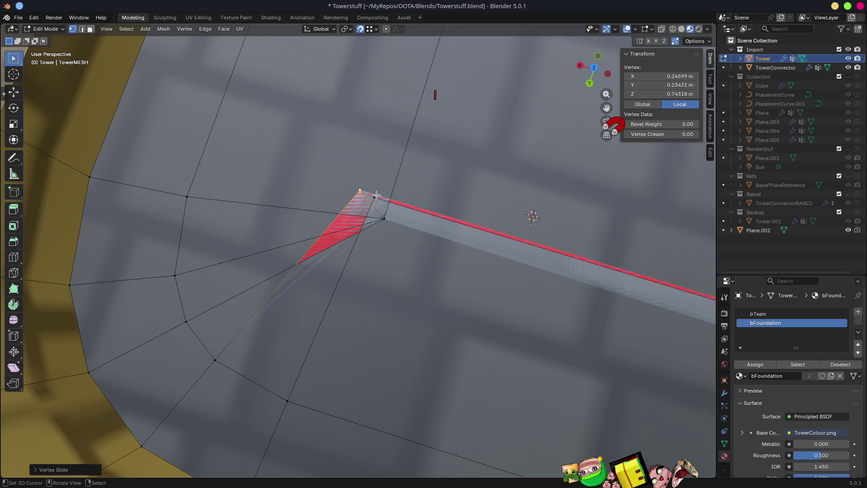
key(g)
click(387, 219)
At the rounded corner, snap the stray vertex onto its neighbour and reposition the other corner vertex
scroll(393, 232, down, 5)
mouse_move(393, 232)
middle_down()
mouse_move(522, 304)
mouse_move(276, 237)
middle_up()
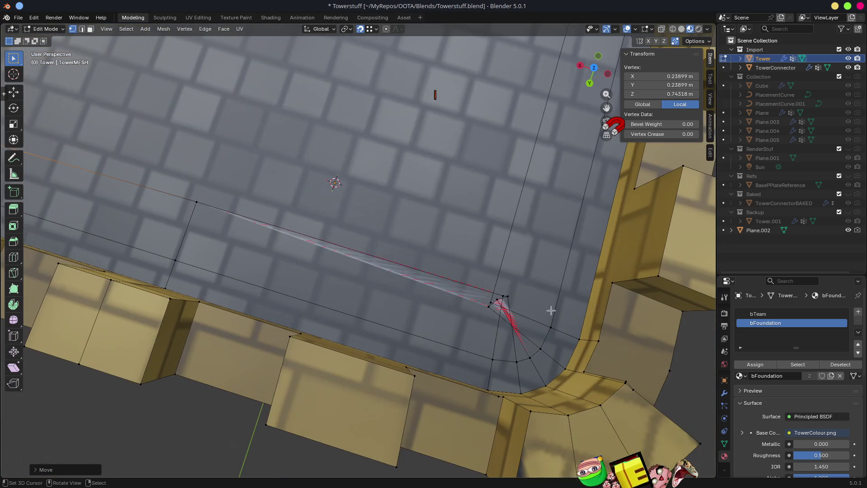
scroll(540, 338, up, 5)
mouse_move(540, 338)
shift+middle_down()
mouse_move(302, 273)
mouse_move(322, 277)
shift+middle_up()
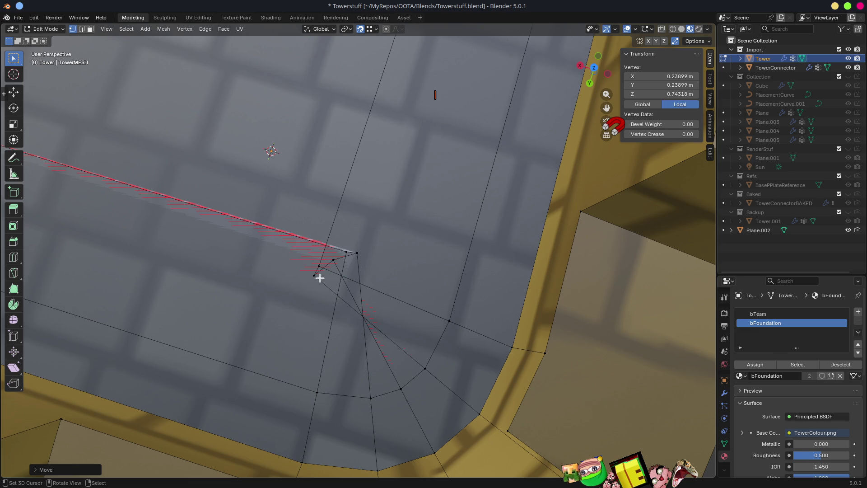
click(309, 275)
scroll(316, 276, up, 4)
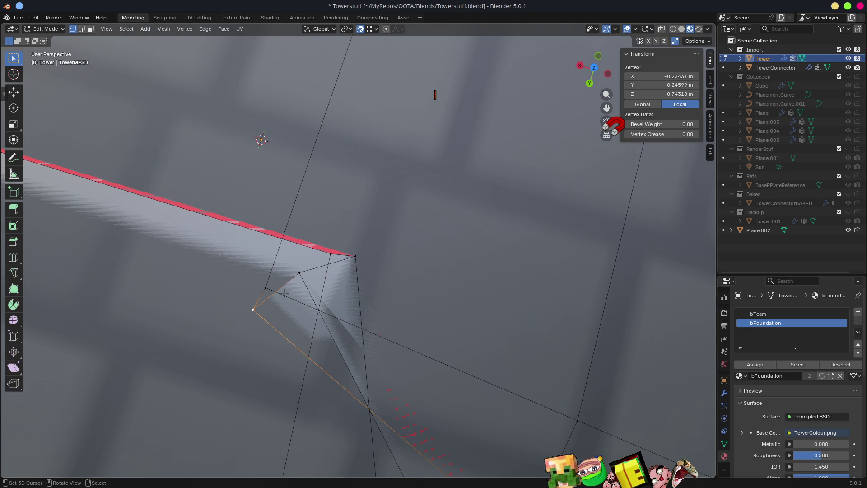
key(g)
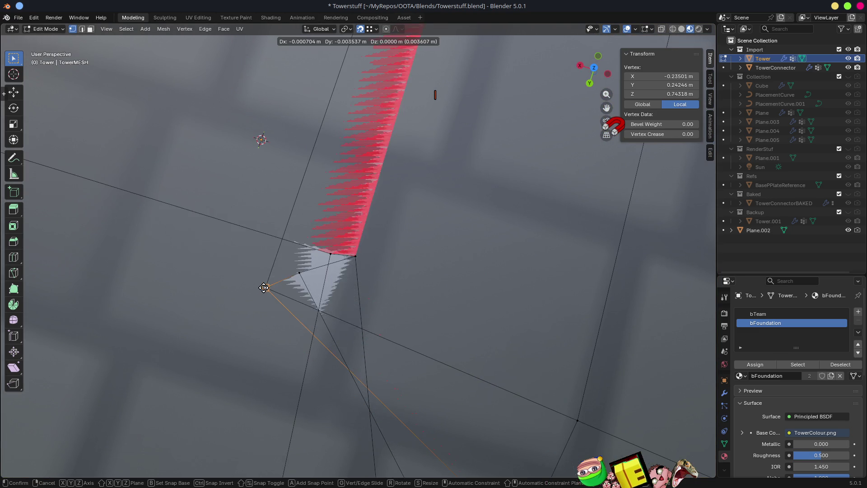
click(277, 289)
click(339, 251)
key(g)
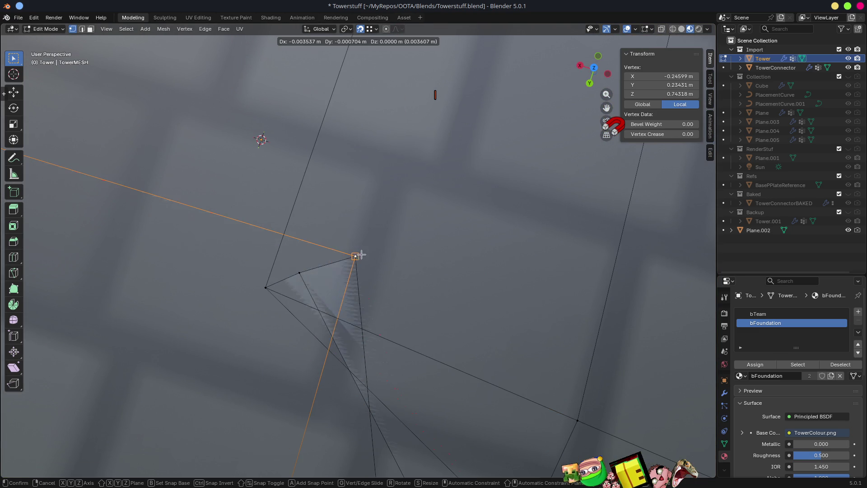
click(294, 271)
In face select, pick the inner strip faces along the bottom, right, top and left sides
scroll(298, 271, down, 5)
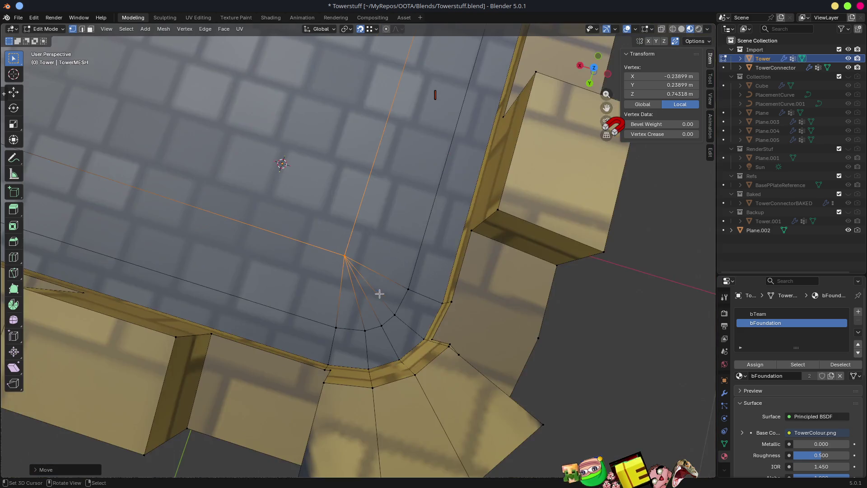
scroll(379, 294, down, 6)
middle_drag(366, 255, 362, 262)
key(3)
ctrl+click(359, 262)
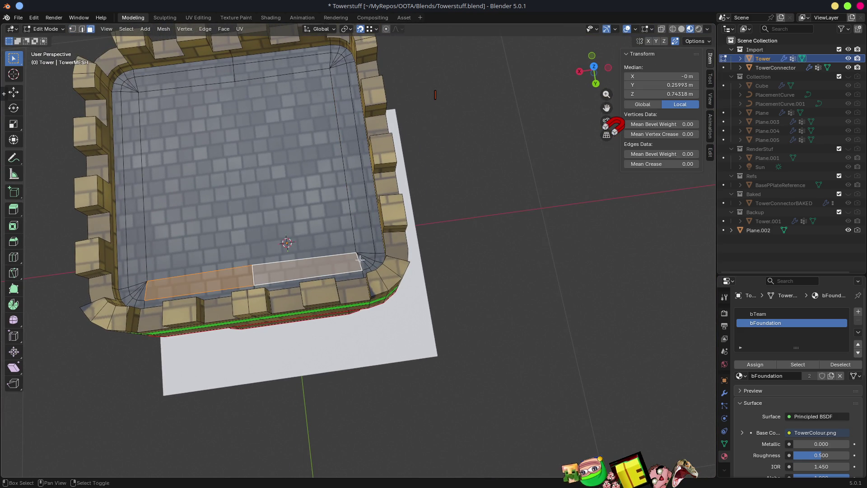
ctrl+click(341, 62)
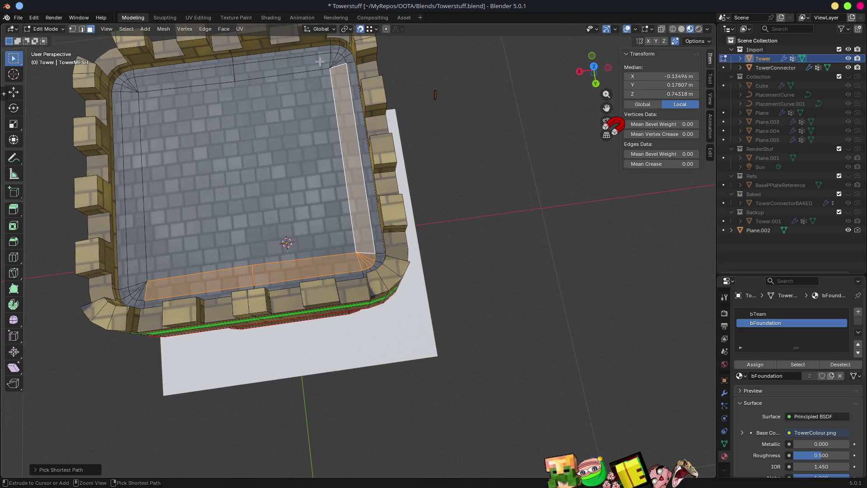
ctrl+click(318, 64)
ctrl+click(167, 81)
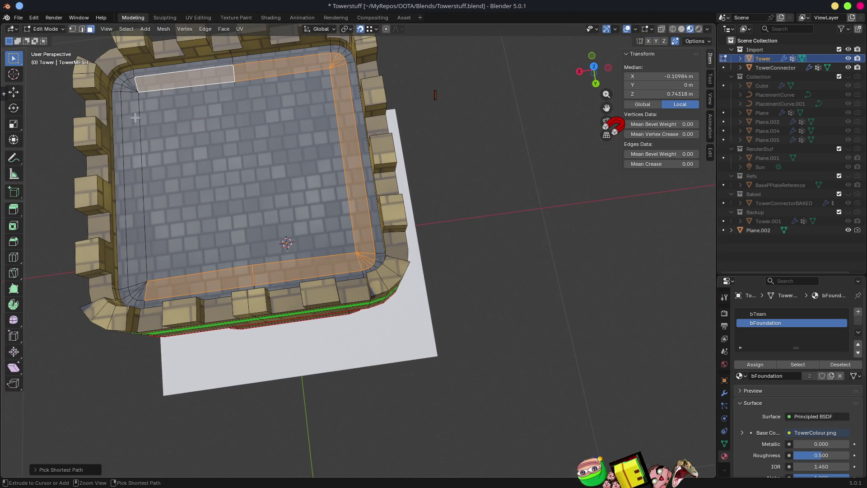
ctrl+click(134, 125)
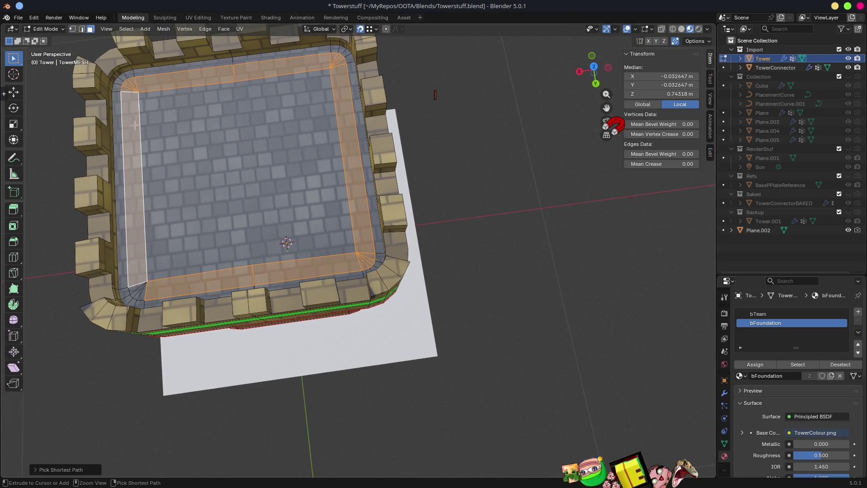
Fix the left-side strip selection and assign the green bTeam material to the strip
ctrl+click(133, 285)
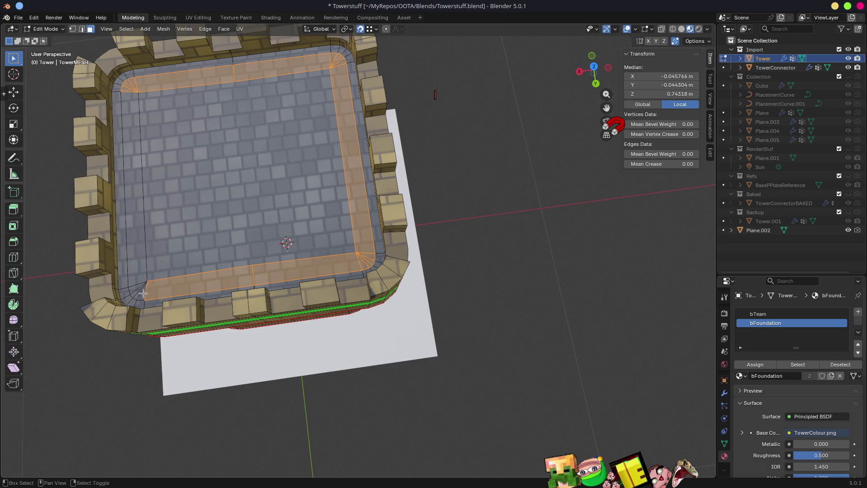
ctrl+click(136, 263)
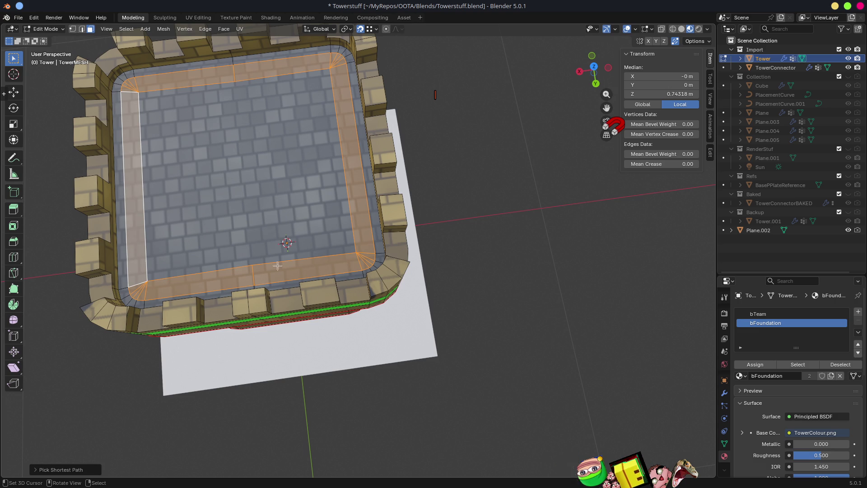
click(758, 313)
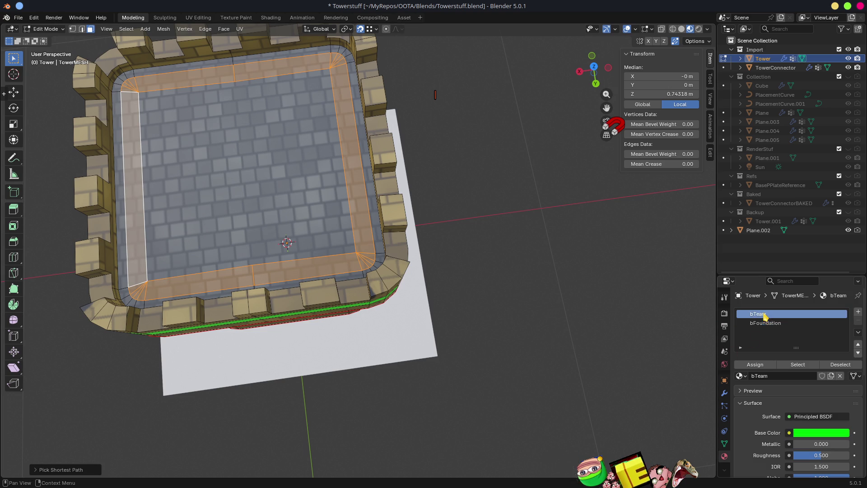
click(755, 364)
mouse_move(378, 288)
middle_down()
mouse_move(404, 243)
mouse_move(318, 223)
middle_up()
In top view, move the strip's top-edge middle vertex to straighten the green edge
key(KP_7)
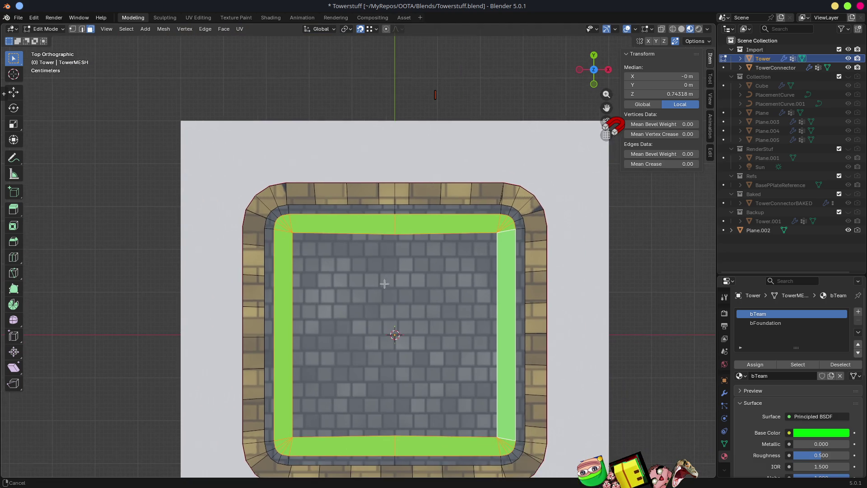
scroll(412, 277, up, 4)
click(449, 221)
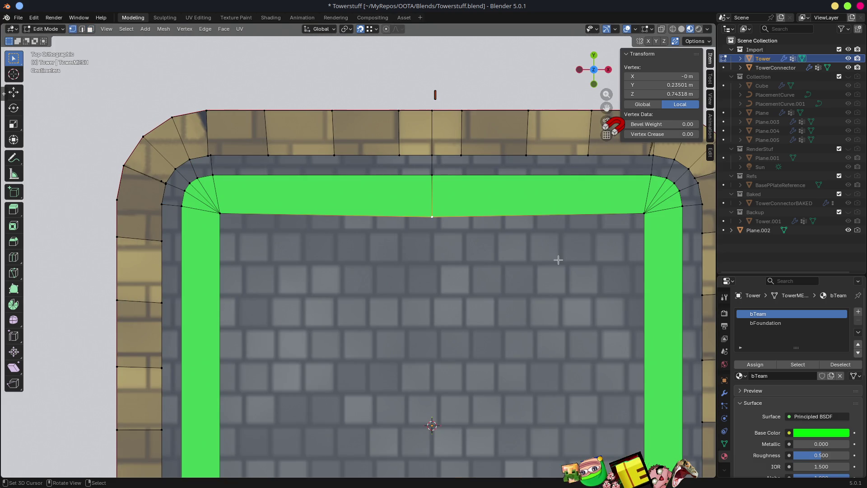
key(g)
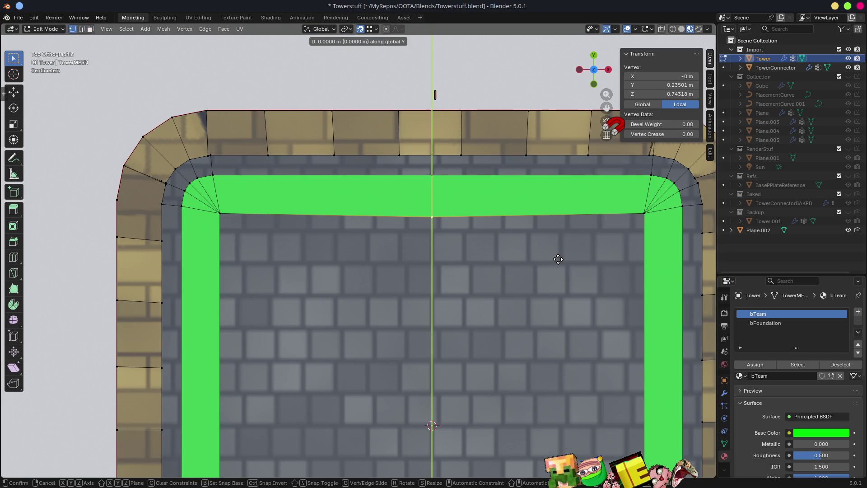
click(578, 250)
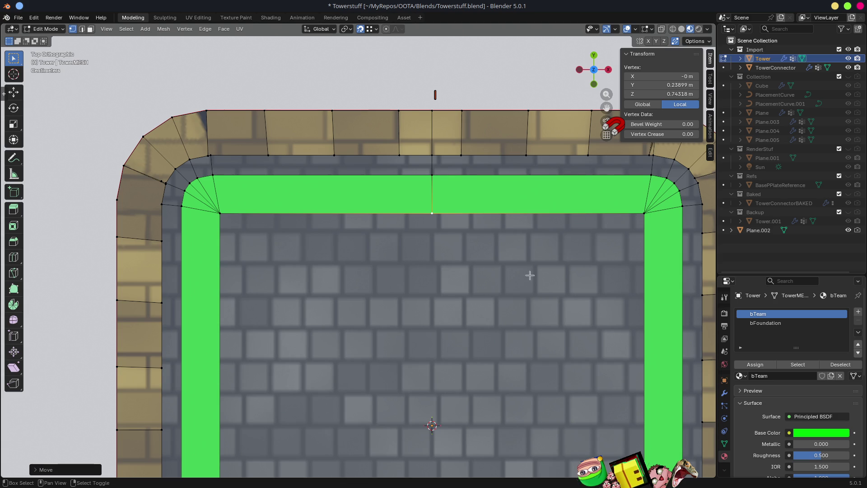
Move the strip's bottom-edge middle vertex along Y to straighten that green edge
scroll(497, 309, down, 5)
scroll(366, 262, down, 2)
shift+middle_drag(366, 261, 375, 134)
click(398, 269)
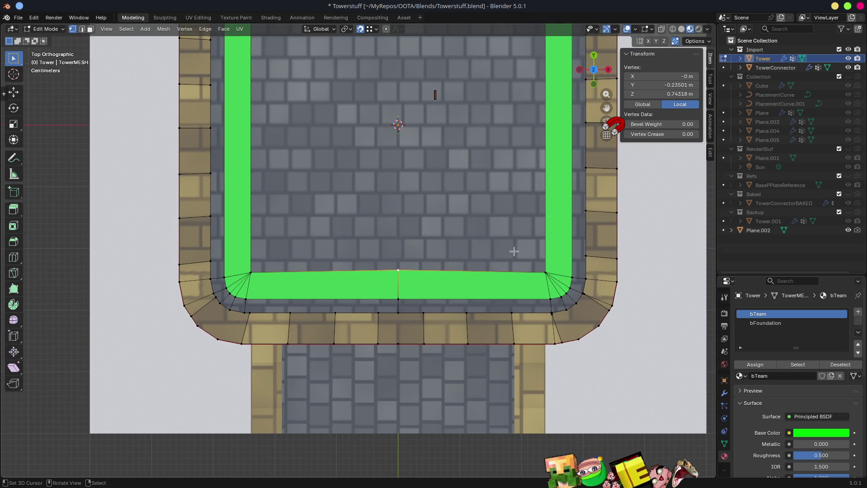
key(g)
key(y)
click(553, 271)
Return the Tower to Object Mode, save Towerstuff.blend and minimise Blender
scroll(451, 248, down, 6)
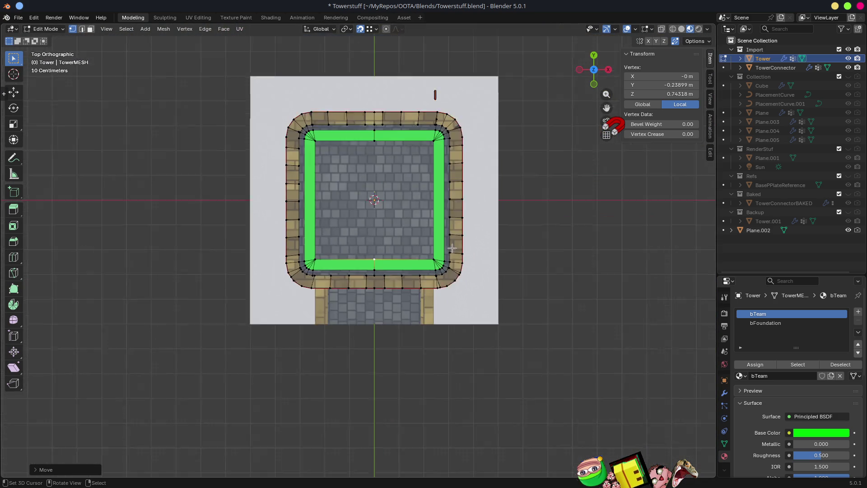
key(Tab)
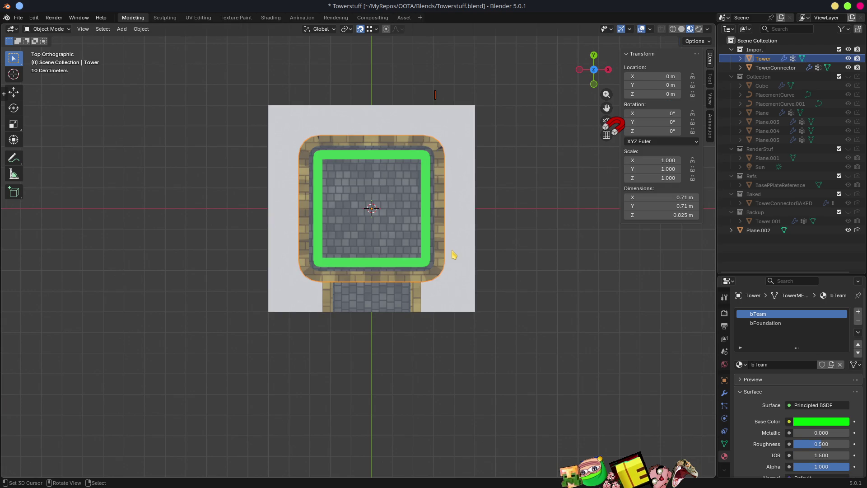
scroll(432, 345, down, 3)
mouse_move(432, 344)
middle_down()
mouse_move(478, 273)
mouse_move(450, 281)
mouse_move(453, 271)
mouse_move(523, 267)
mouse_move(427, 269)
middle_up()
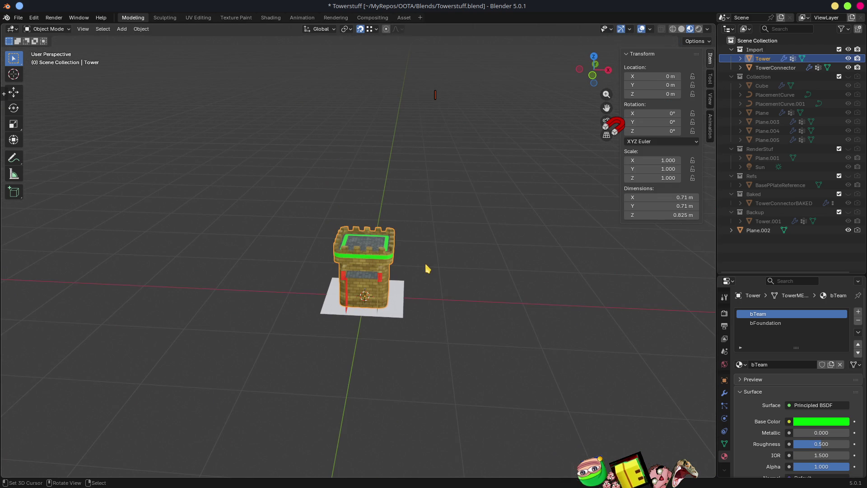
key(ctrl+s)
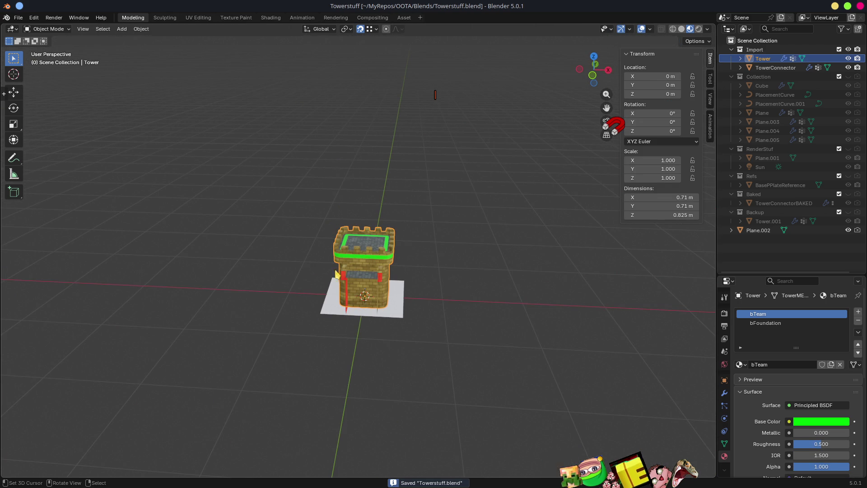
click(834, 6)
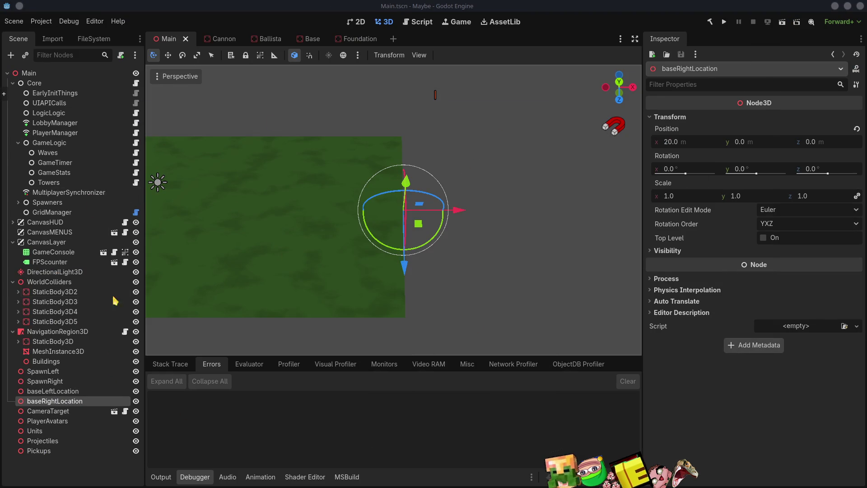
Switch from Godot to Visual Studio Code showing BuildingBaseClass.cs
key(alt+Tab)
key(alt+Tab)
key(alt+Tab)
key(alt+Tab)
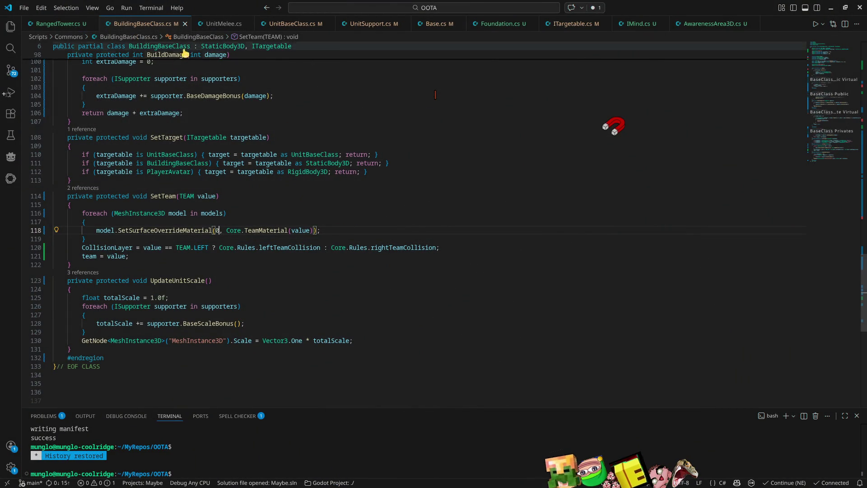
Switch to UnitBaseClass.cs and look over its exported fields near the top
click(304, 28)
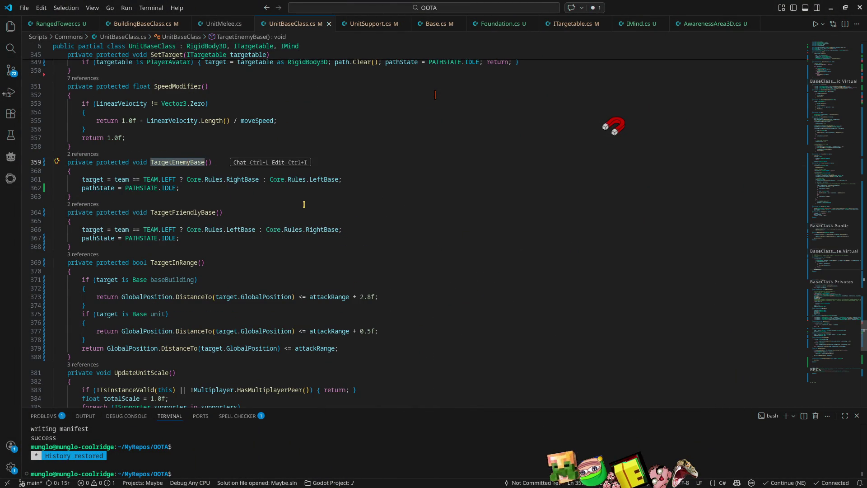
scroll(304, 204, up, 5)
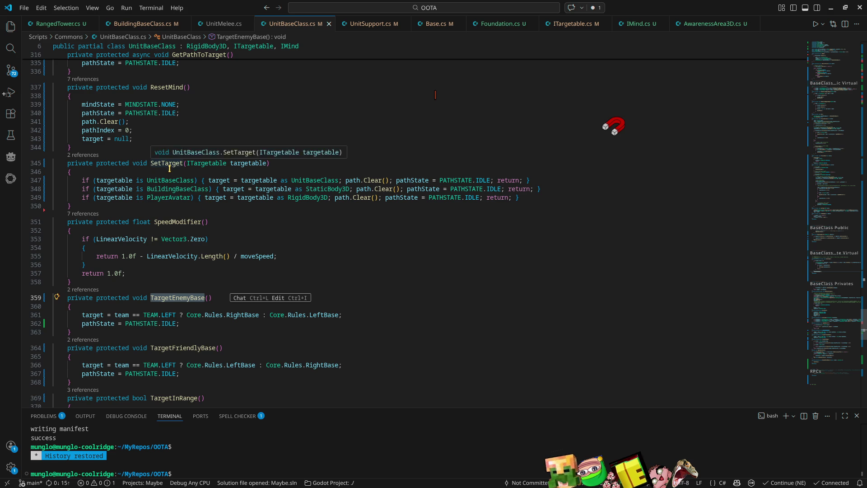
scroll(260, 203, up, 10)
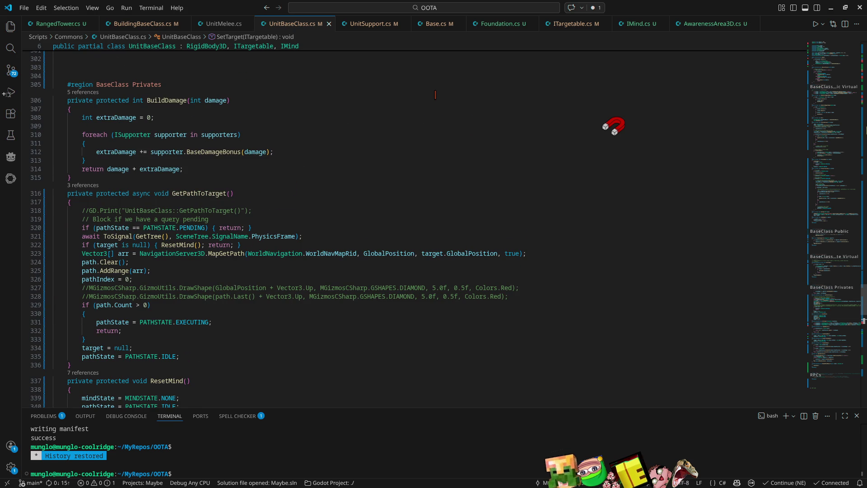
drag(828, 297, 826, 73)
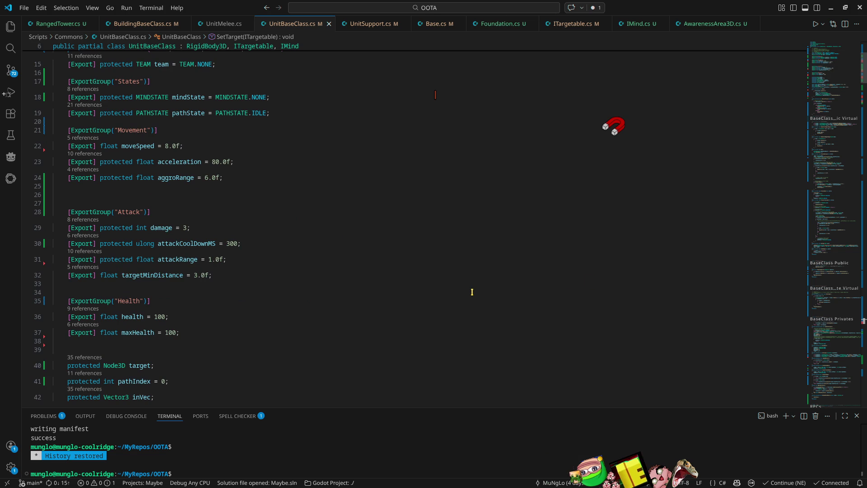
scroll(471, 292, down, 10)
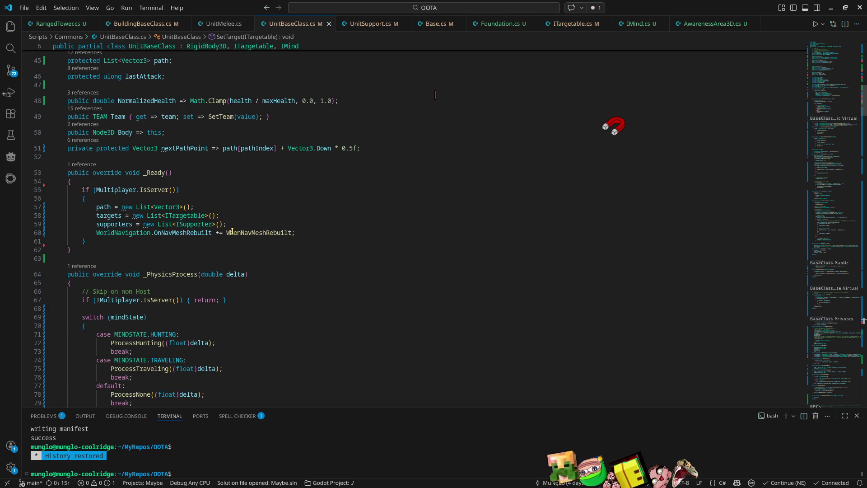
scroll(181, 219, down, 4)
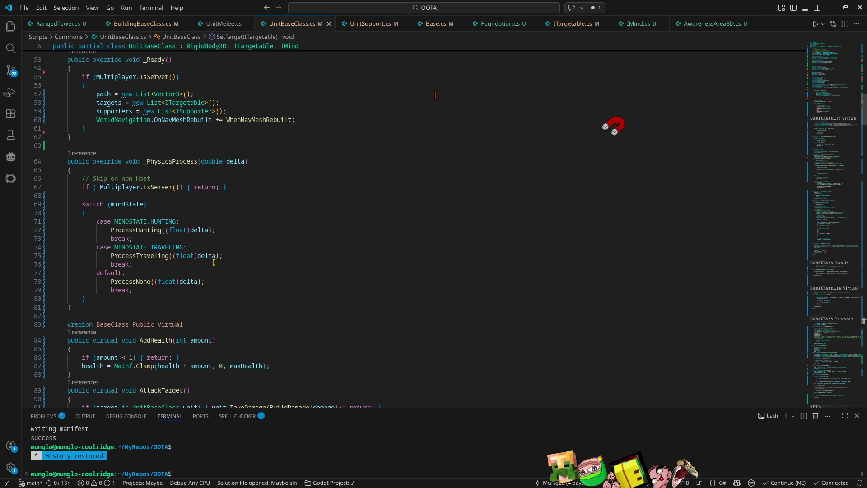
Read the ProcessNone and PickTarget definitions, then return to the exported Attack settings
click(139, 281)
scroll(177, 315, down, 5)
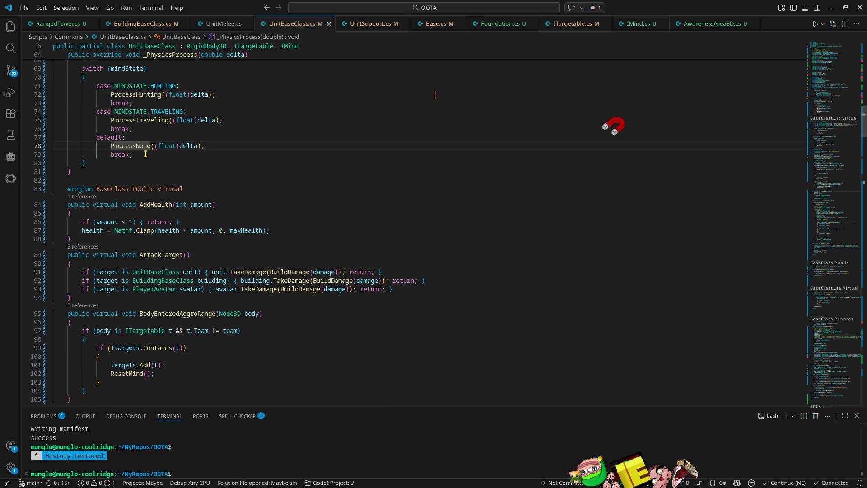
ctrl+click(132, 146)
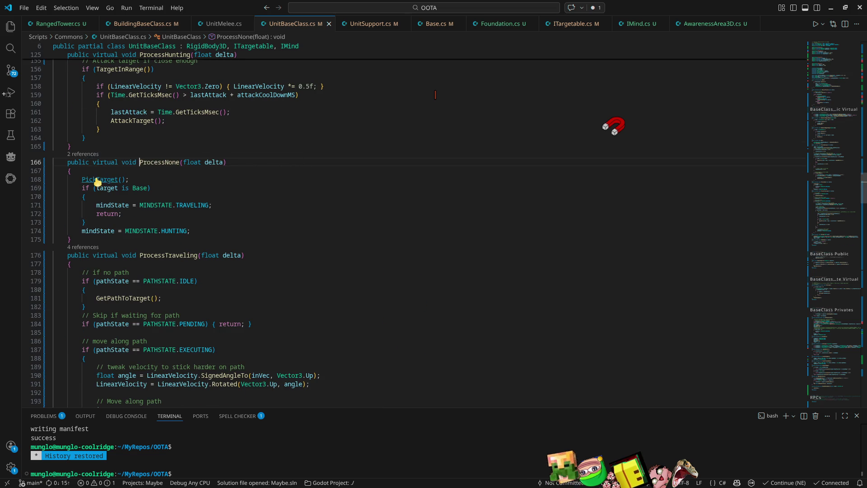
ctrl+click(97, 180)
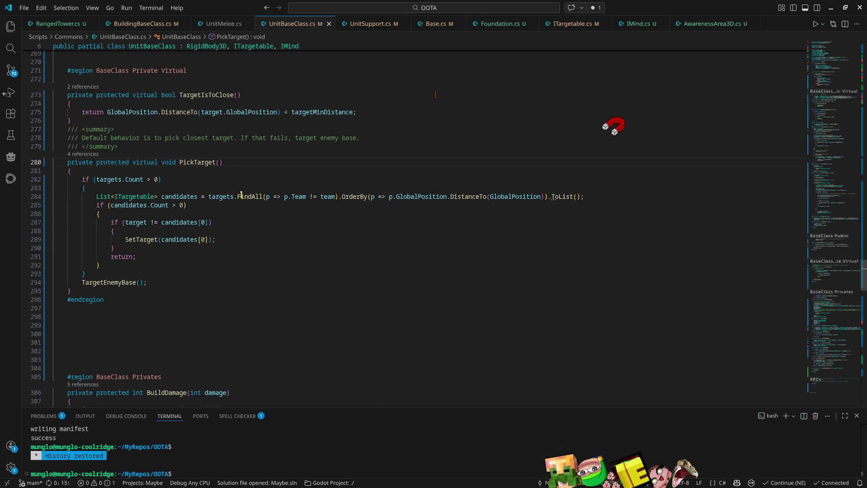
click(95, 274)
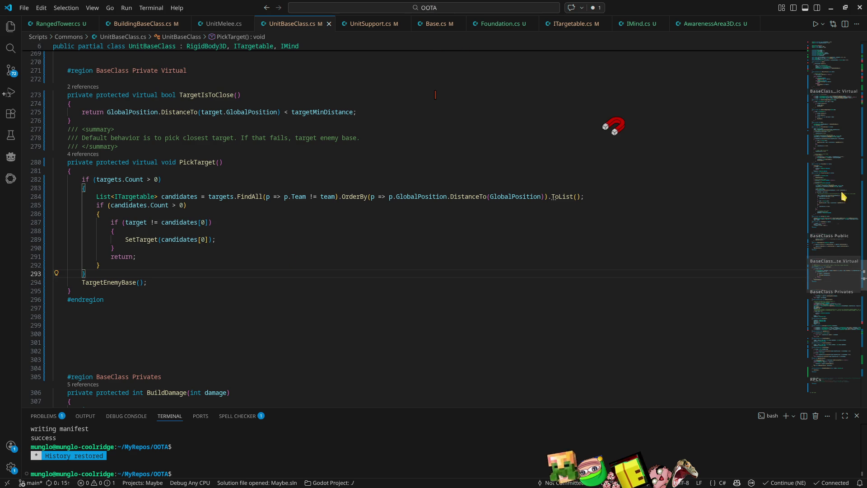
drag(834, 277, 794, 71)
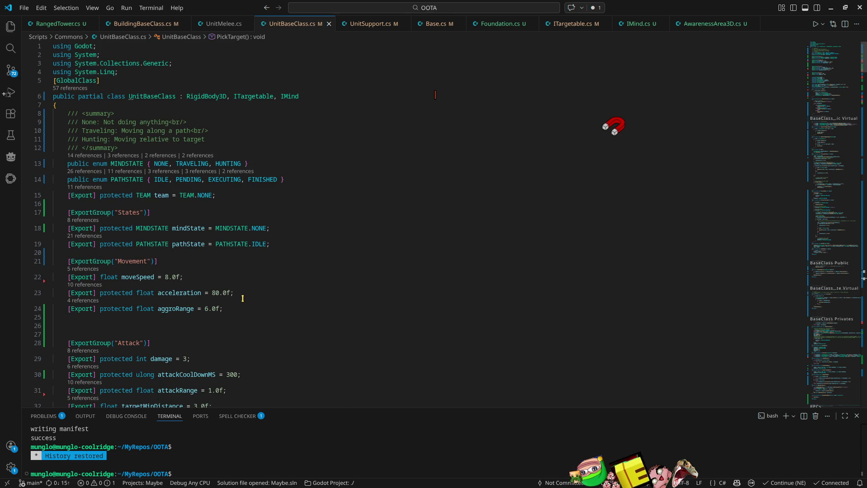
scroll(242, 298, down, 5)
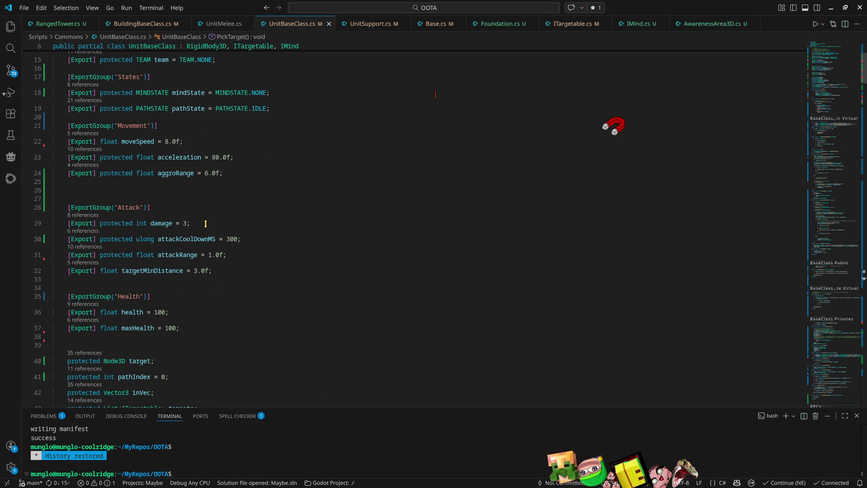
Duplicate the damage export line and change the copy's type from int to bool
click(199, 221)
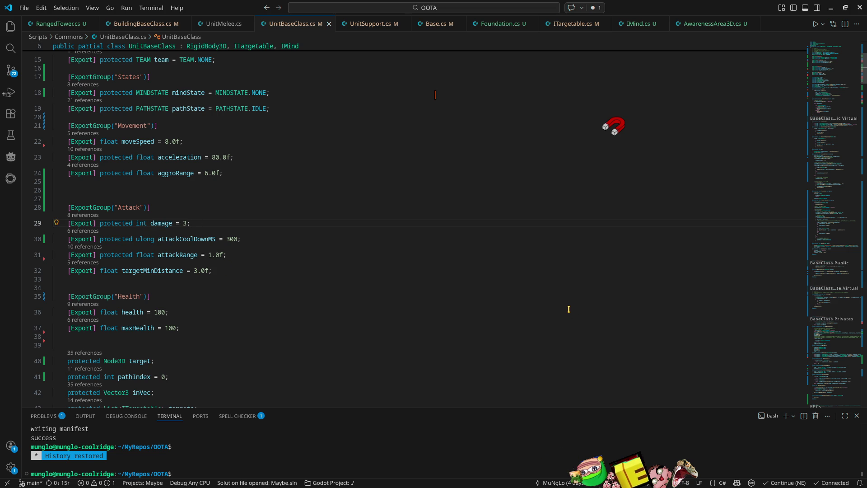
key(shift+alt+Down)
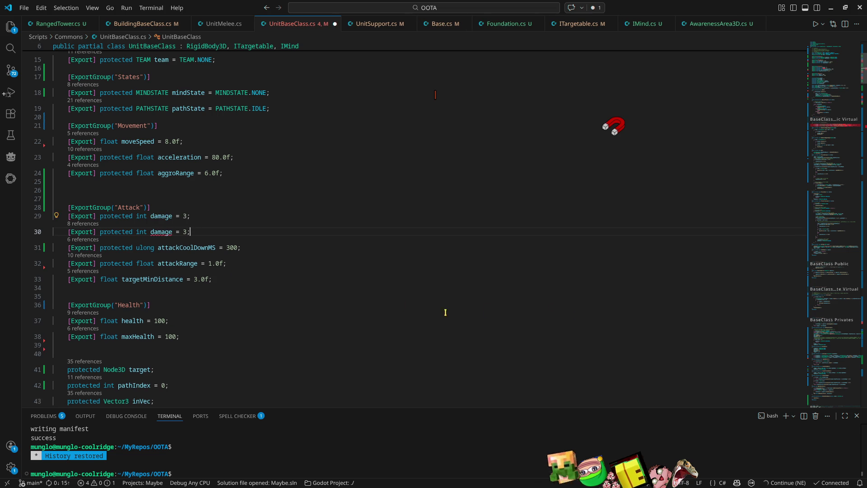
double_click(142, 238)
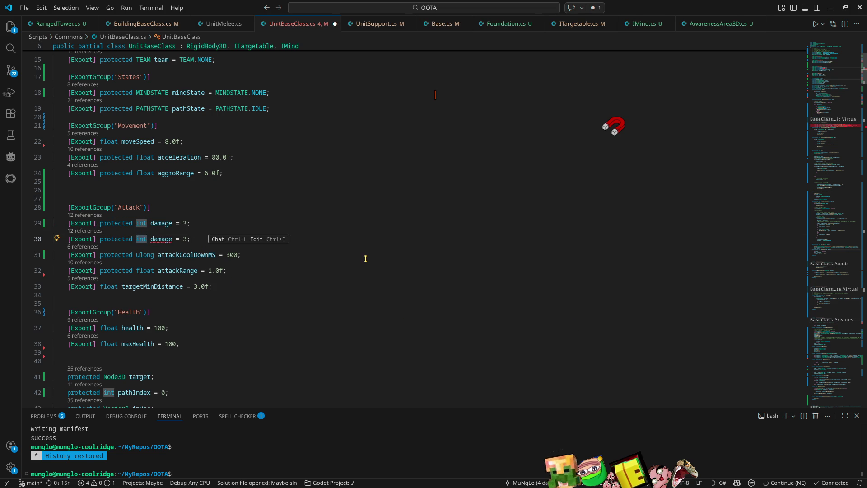
text(bool)
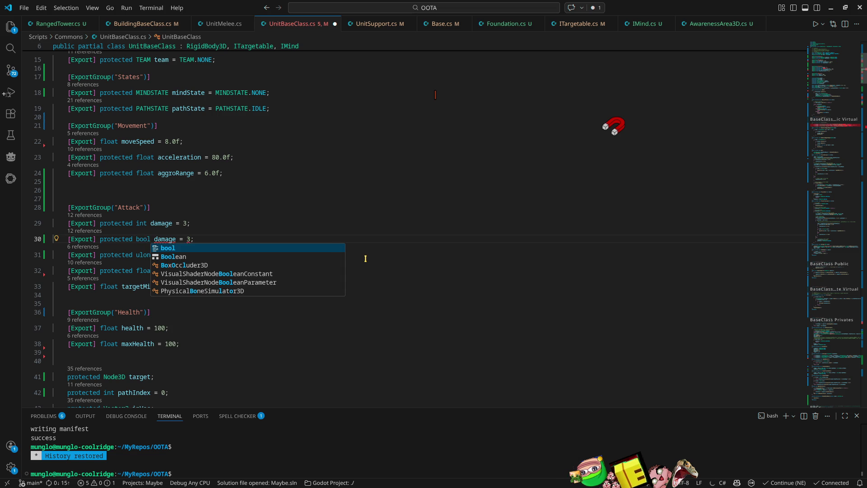
key(Escape)
Rename the copied field canAttackBuildings with default false, and save UnitBaseClass.cs
key(F2)
key(Escape)
text(can)
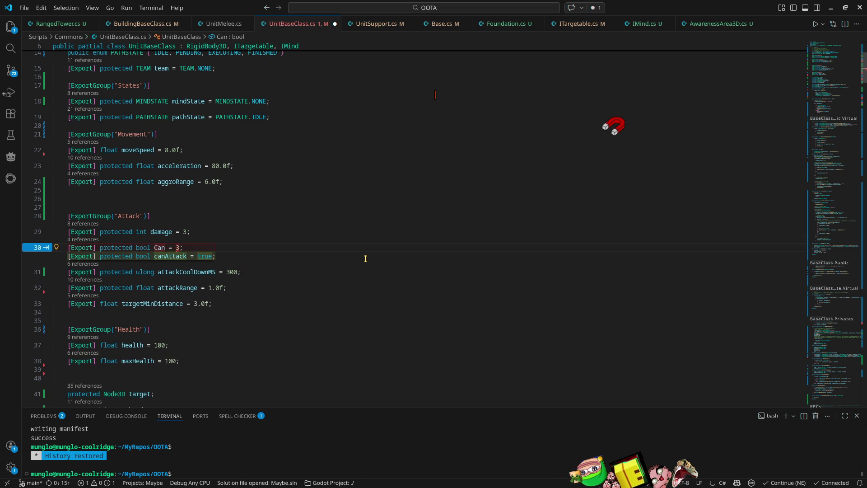
key(BackSpace)
key(BackSpace)
key(BackSpace)
text(canA)
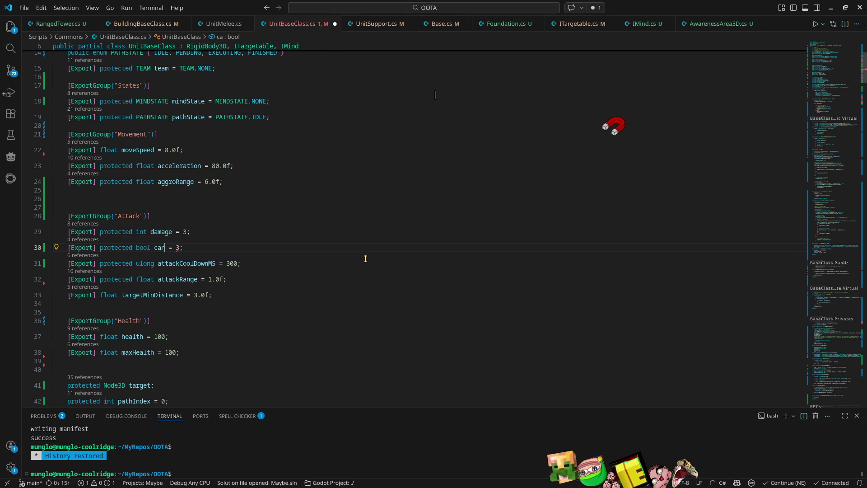
text(ttackBuil)
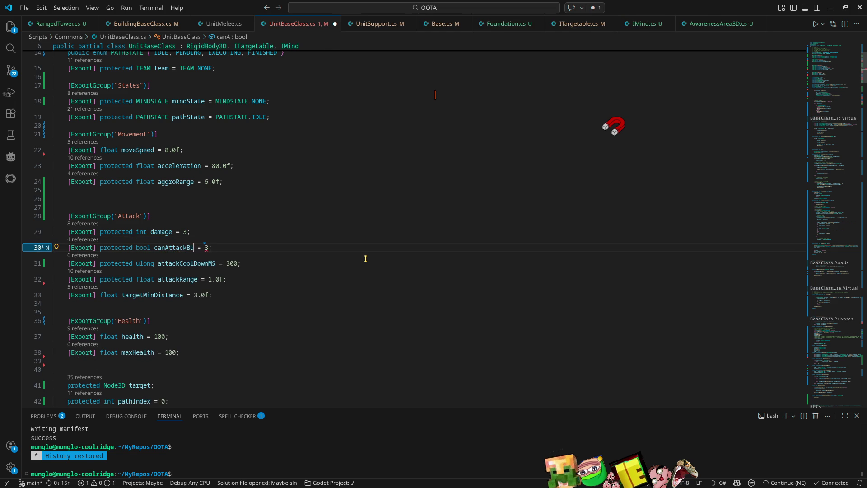
text(dings)
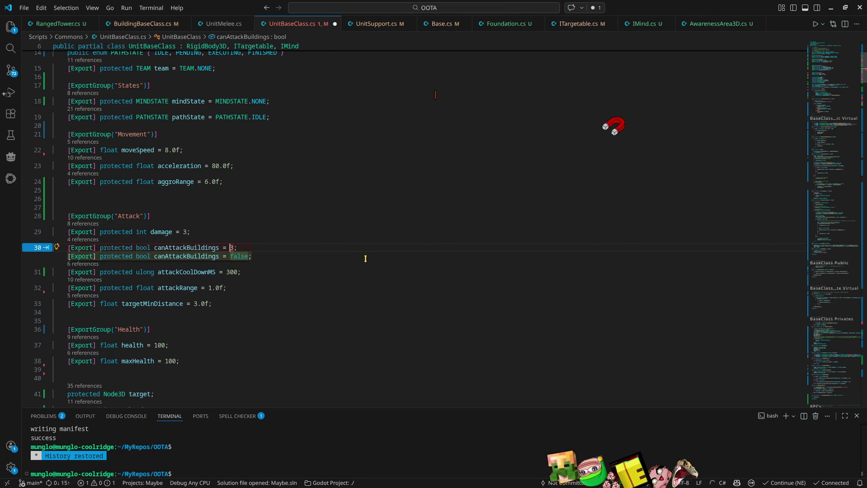
key(Tab)
key(ctrl+s)
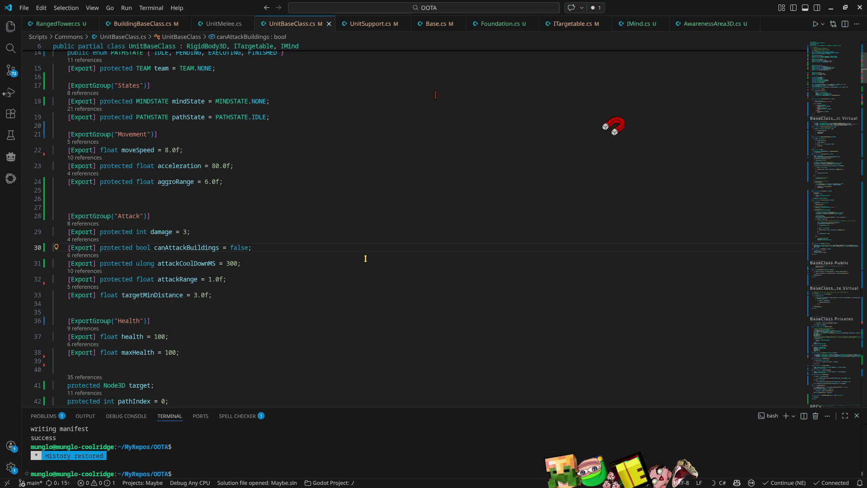
mouse_move(835, 113)
mouse_down()
mouse_move(852, 318)
mouse_move(844, 139)
mouse_up()
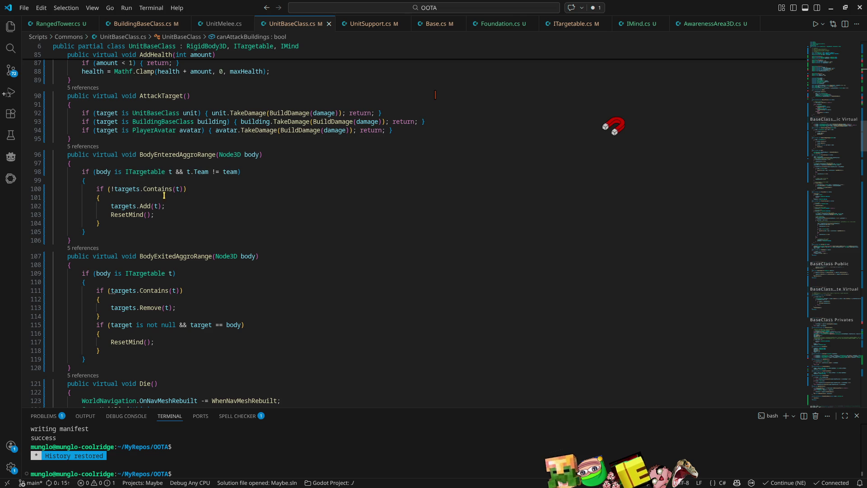
double_click(202, 156)
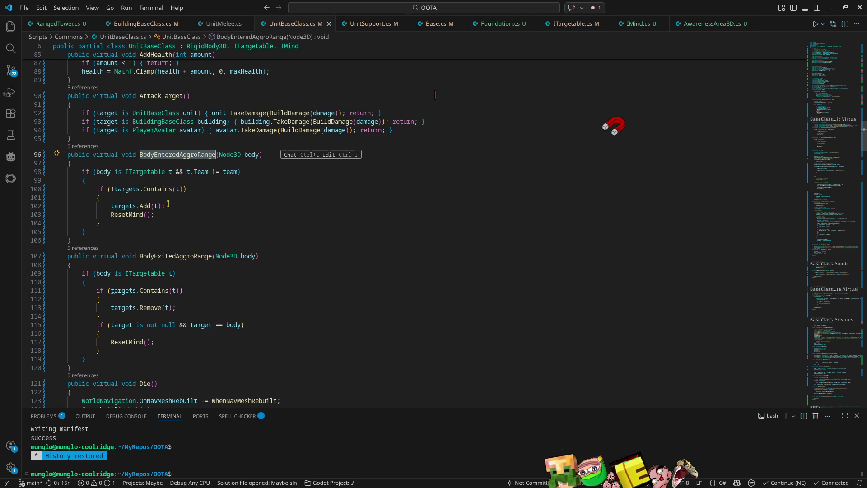
click(183, 192)
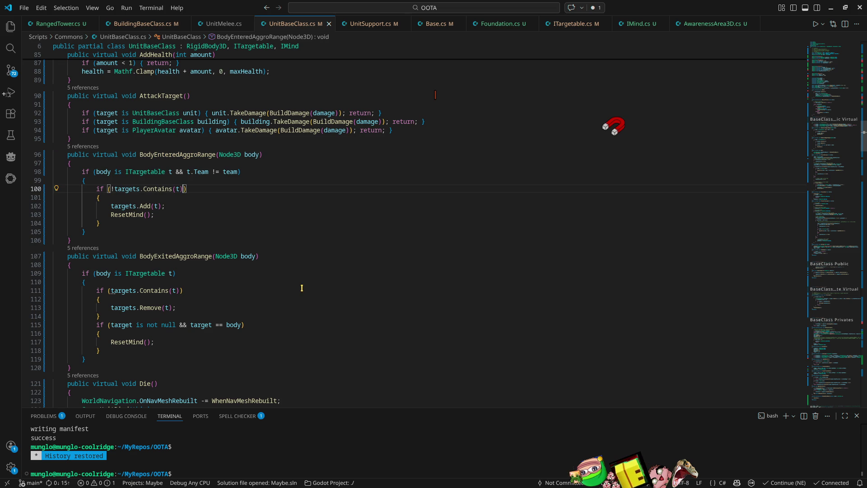
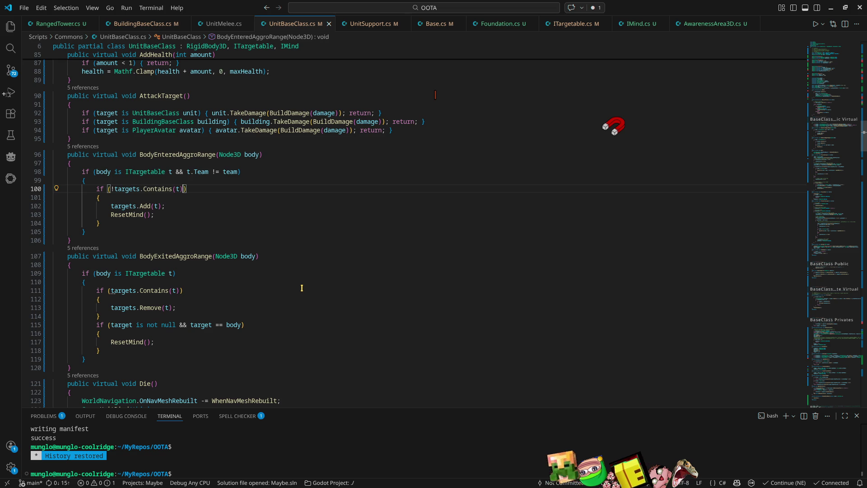
In BodyEnteredAggroRange, return early when the body is a BuildingBaseClass and canAttackBuildings is false
key(Up)
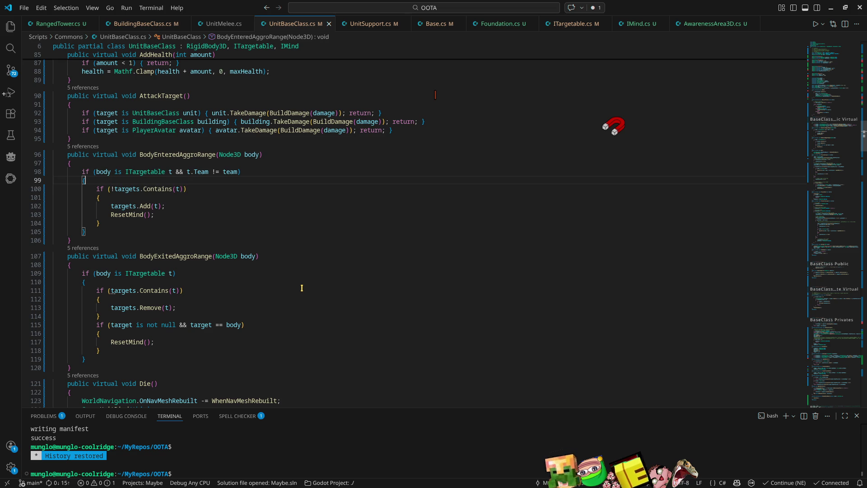
key(Return)
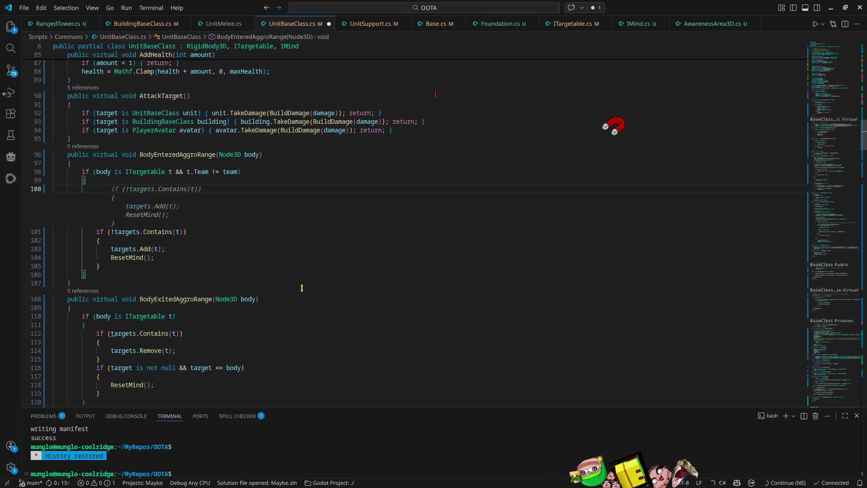
text(if()
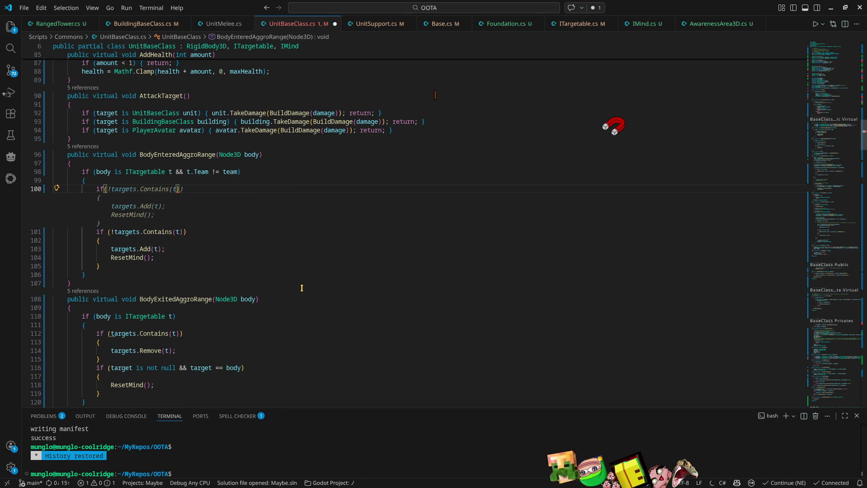
text(t)
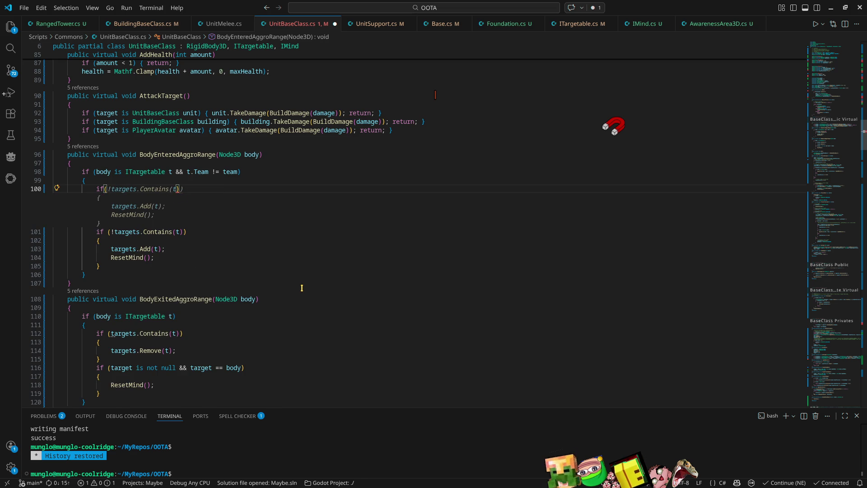
text(dy is)
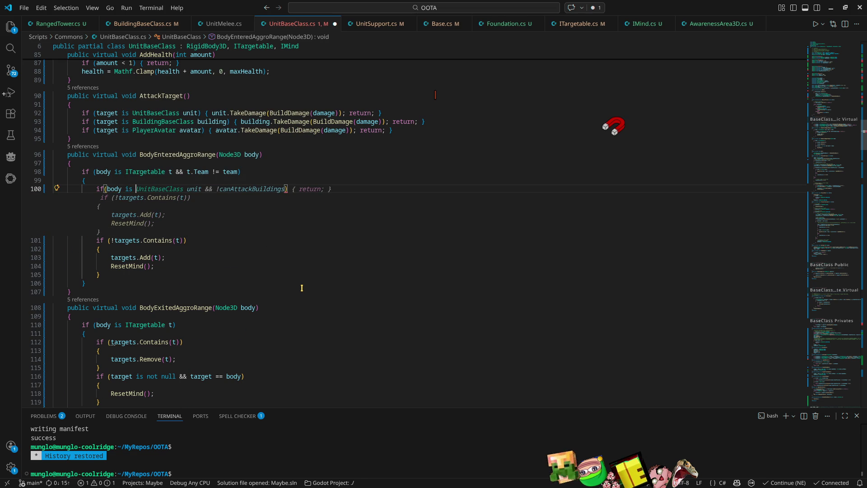
text(bu)
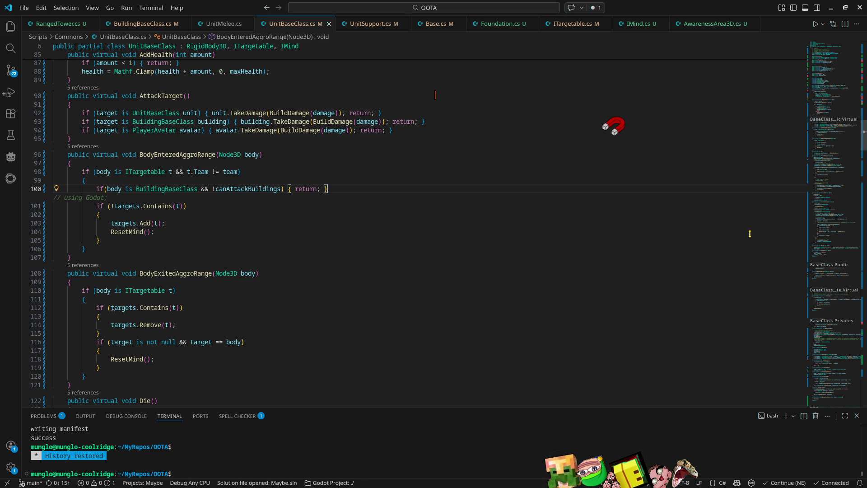
click(830, 9)
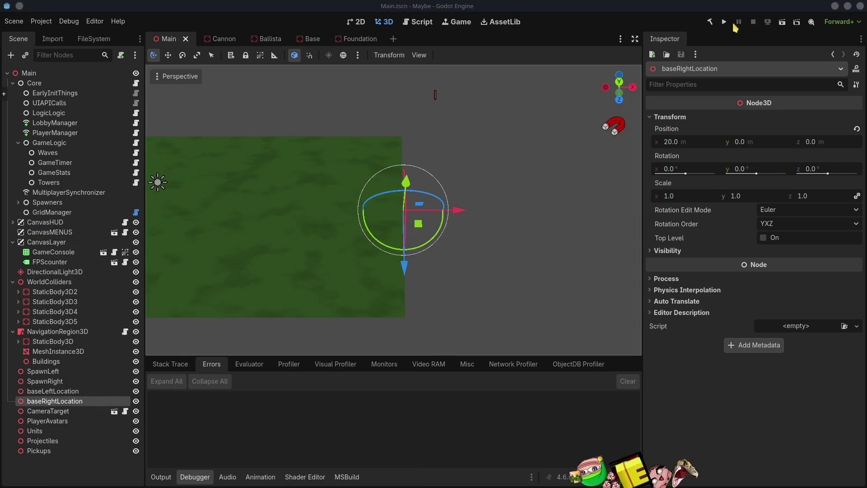
Build the .NET project, run it, and maximize the Client (DEBUG) window
click(710, 22)
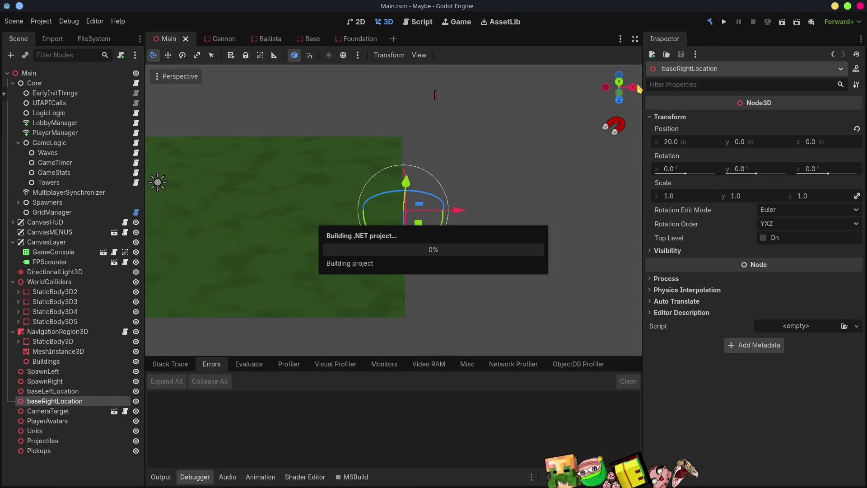
click(723, 24)
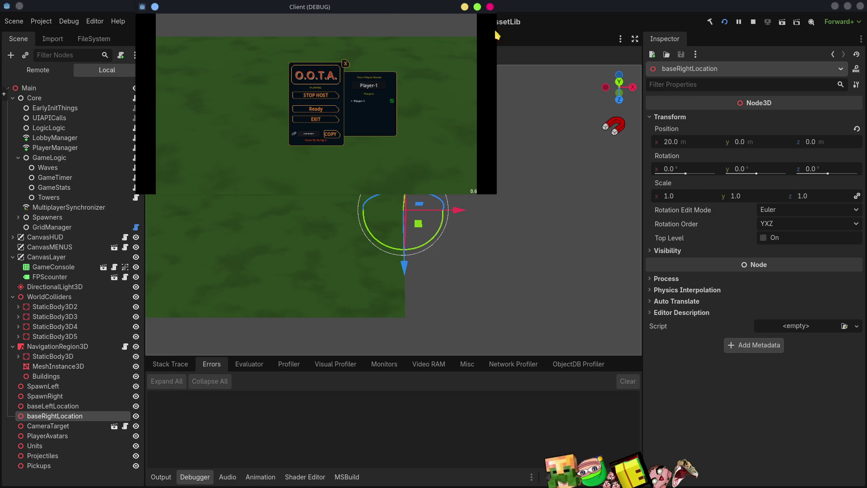
click(477, 7)
Walk Player-1 east past the base, weaving north and south
key(d)
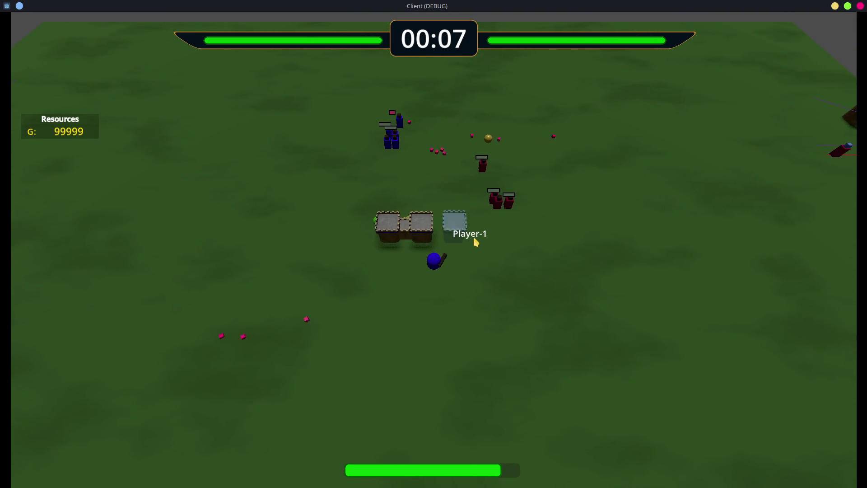
key(a)
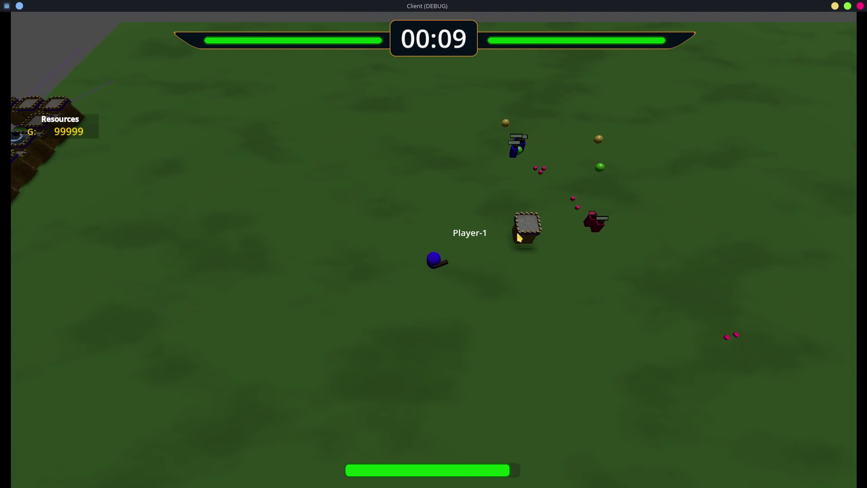
key(d)
key(s)
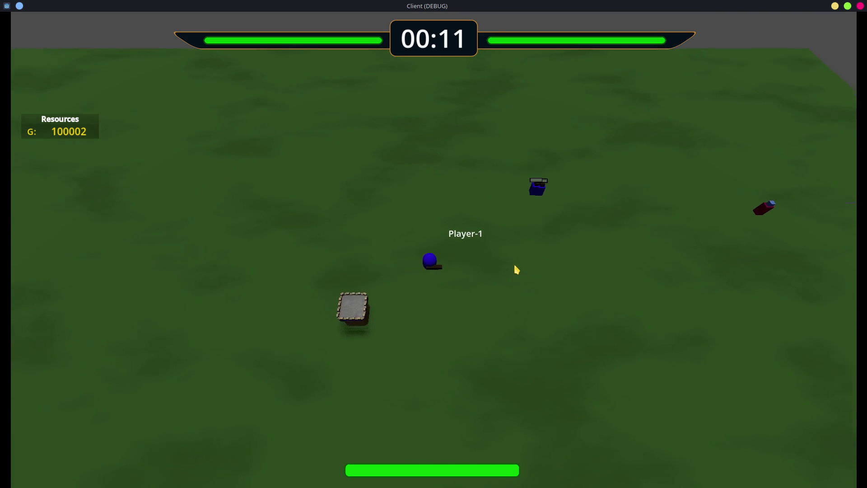
key(w)
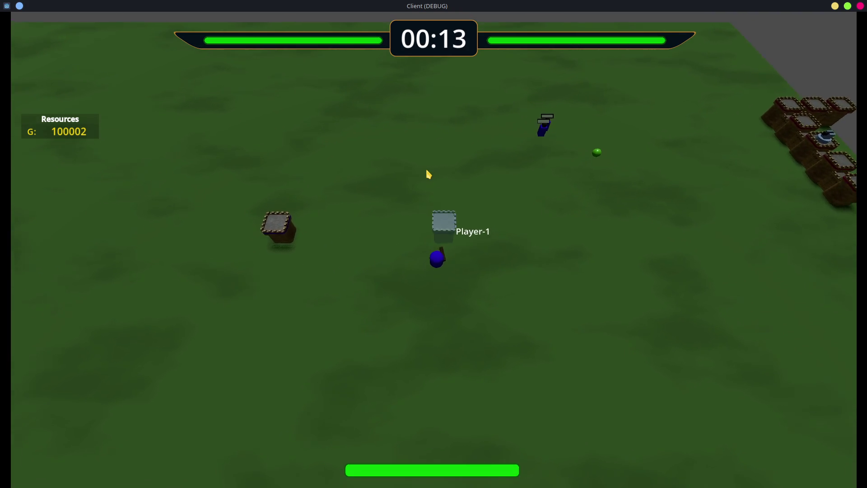
key(w)
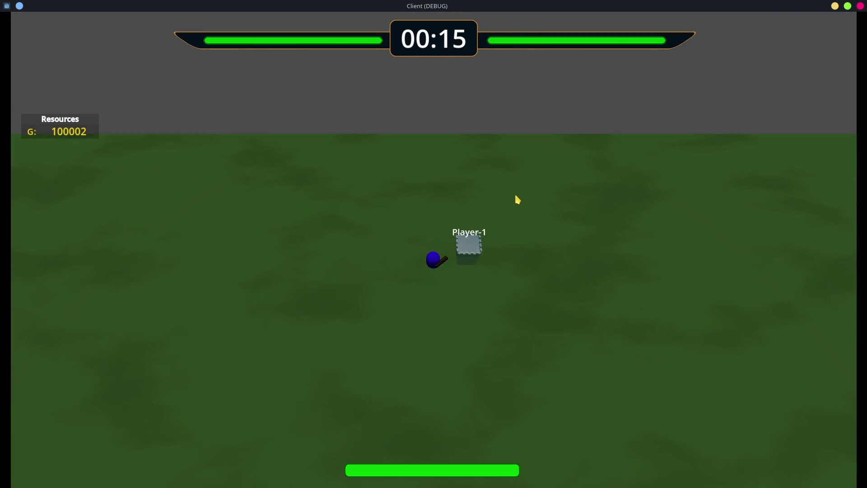
key(s)
Lay a trail of towers, plus two more beside Player-1, while walking north
mouse_move(471, 268)
mouse_down()
mouse_move(466, 276)
mouse_move(485, 254)
mouse_up()
key(w)
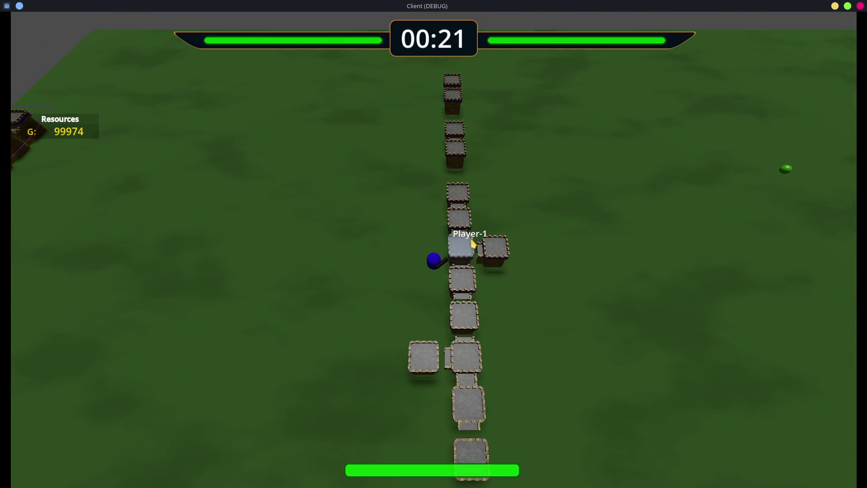
key(w)
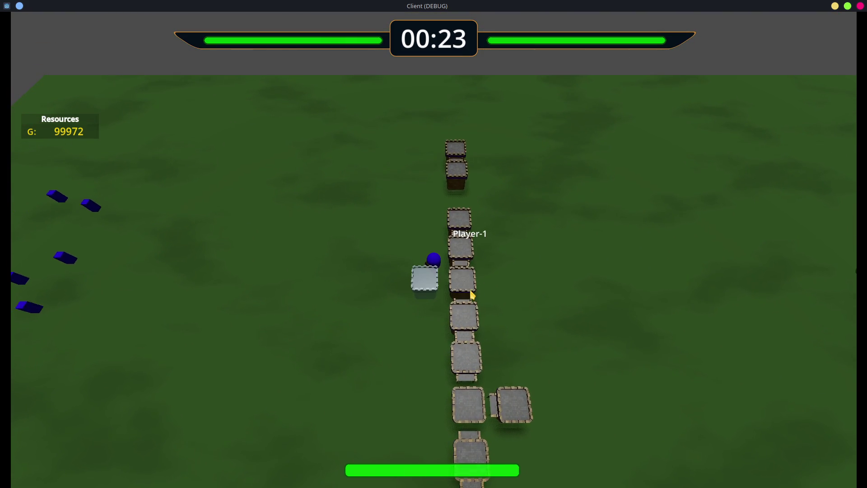
key(w)
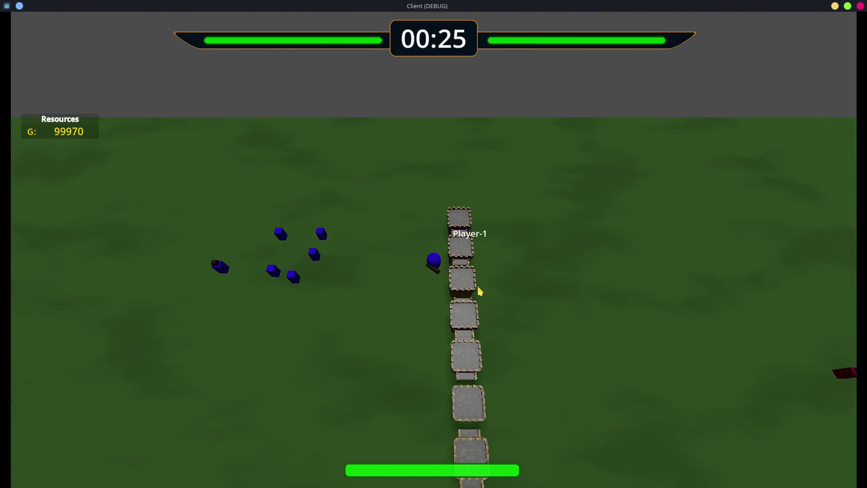
key(s)
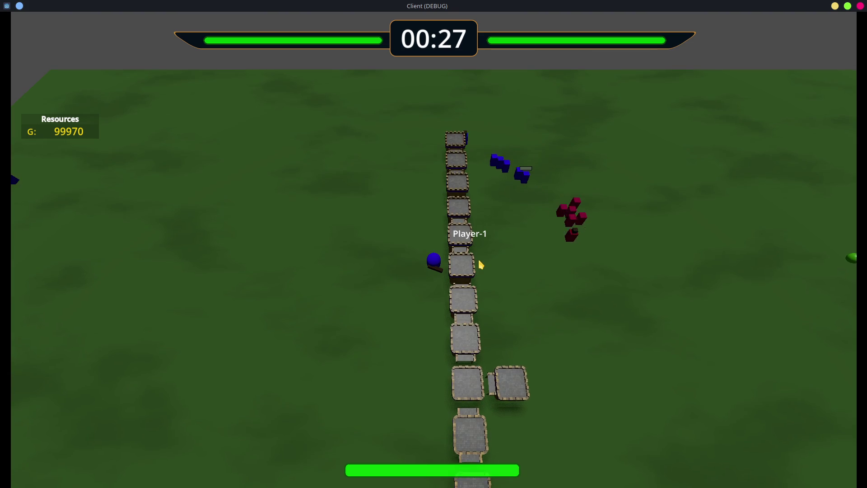
key(s)
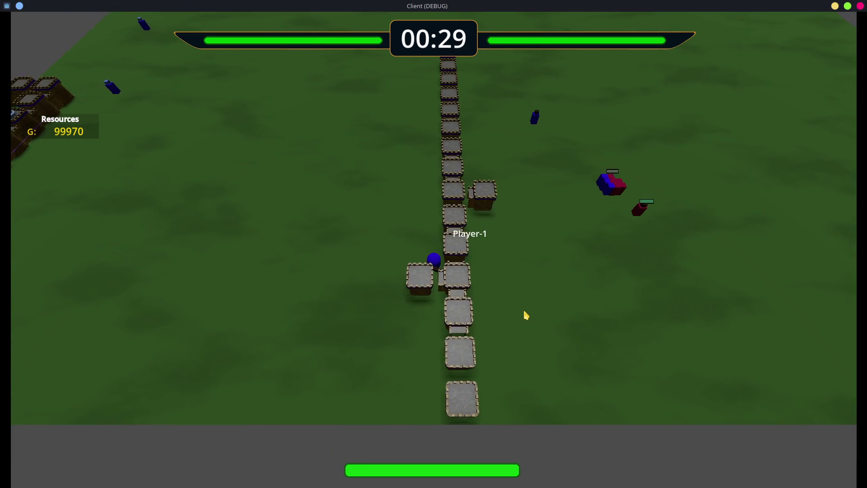
key(w)
key(a)
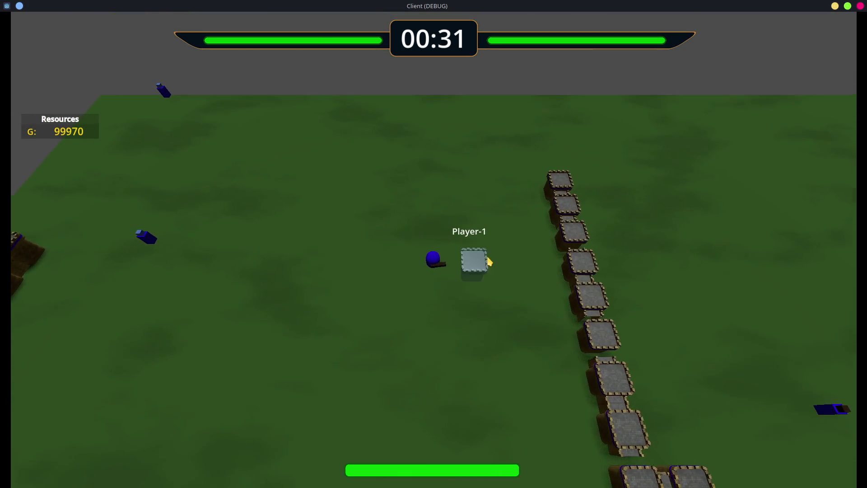
click(490, 257)
key(w)
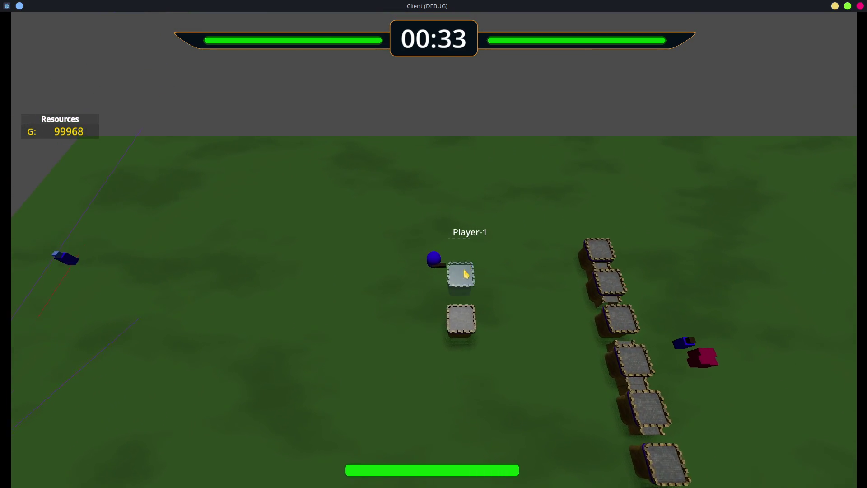
click(466, 287)
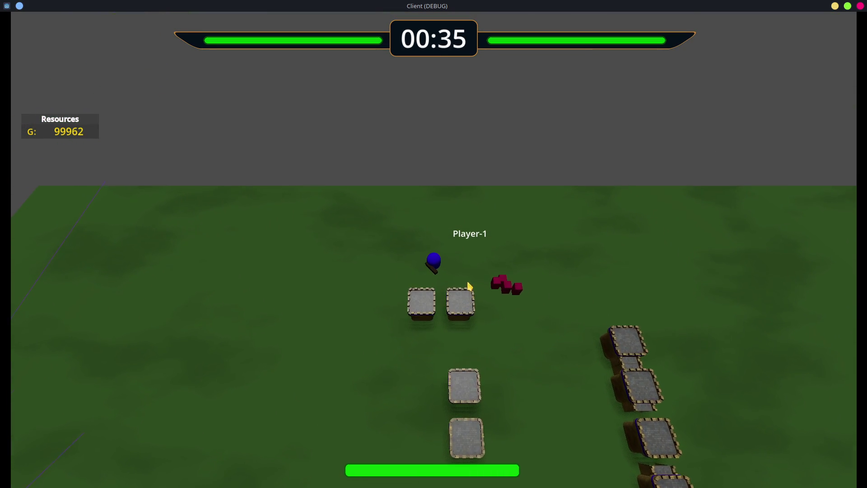
Walk Player-1 north-east toward the stone tower row near the enemies
key(s)
key(w)
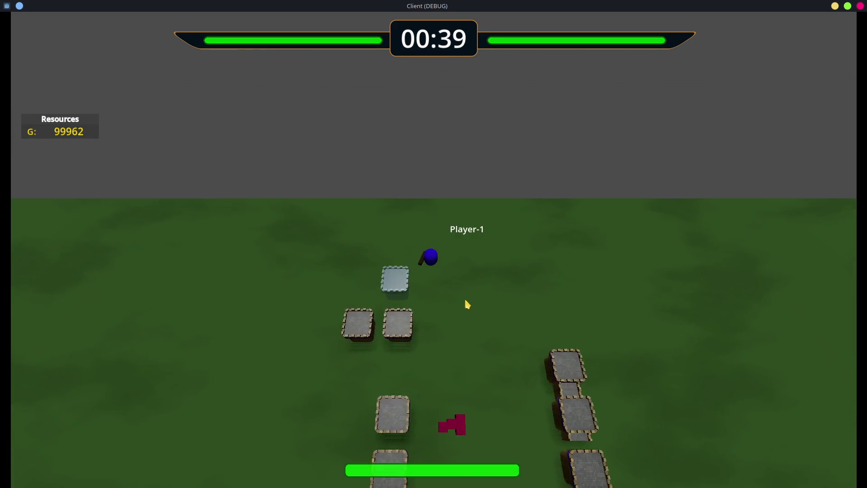
key(w)
key(a)
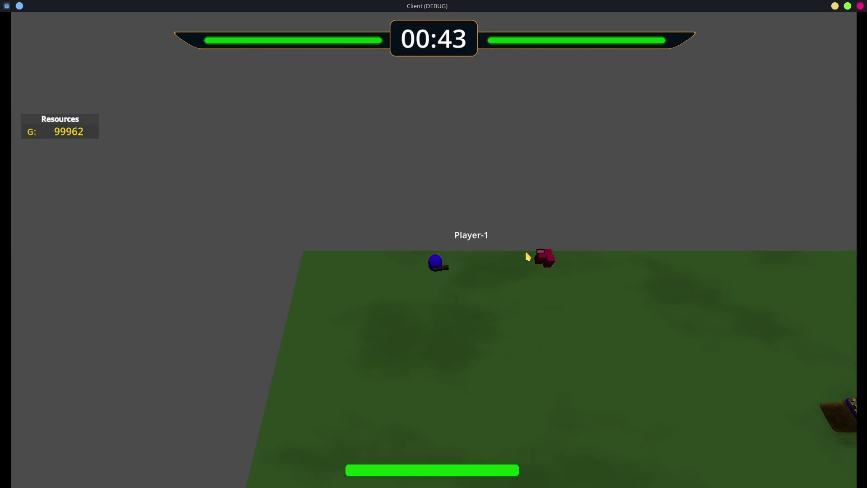
key(s)
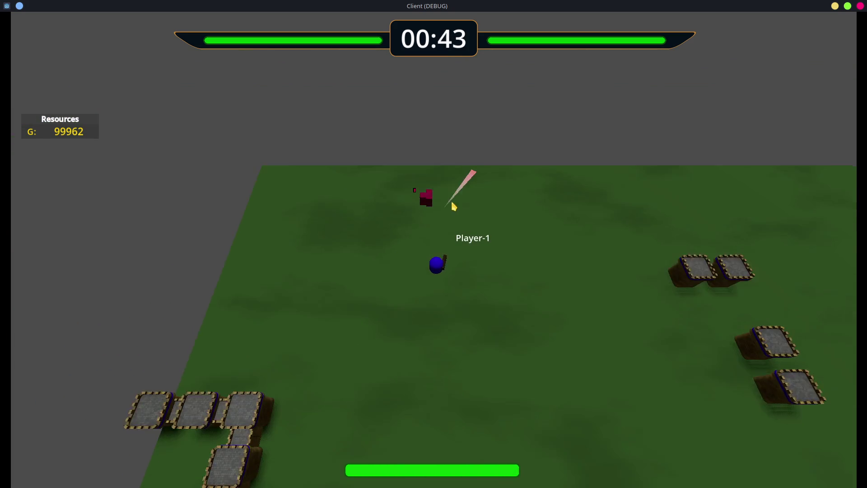
key(s)
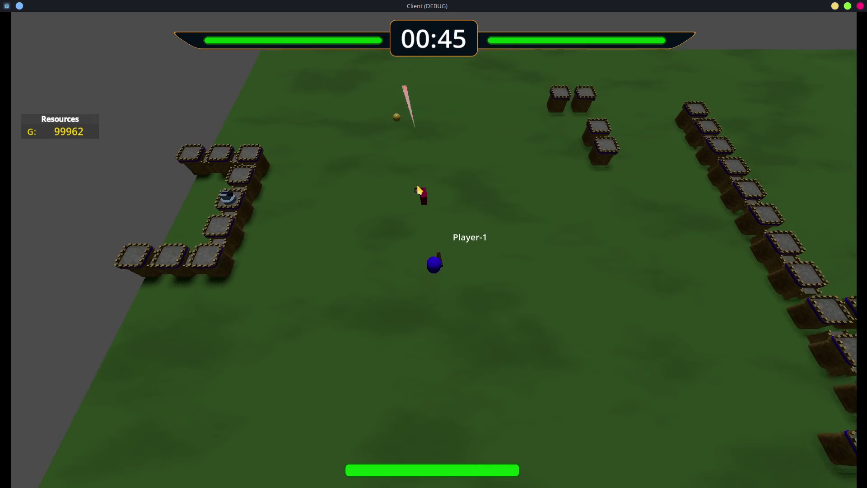
key(w)
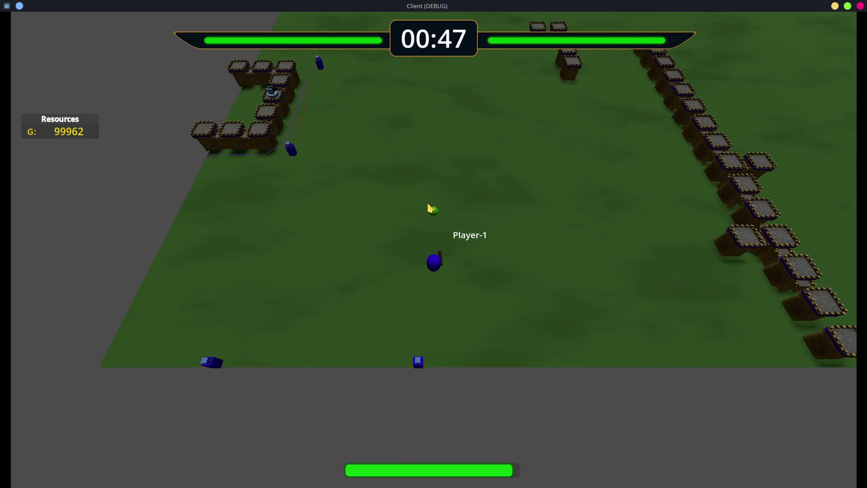
key(d)
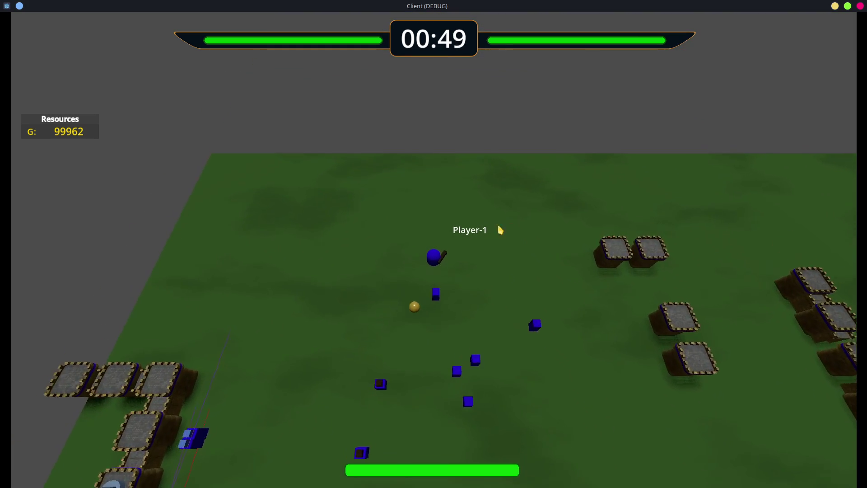
key(d)
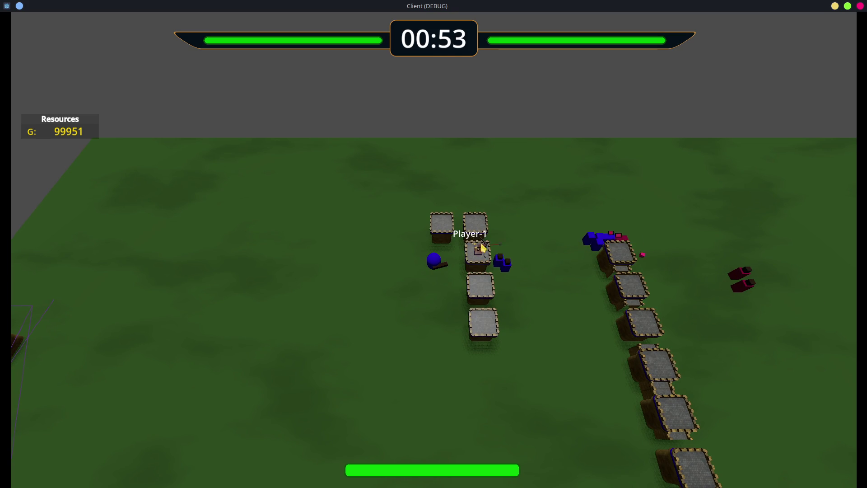
Put a crossbow on the nearby tower and walk Player-1 along the tower row
key(s)
click(483, 323)
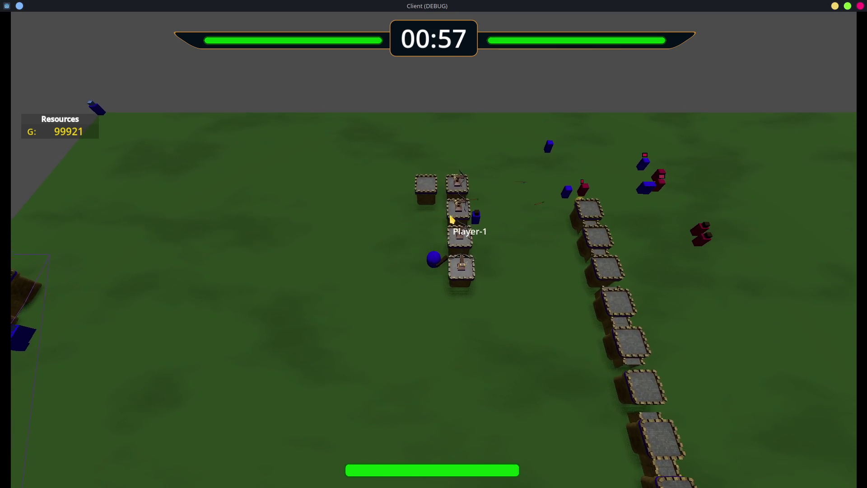
key(w)
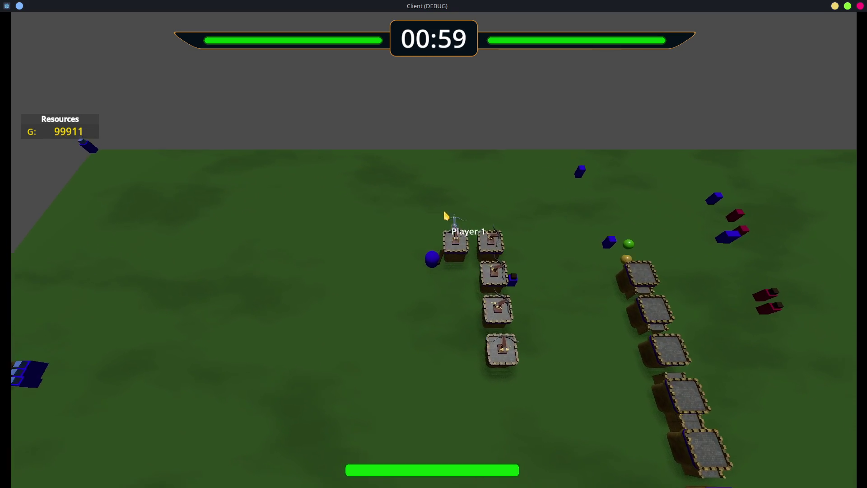
key(w)
key(d)
key(s)
key(a)
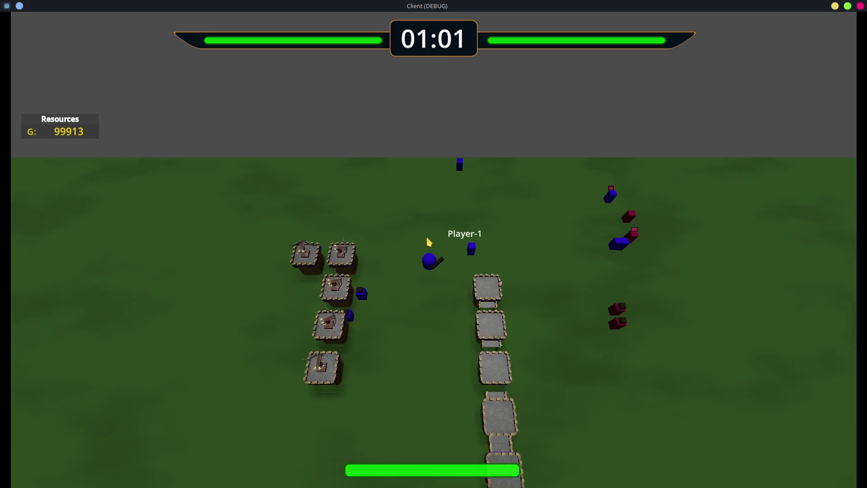
key(w)
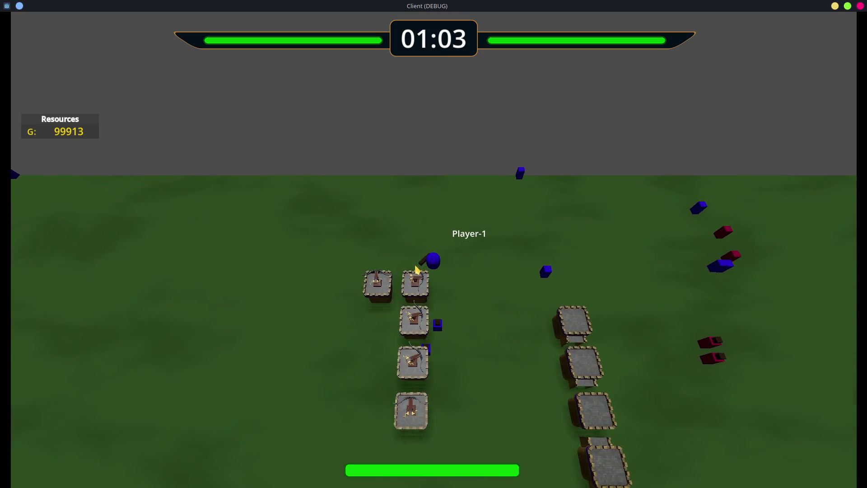
key(d)
key(a)
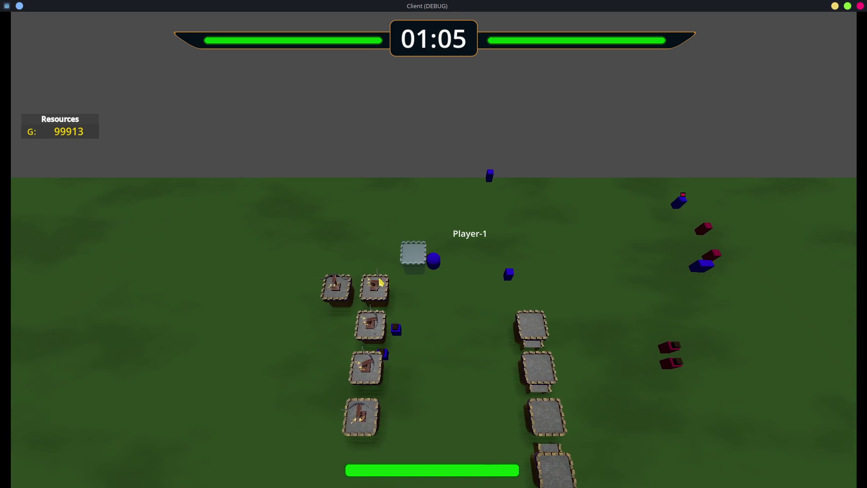
key(w)
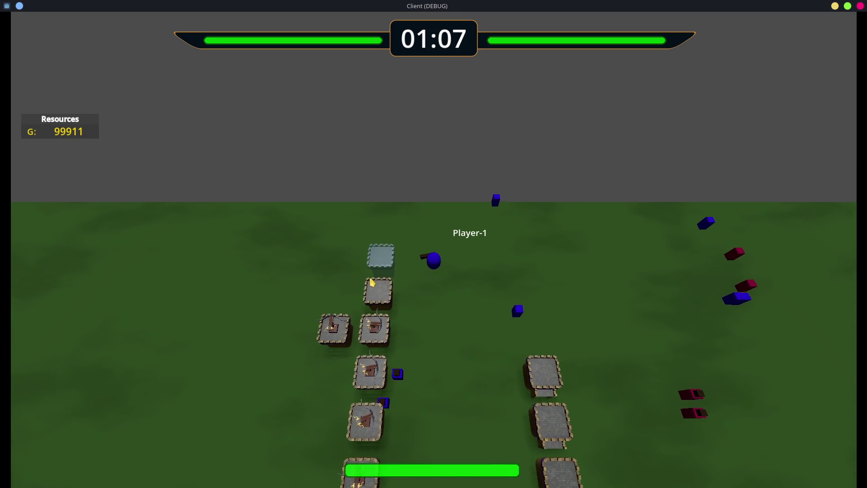
Place two tower bases at the row's top, then view the rows from above
click(371, 277)
click(374, 284)
key(w)
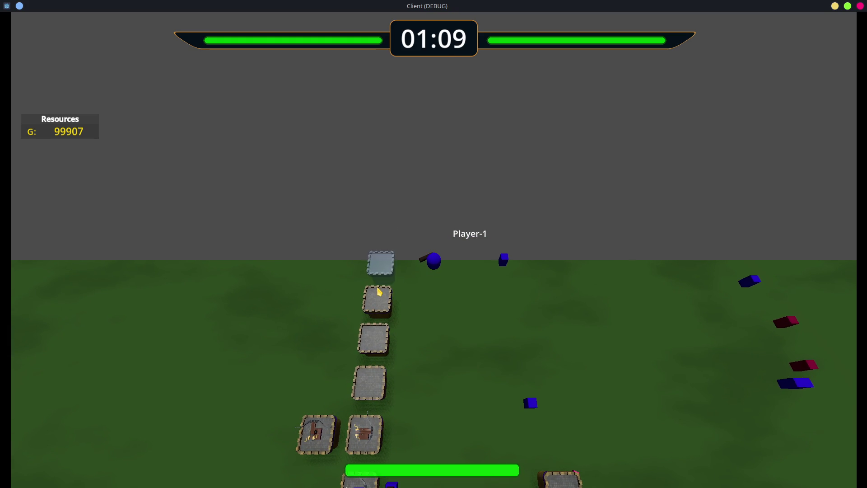
mouse_move(378, 291)
middle_down()
mouse_move(532, 342)
mouse_move(499, 340)
mouse_move(323, 256)
mouse_move(347, 324)
mouse_move(403, 304)
mouse_move(402, 312)
mouse_move(528, 195)
mouse_move(559, 205)
mouse_move(443, 198)
mouse_move(464, 238)
mouse_move(495, 174)
mouse_move(381, 137)
mouse_move(373, 145)
mouse_move(387, 244)
mouse_move(382, 289)
mouse_move(429, 271)
mouse_move(442, 296)
mouse_move(464, 280)
middle_up()
key(a)
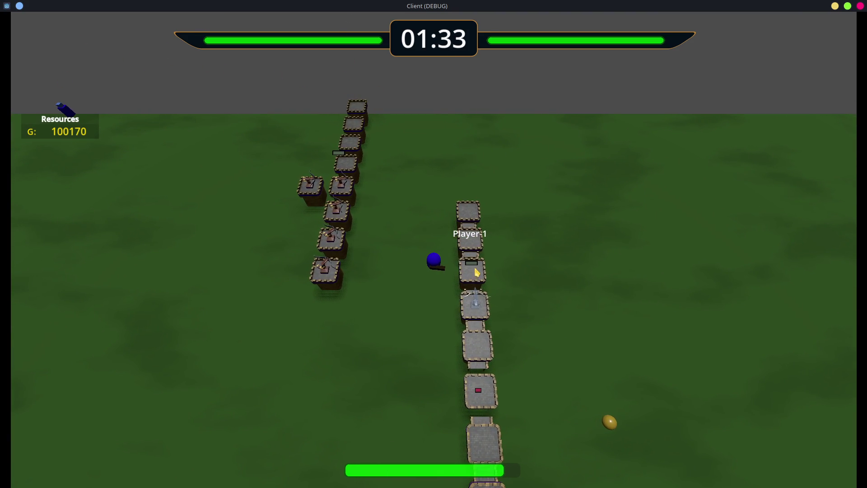
middle_drag(478, 242, 476, 273)
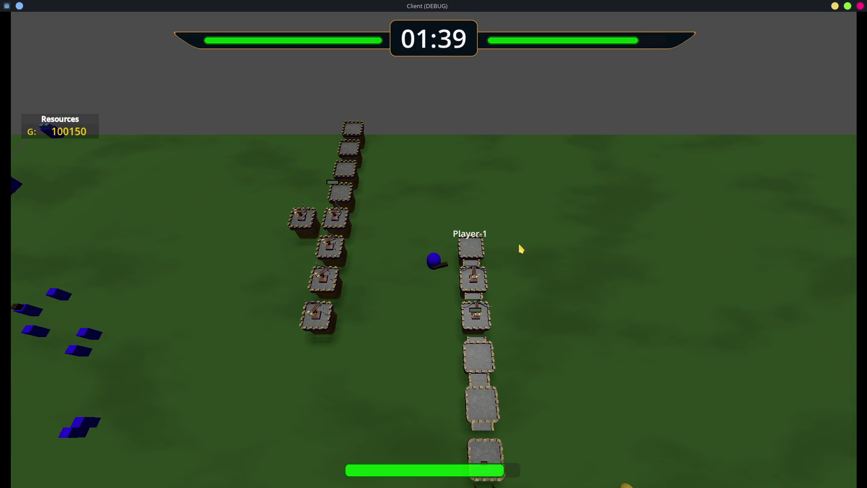
Walk Player-1 around the tower rows toward the fight
key(a)
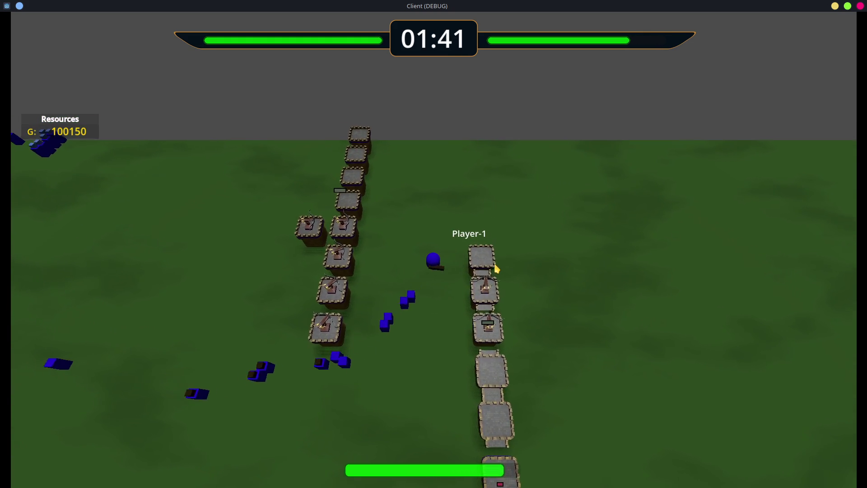
key(d)
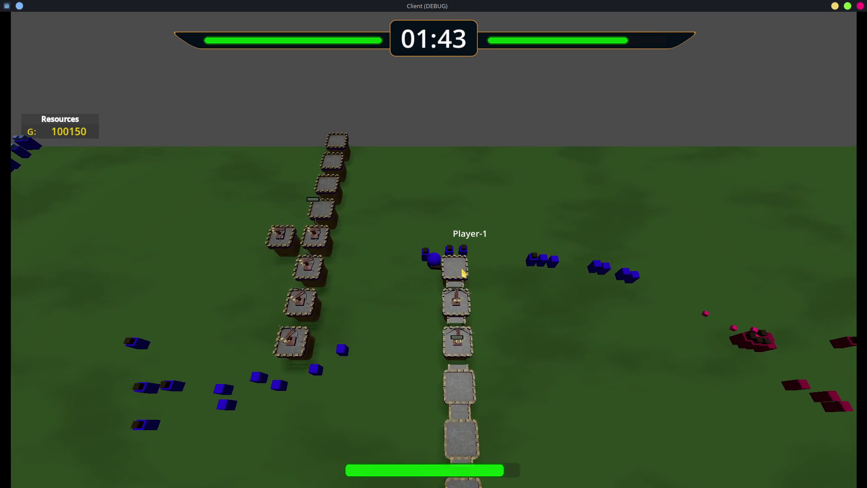
key(w)
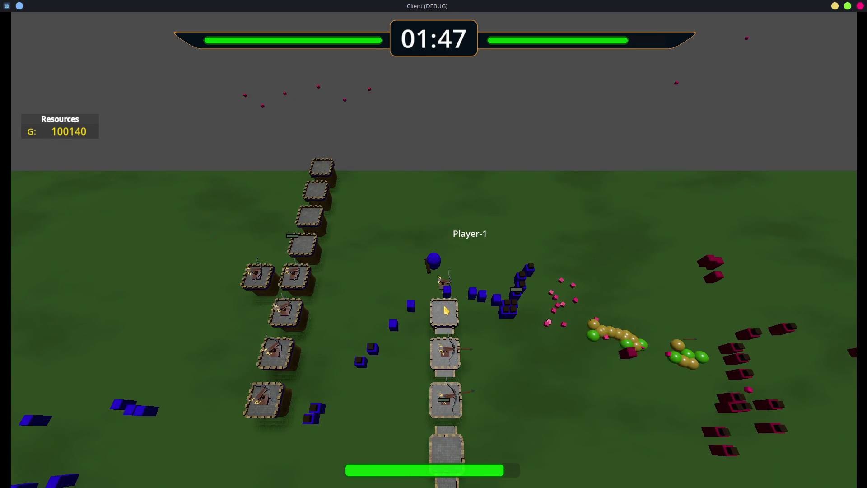
key(s)
key(w)
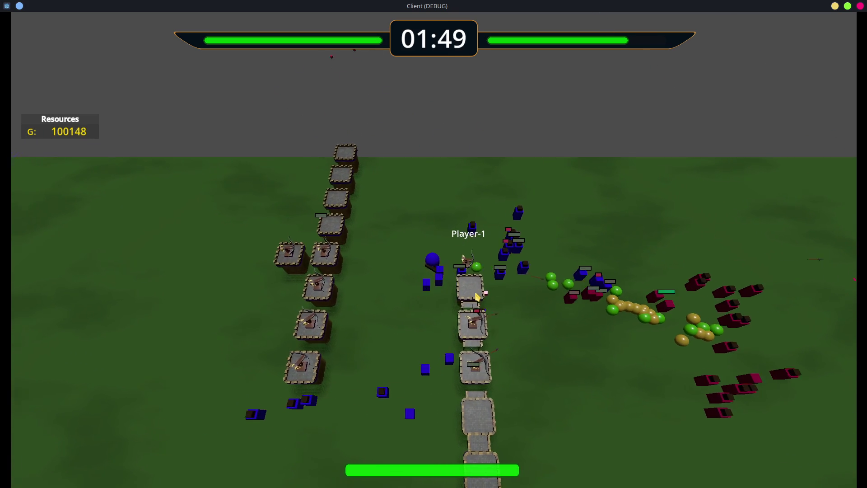
key(a)
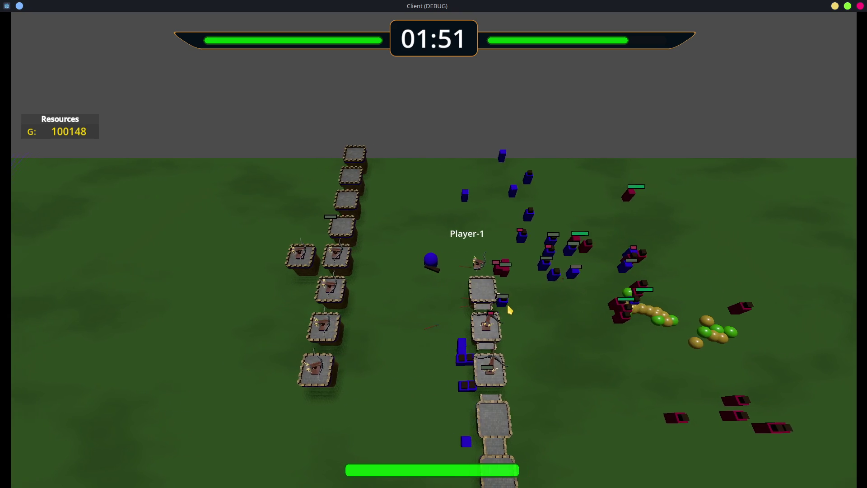
key(s)
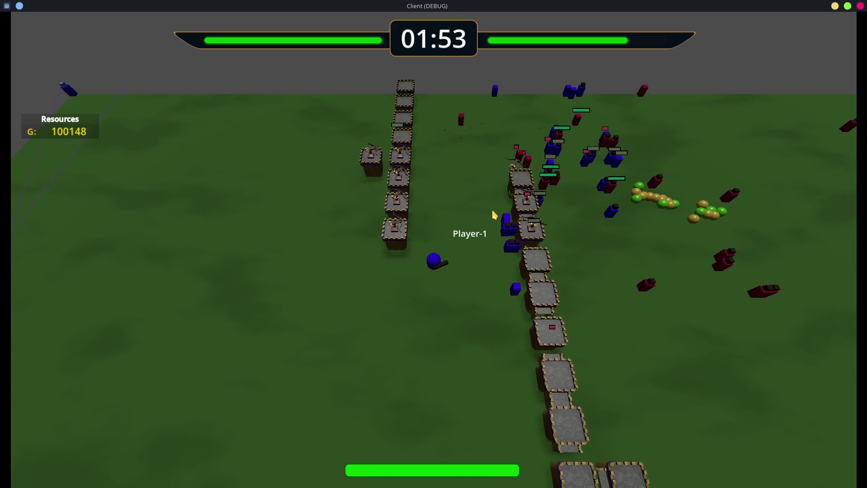
key(w)
key(d)
key(d)
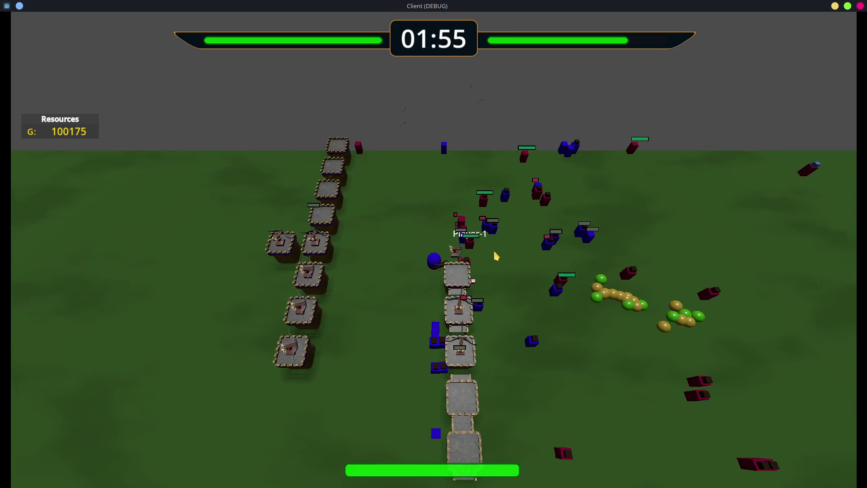
Walk Player-1 west, then east and north-east across the battlefield
key(a)
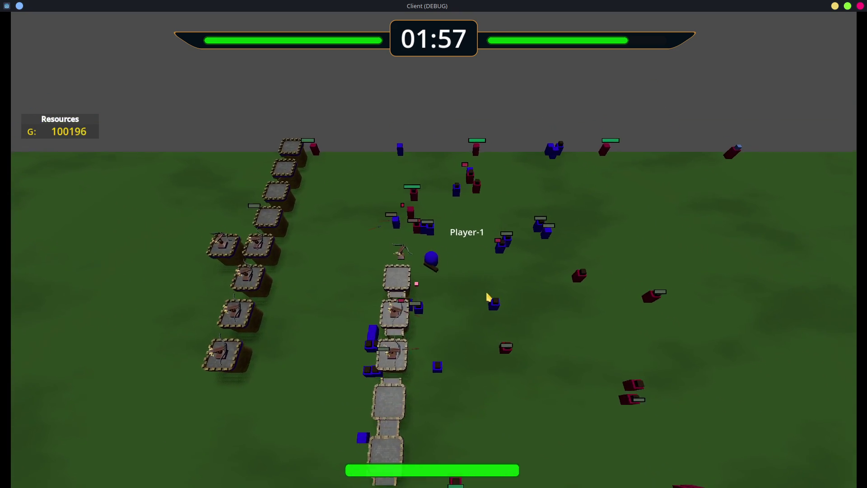
key(s)
key(d)
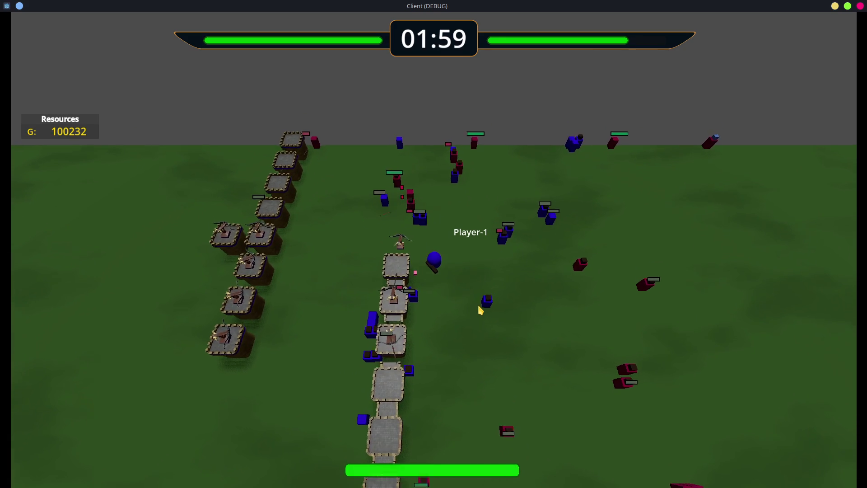
key(d)
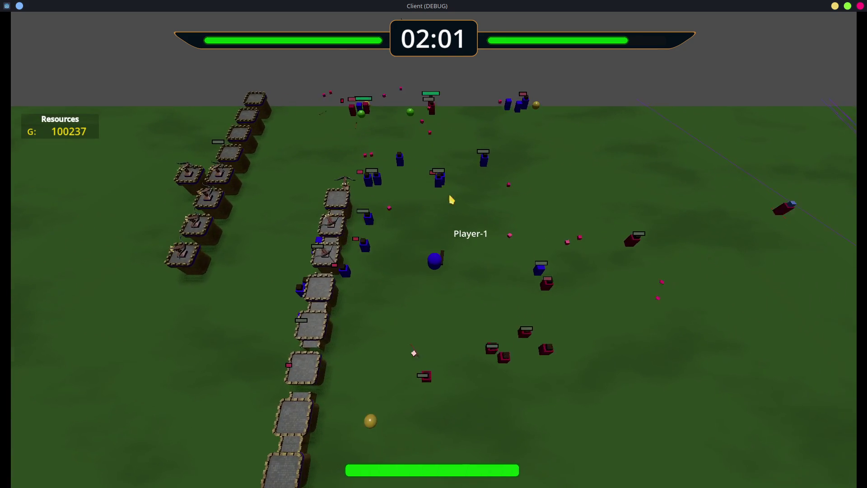
key(d)
key(w)
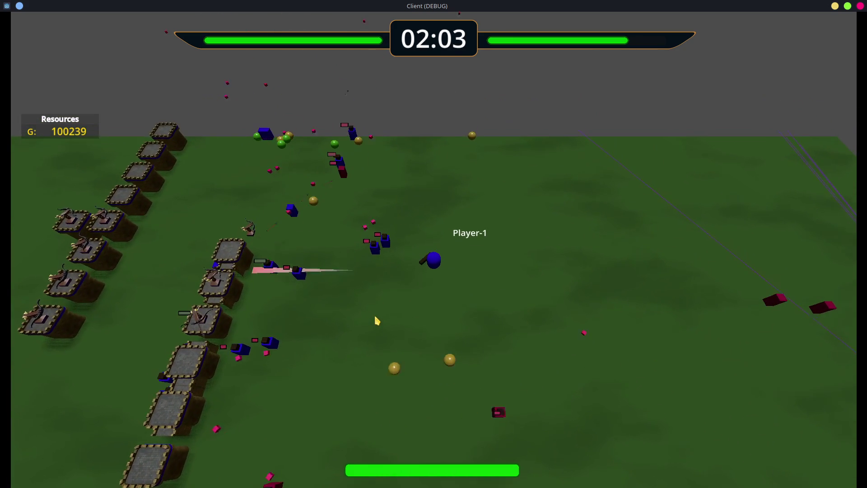
Turn the view between the tower rows and fire two shots at targets
key(q)
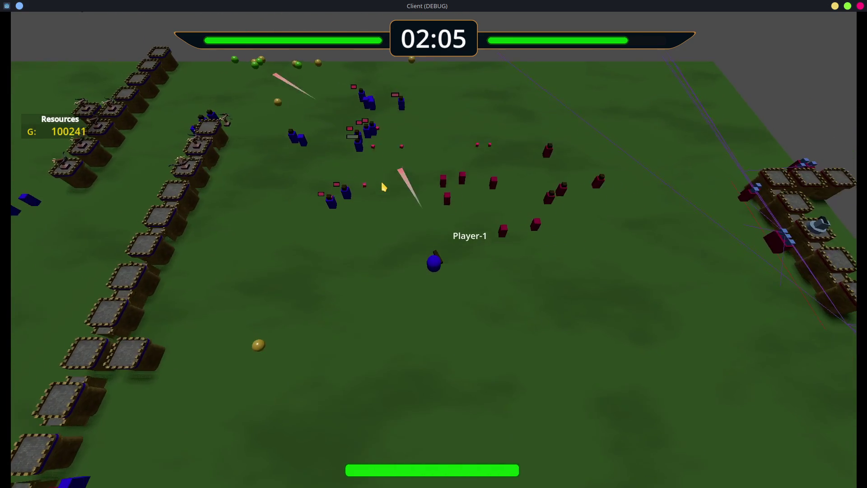
key(e)
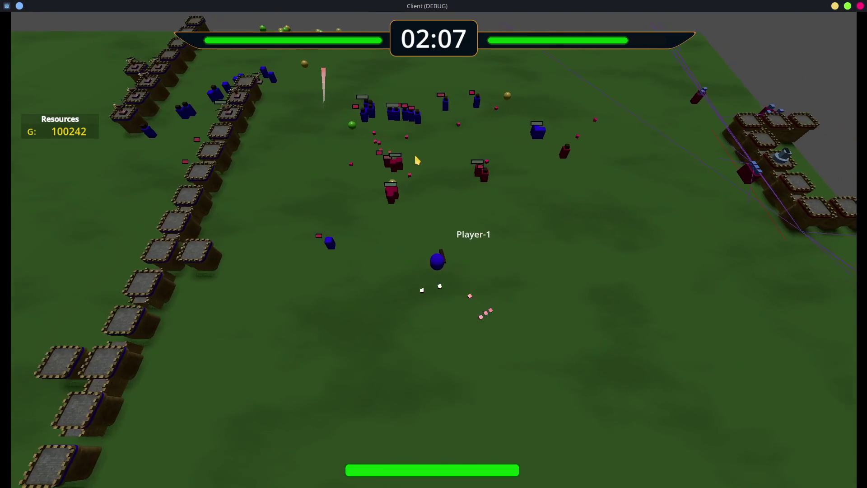
key(s)
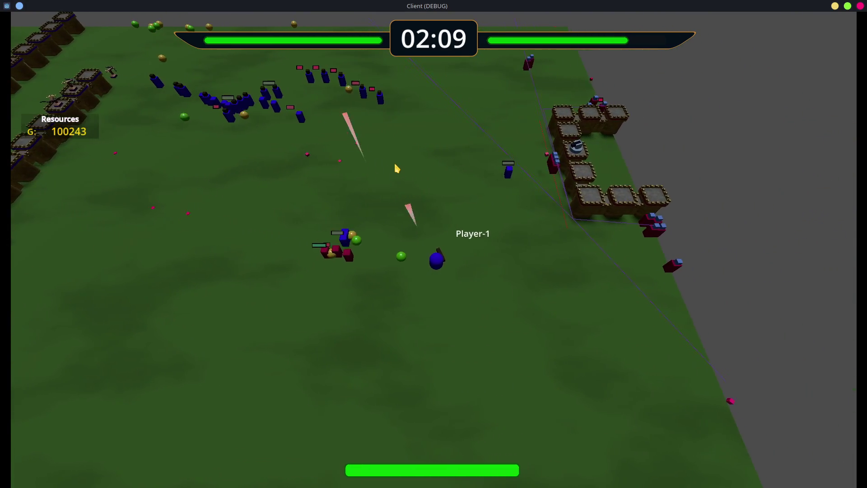
key(q)
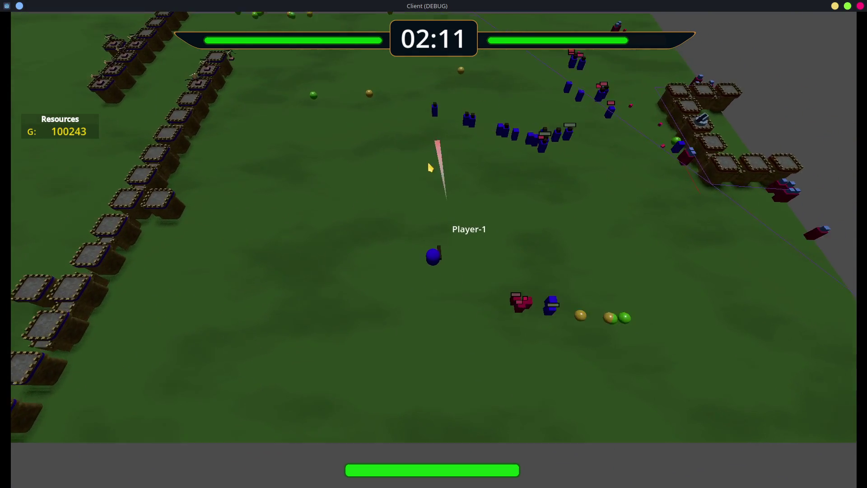
key(q)
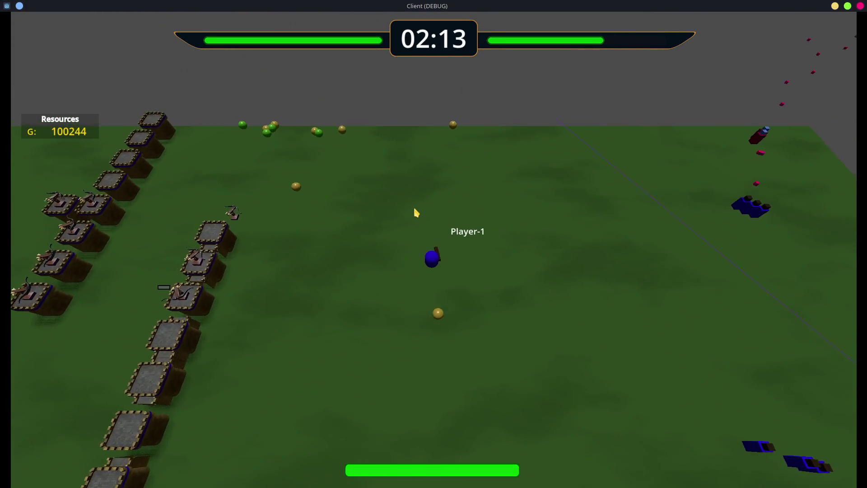
key(s)
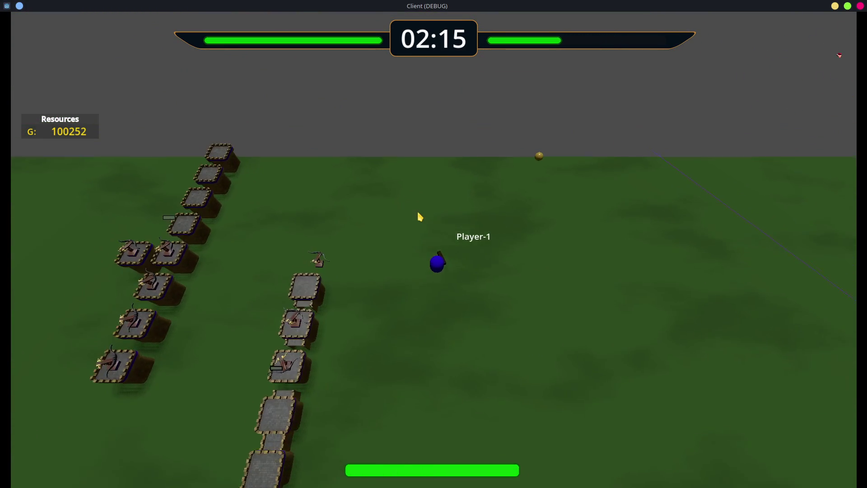
key(q)
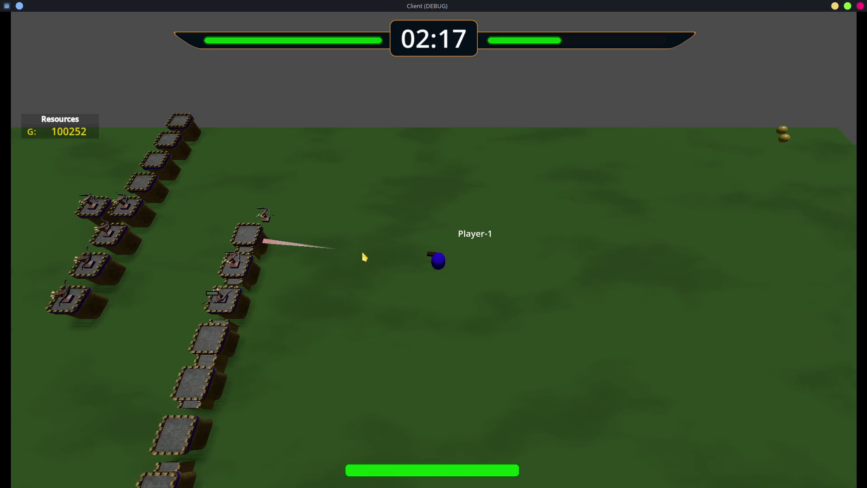
key(q)
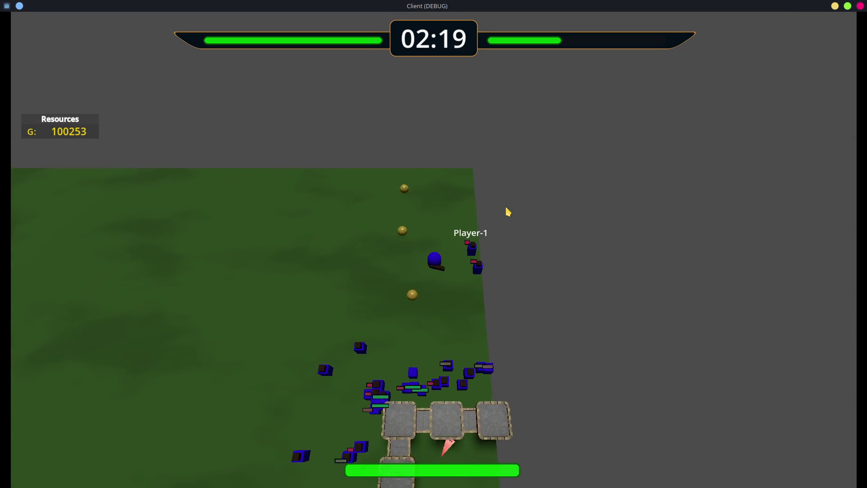
key(q)
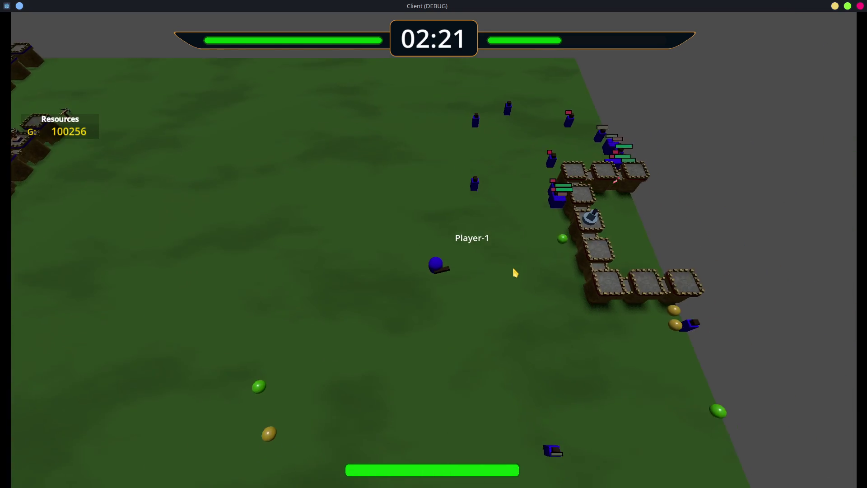
key(q)
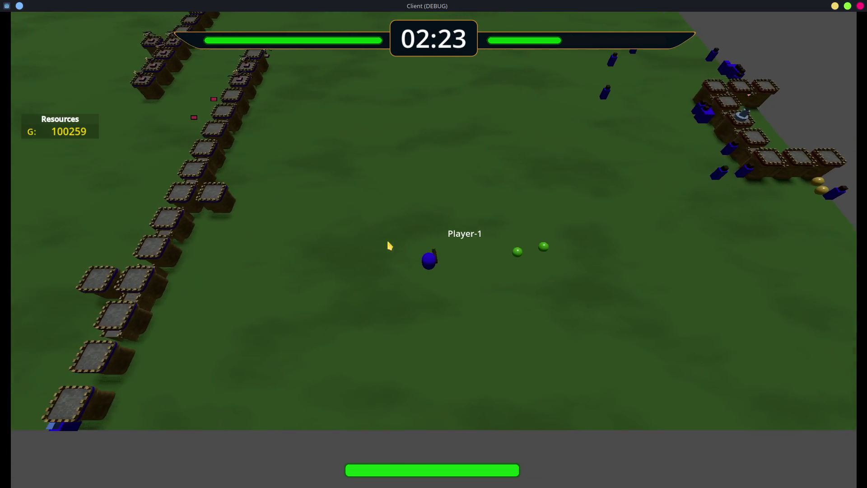
click(354, 230)
key(q)
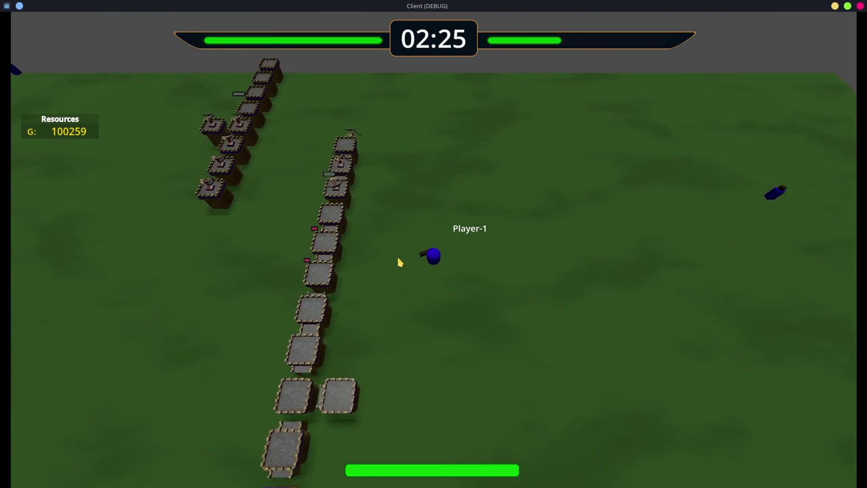
click(633, 277)
key(q)
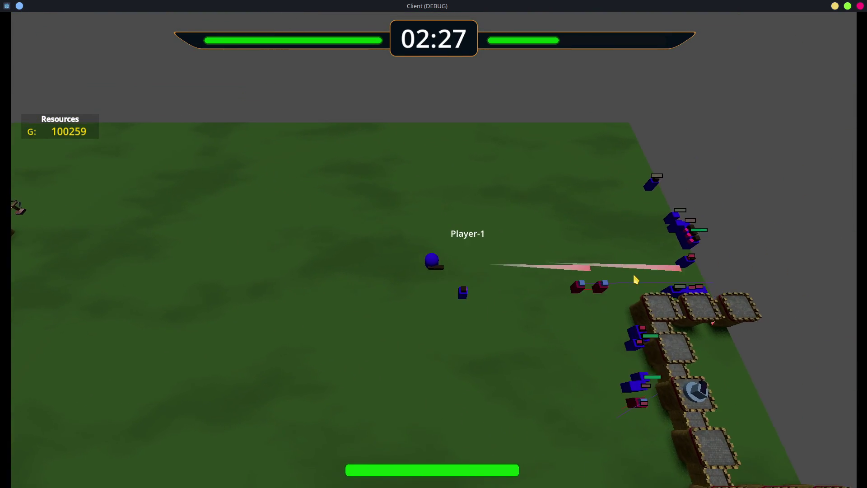
Walk Player-1 down and across the map toward the enemy fortress
key(s)
key(d)
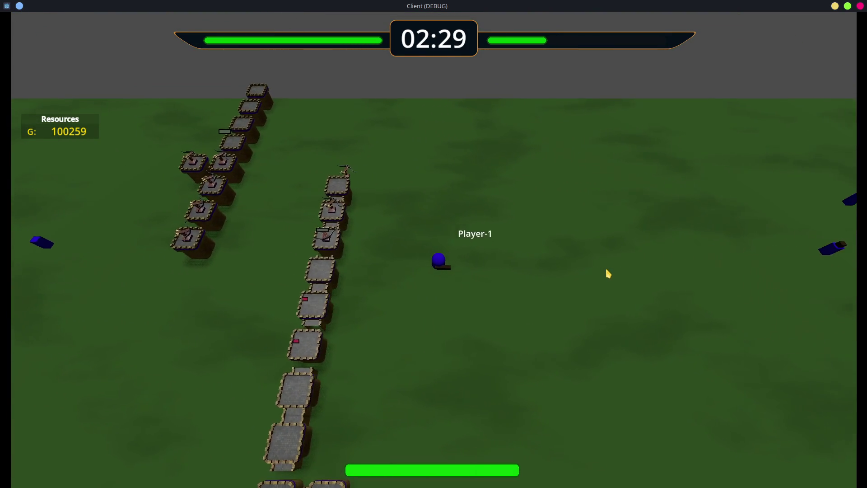
key(d)
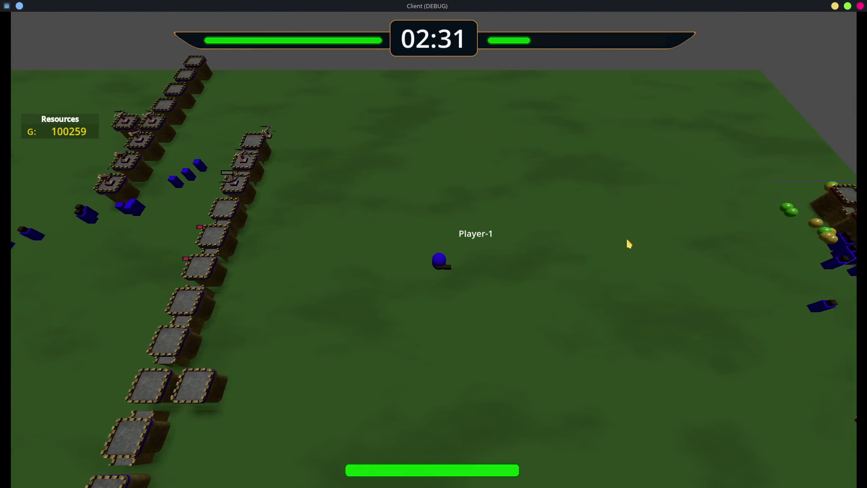
key(s)
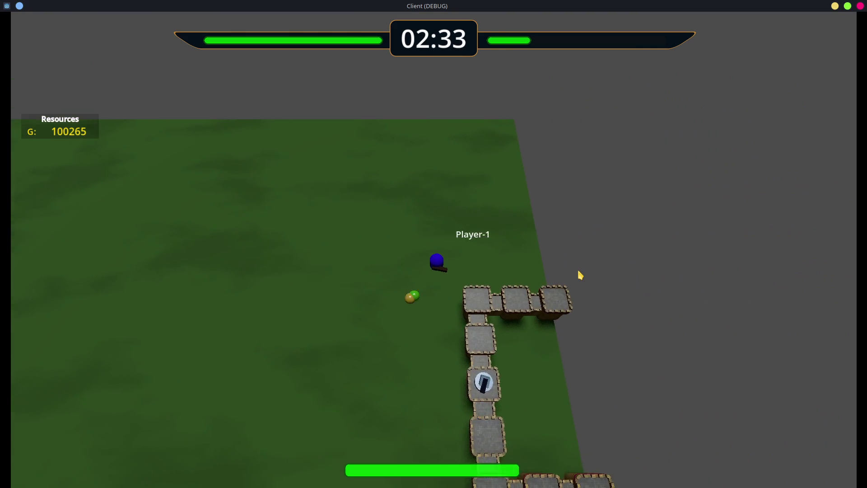
key(a)
key(w)
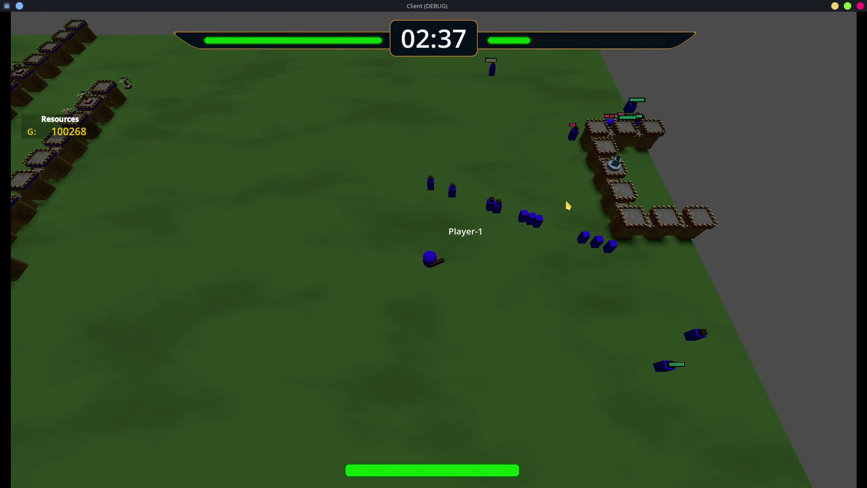
key(w)
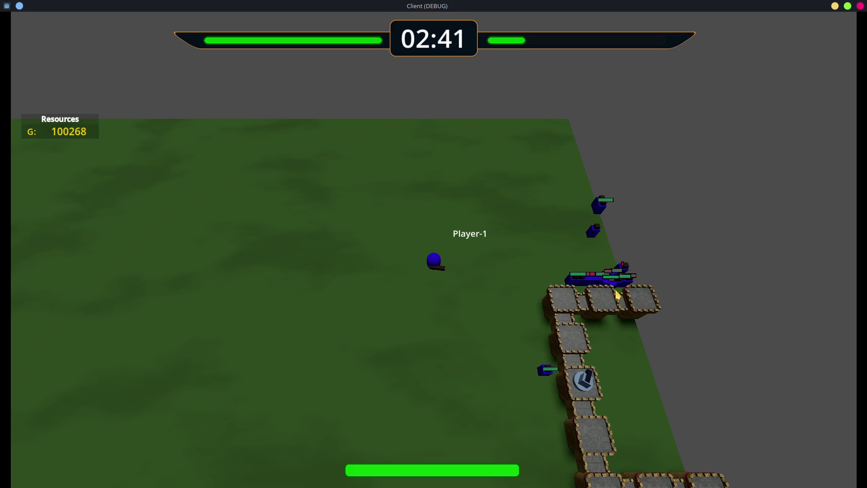
key(s)
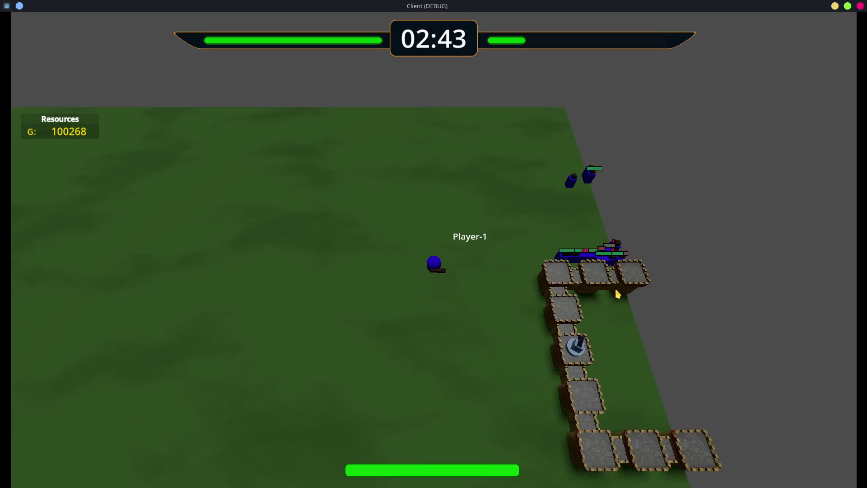
key(s)
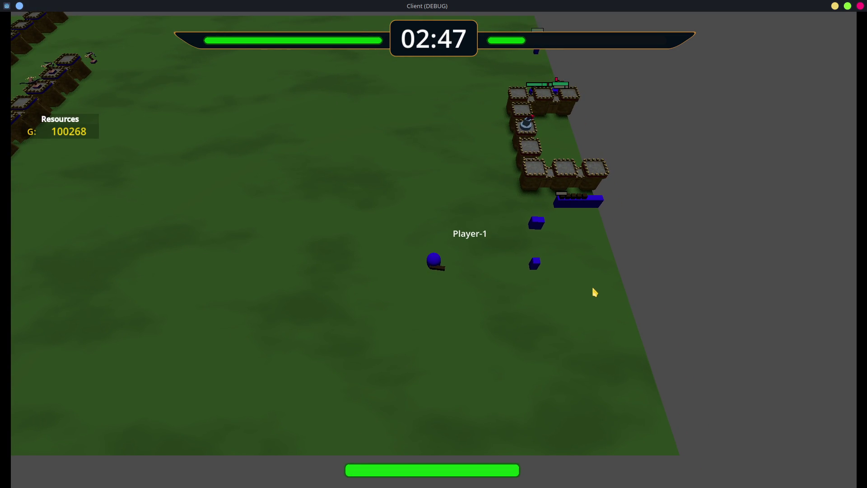
key(w)
key(a)
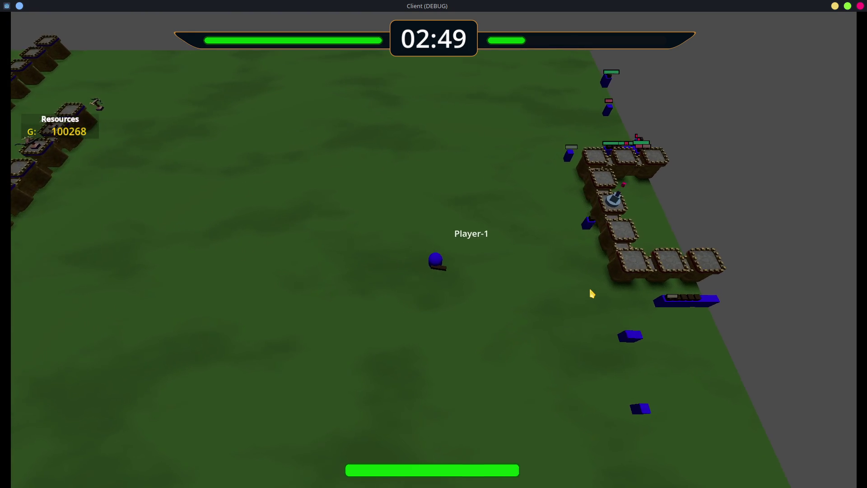
Steer Player-1 around the ground south-west of the fortress near the fight
key(d)
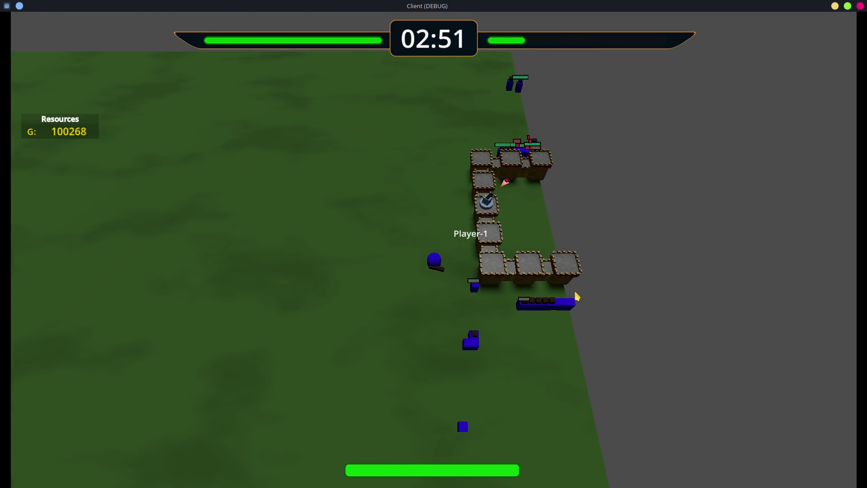
key(w)
key(a)
key(s)
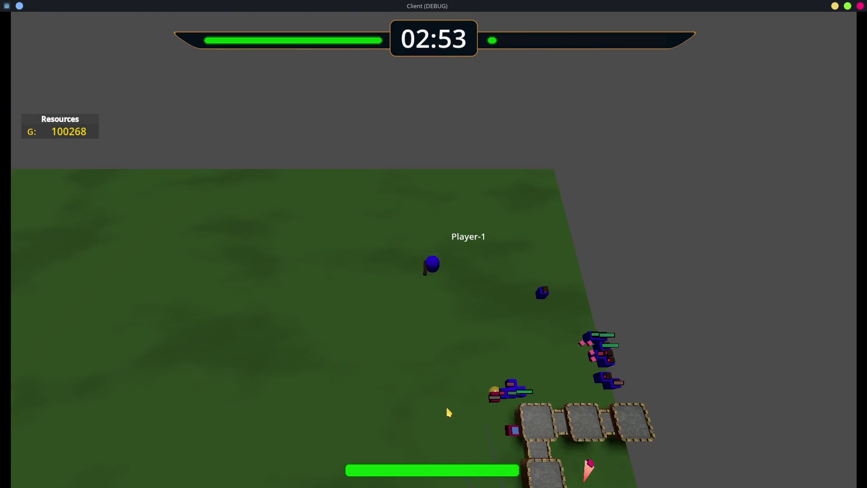
key(s)
key(a)
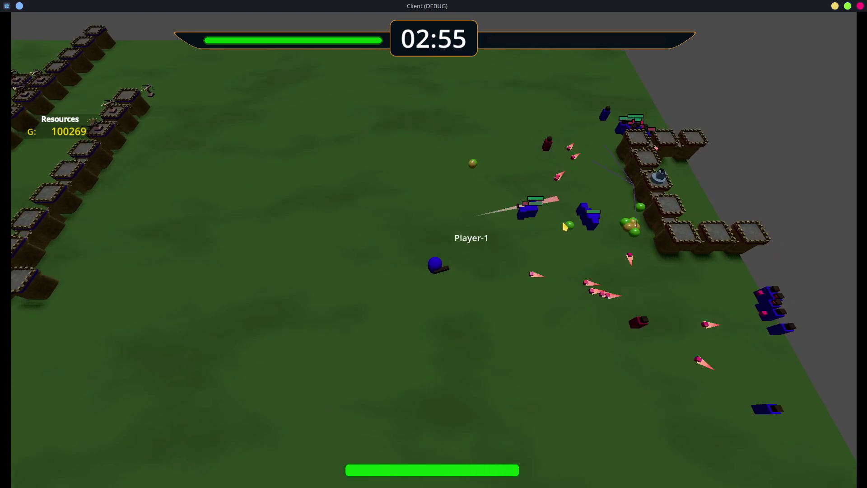
key(s)
key(d)
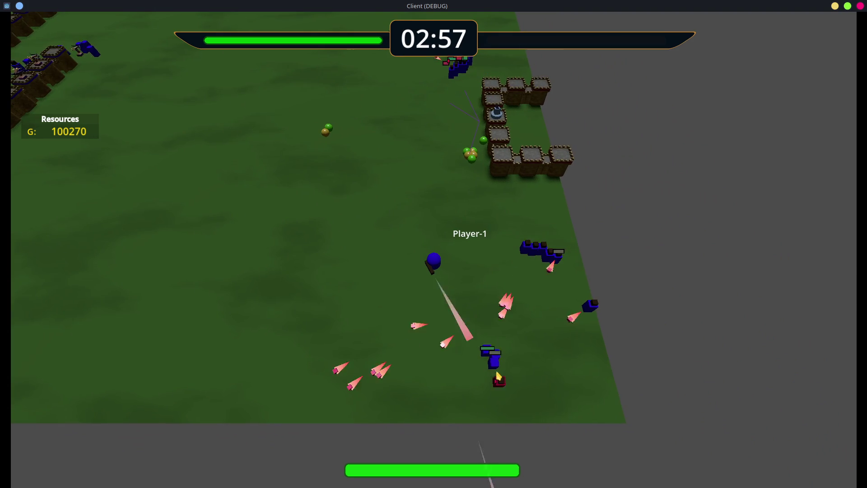
Walk Player-1 along the fortress wall beside the lined-up blue units
key(w)
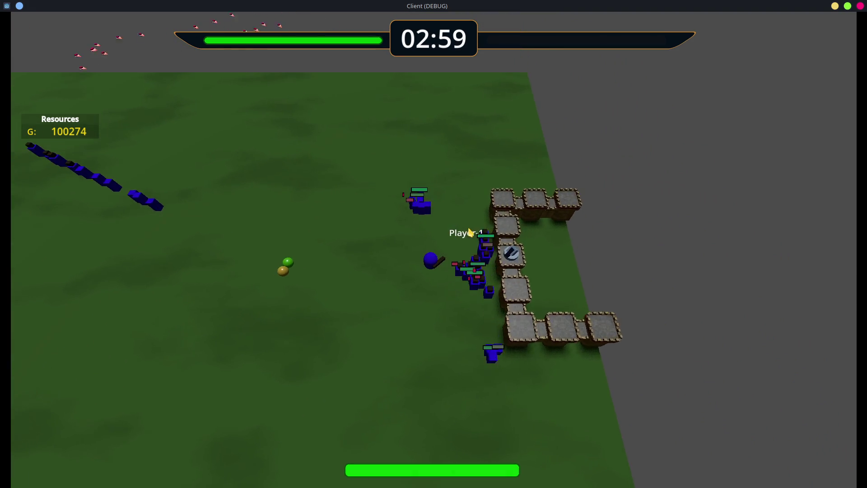
key(a)
key(d)
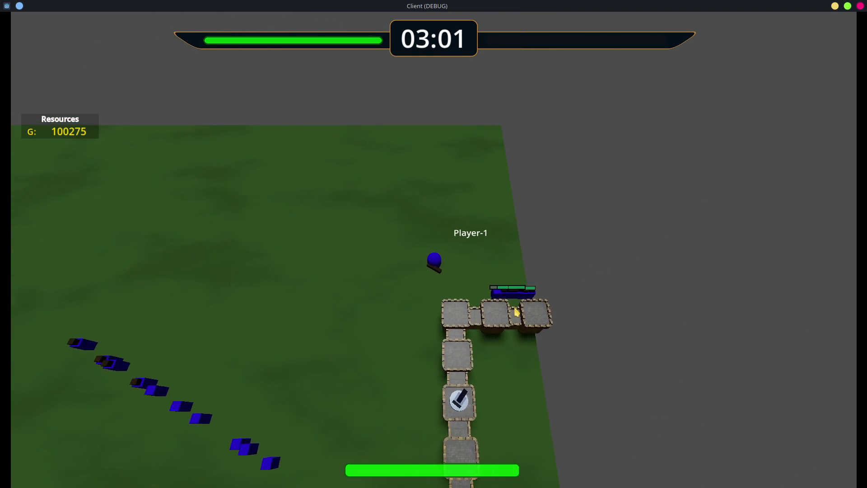
key(a)
key(s)
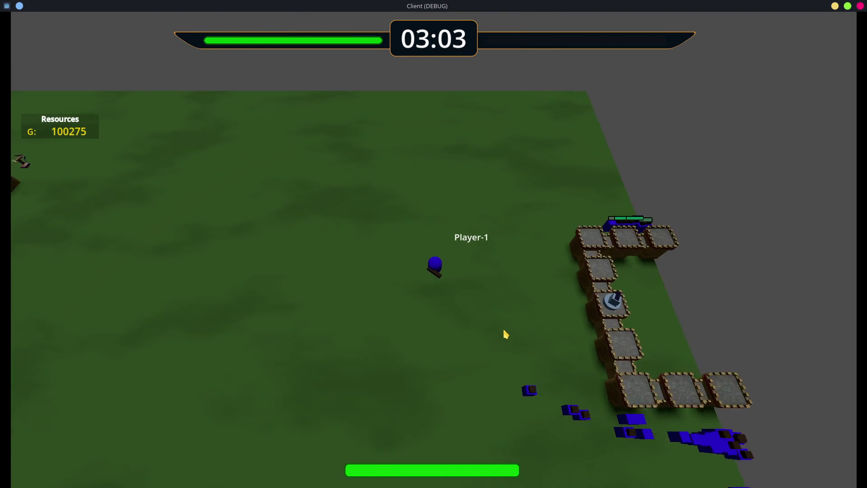
key(d)
key(s)
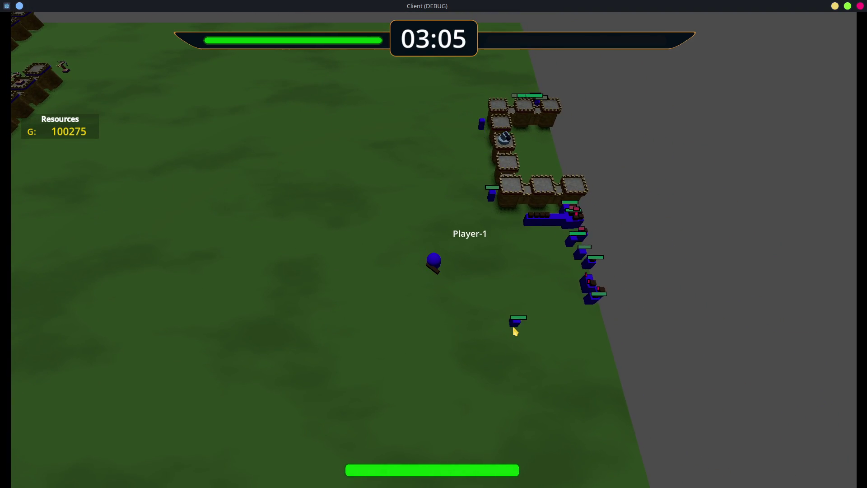